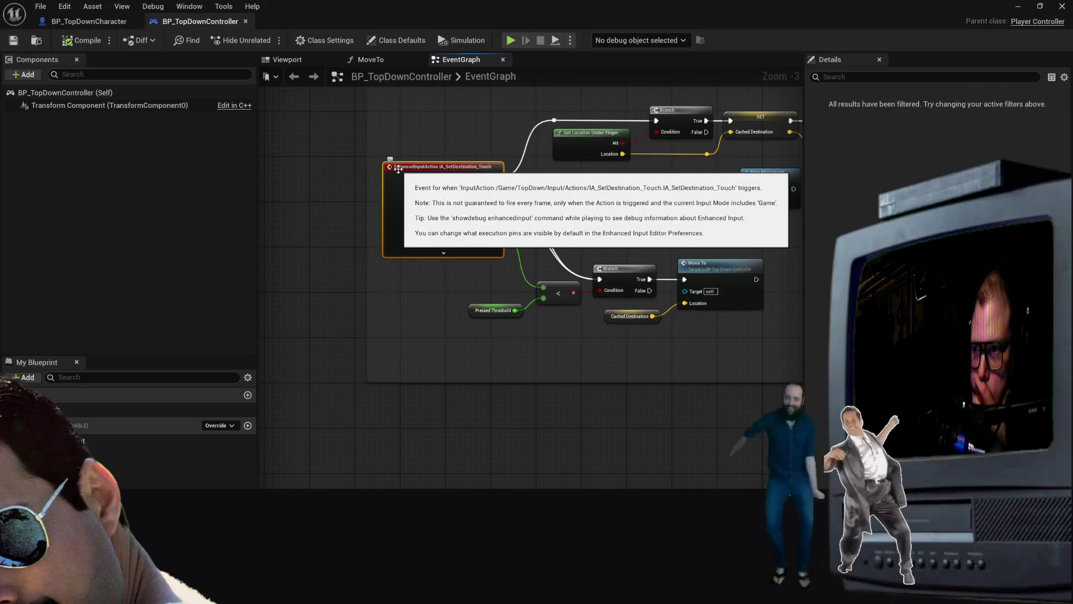
Search the node list for Enhanced Input entries, adding then deleting a Cast To EnhancedInputComponent node
{"action": "right_click", "coordinate": [397, 169]}
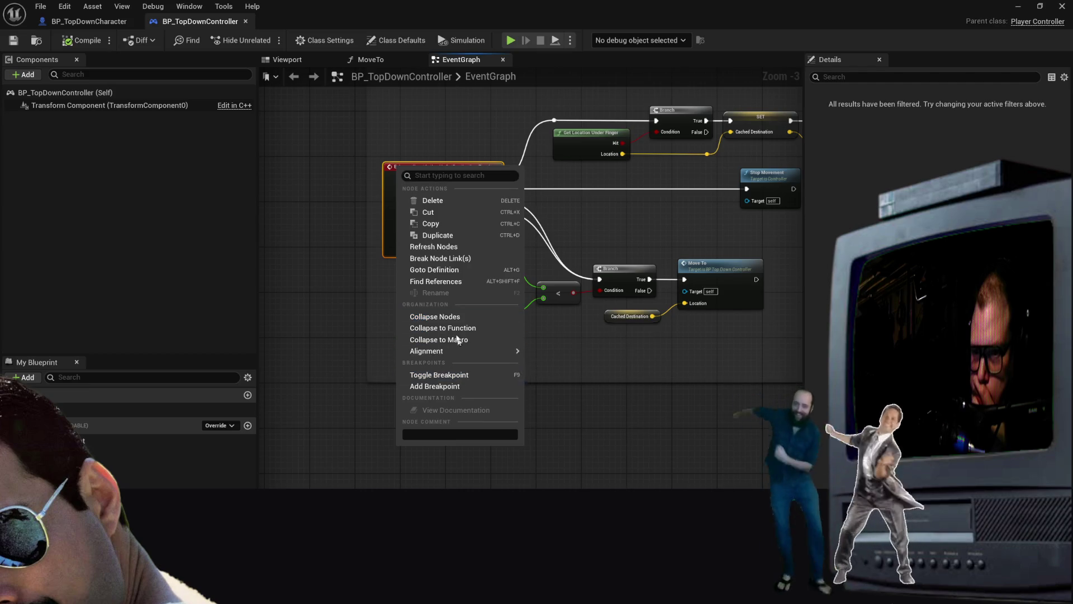
{"action": "left_click", "coordinate": [411, 447]}
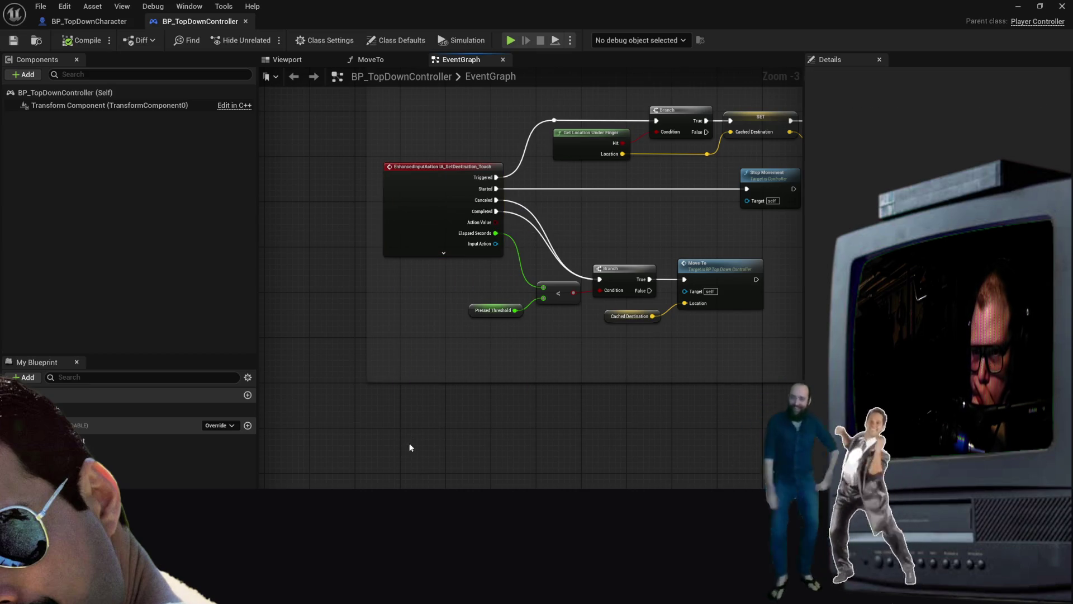
{"action": "right_click", "coordinate": [400, 460]}
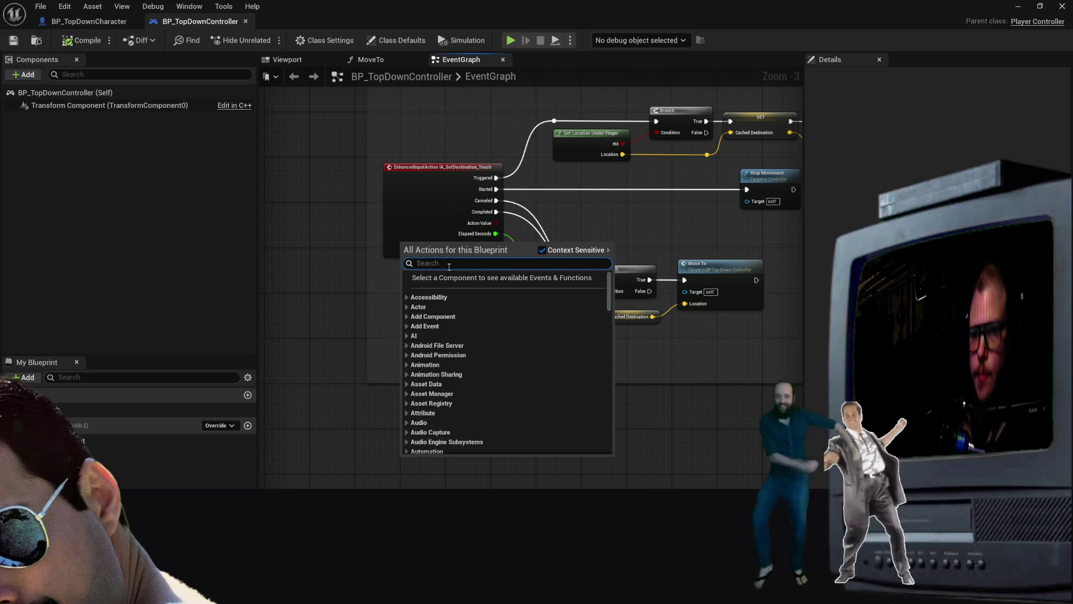
{"action": "scroll", "coordinate": [418, 330], "scroll_direction": "down", "scroll_amount": 10}
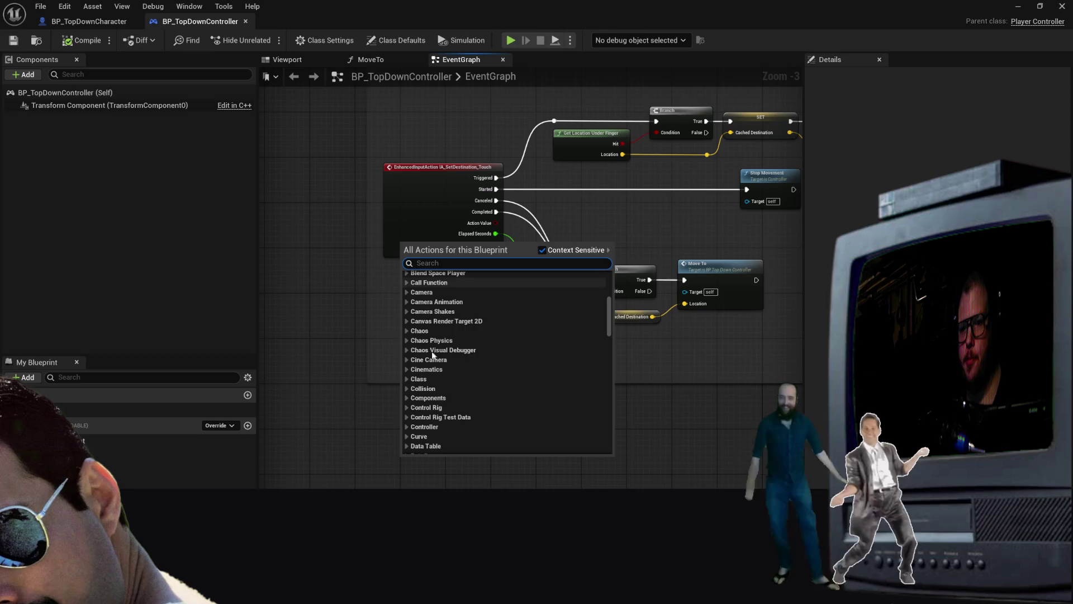
{"action": "type", "text": "Input"}
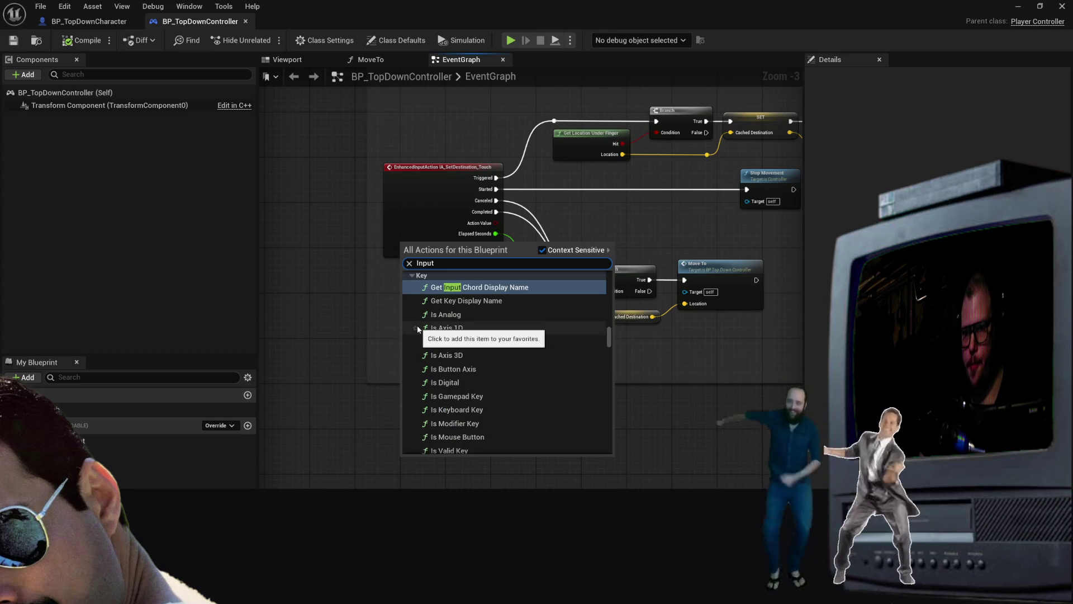
{"action": "scroll", "coordinate": [481, 360], "scroll_direction": "down", "scroll_amount": 10}
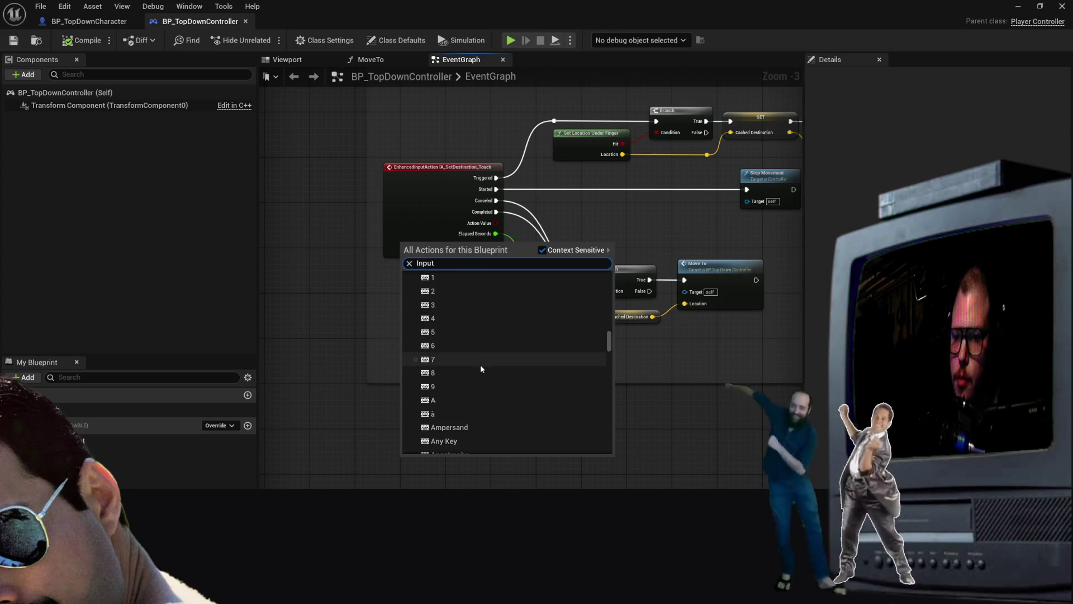
{"action": "scroll", "coordinate": [487, 366], "scroll_direction": "up", "scroll_amount": 3}
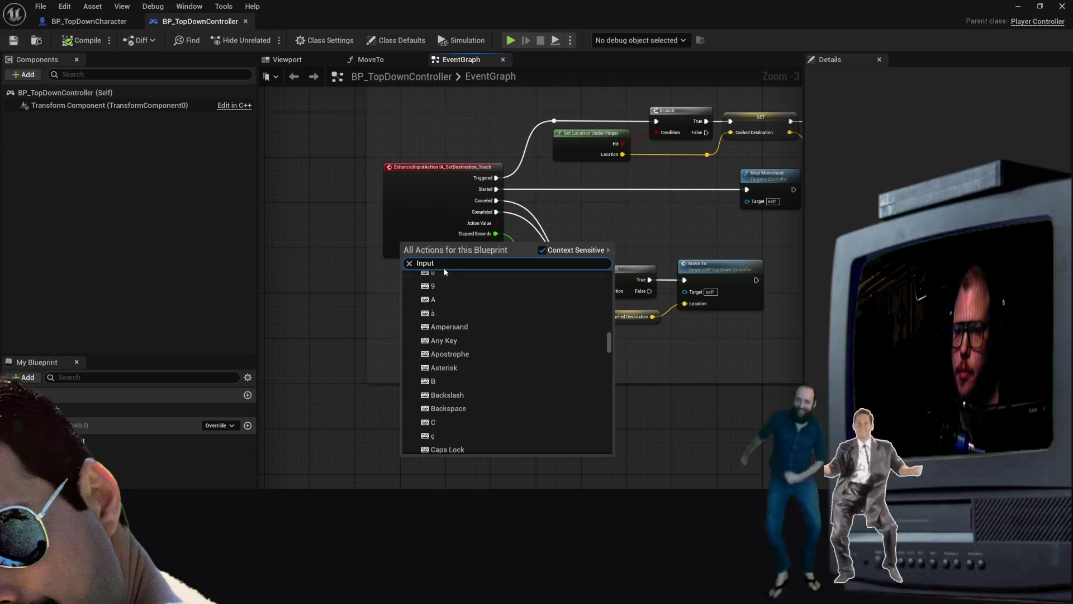
{"action": "type", "text": "Enhance"}
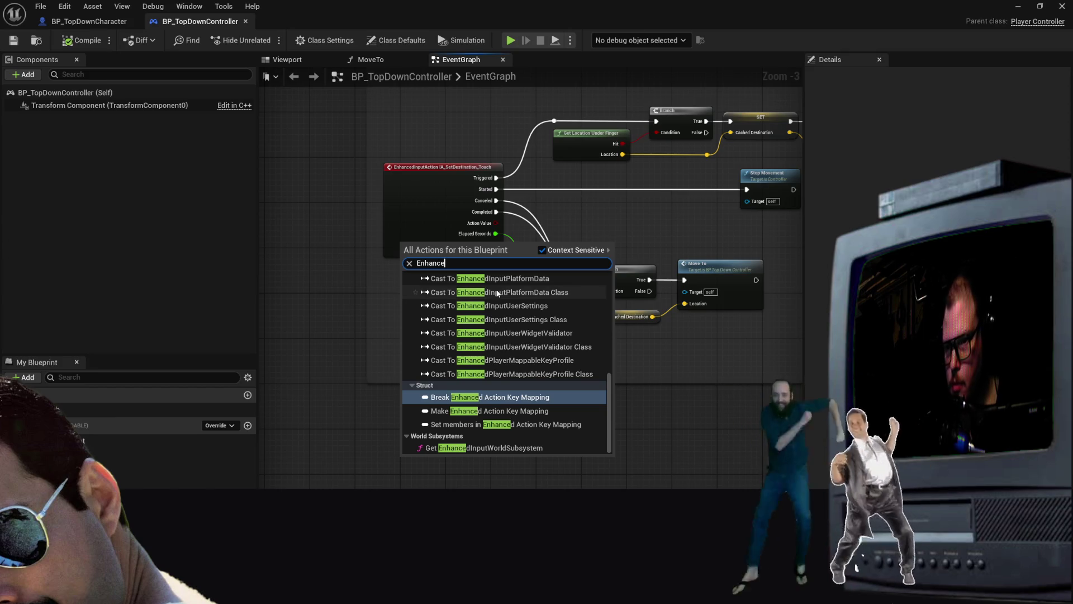
{"action": "scroll", "coordinate": [497, 294], "scroll_direction": "up", "scroll_amount": 3}
{"action": "left_click", "coordinate": [503, 336]}
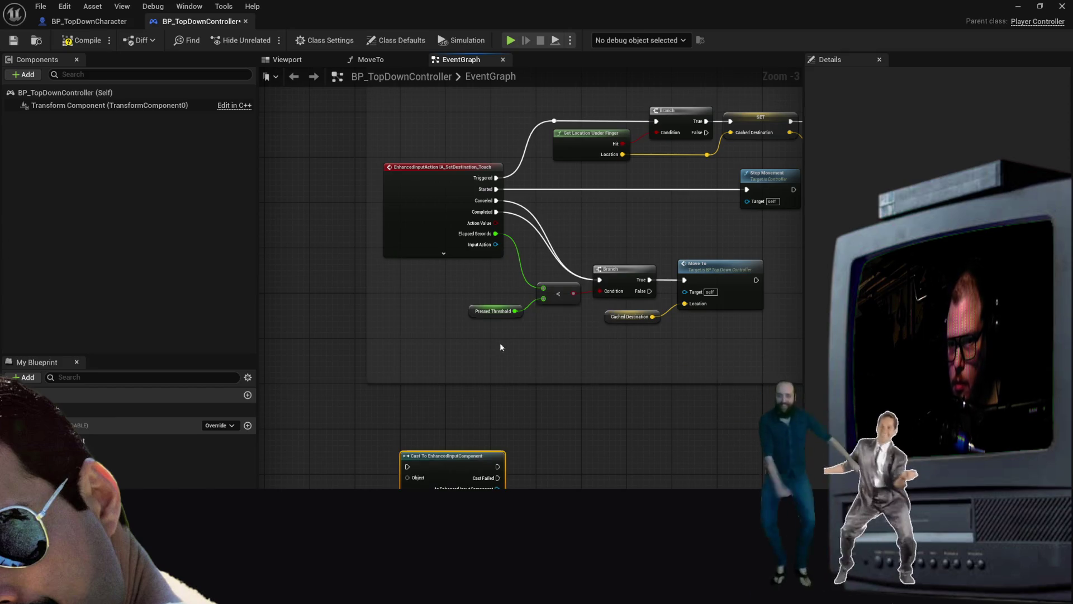
{"action": "key", "text": "Delete"}
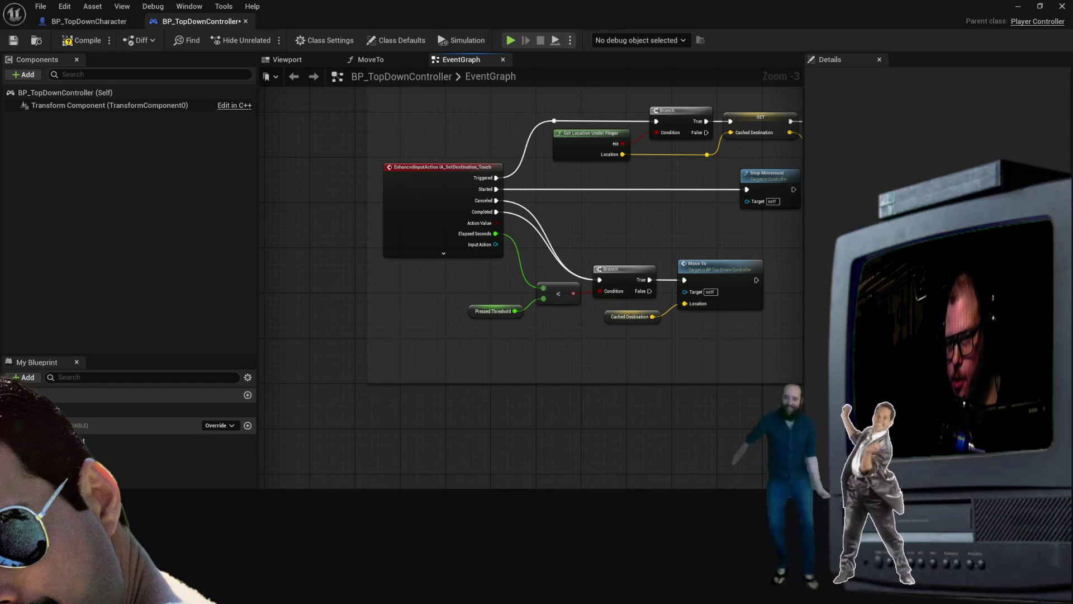
Add and then remove a Get Enhanced Input World Subsystem node and a Get IA_Move node
{"action": "right_click", "coordinate": [425, 451]}
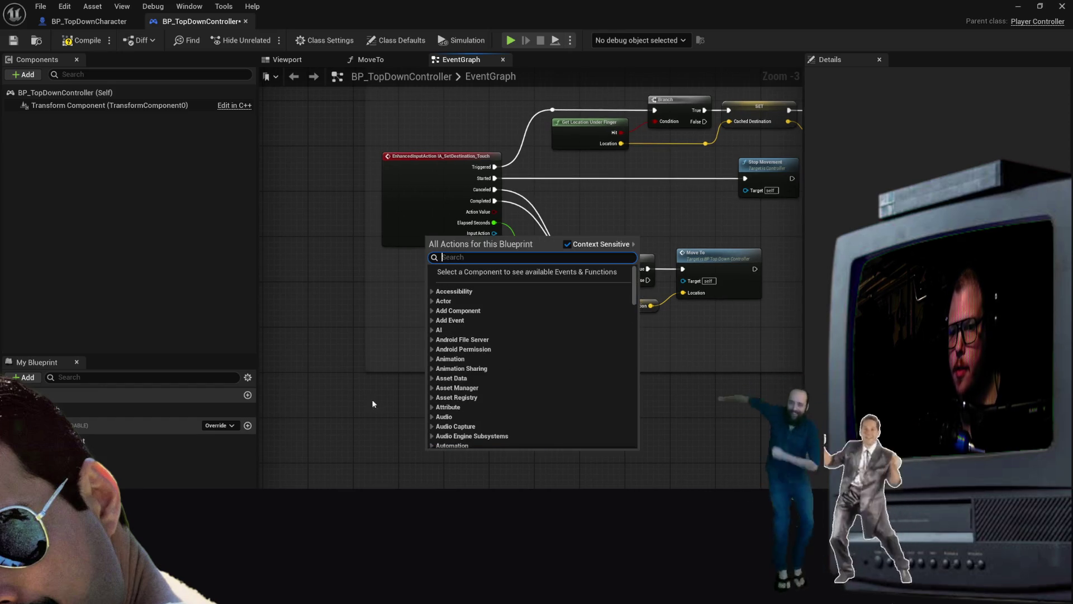
{"action": "type", "text": "Enhan"}
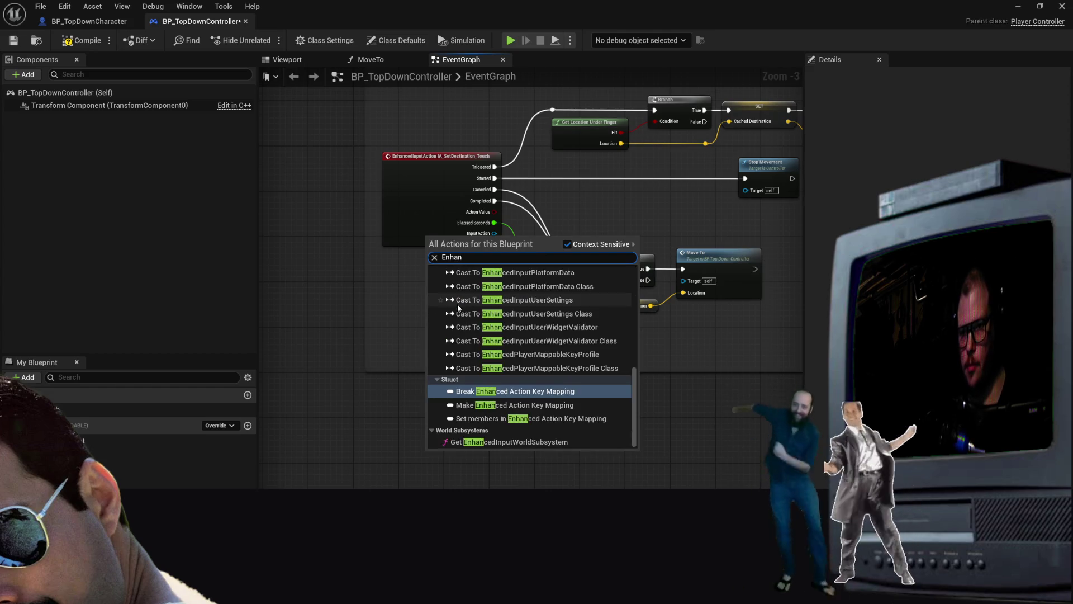
{"action": "type", "text": "cedIn"}
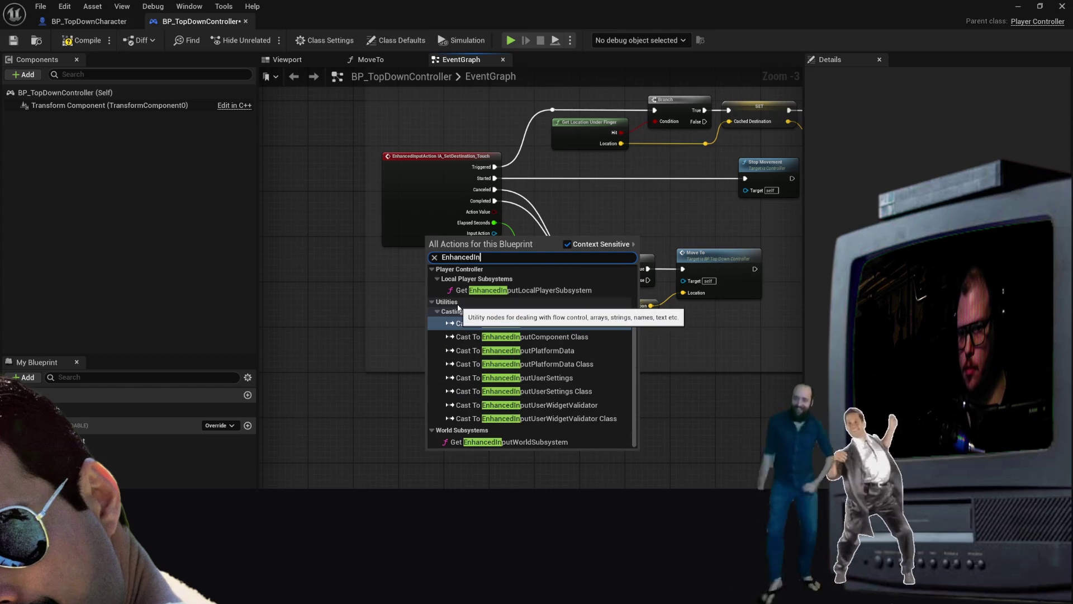
{"action": "left_click", "coordinate": [538, 442]}
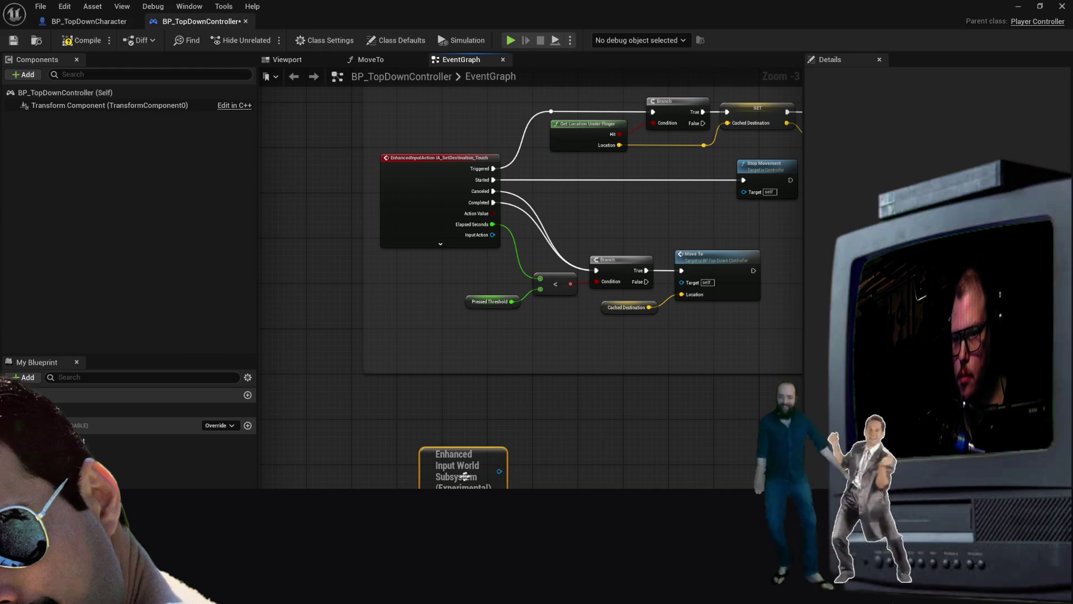
{"action": "right_click", "coordinate": [470, 476]}
{"action": "left_click", "coordinate": [501, 274]}
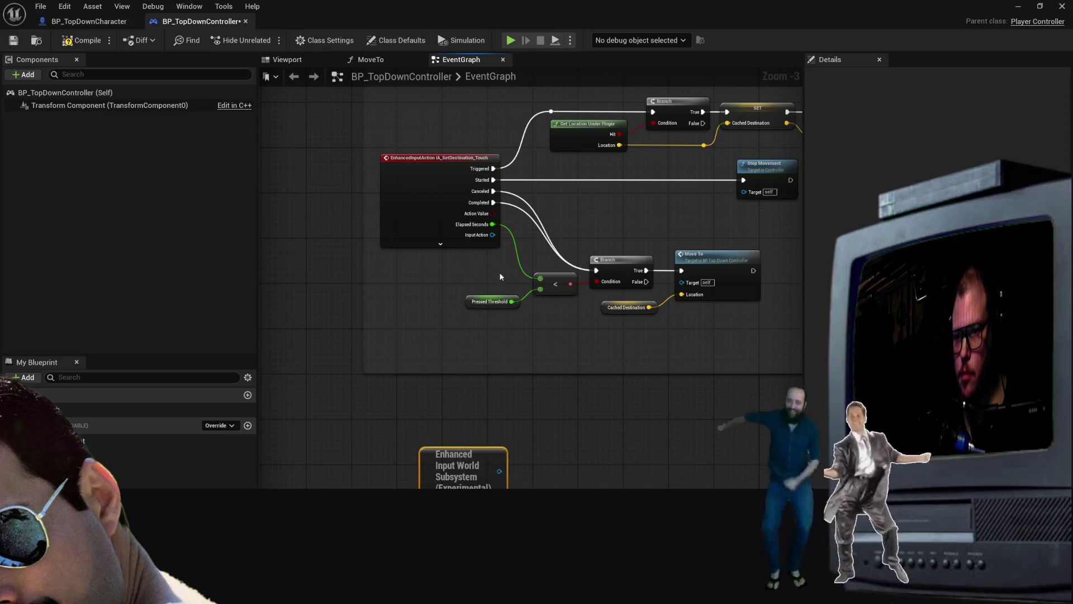
{"action": "right_click", "coordinate": [414, 434]}
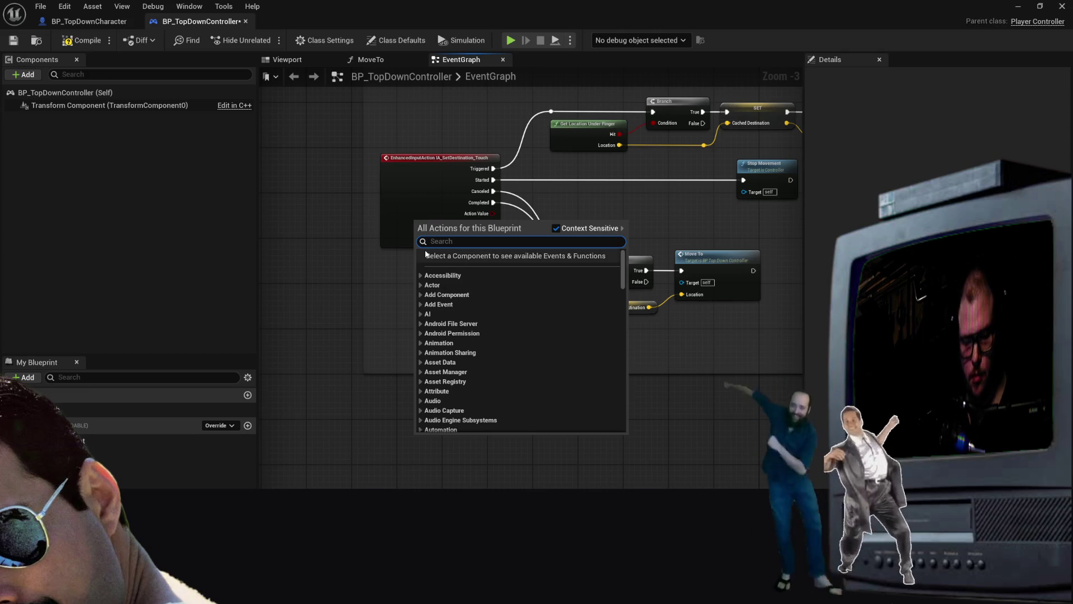
{"action": "type", "text": "En"}
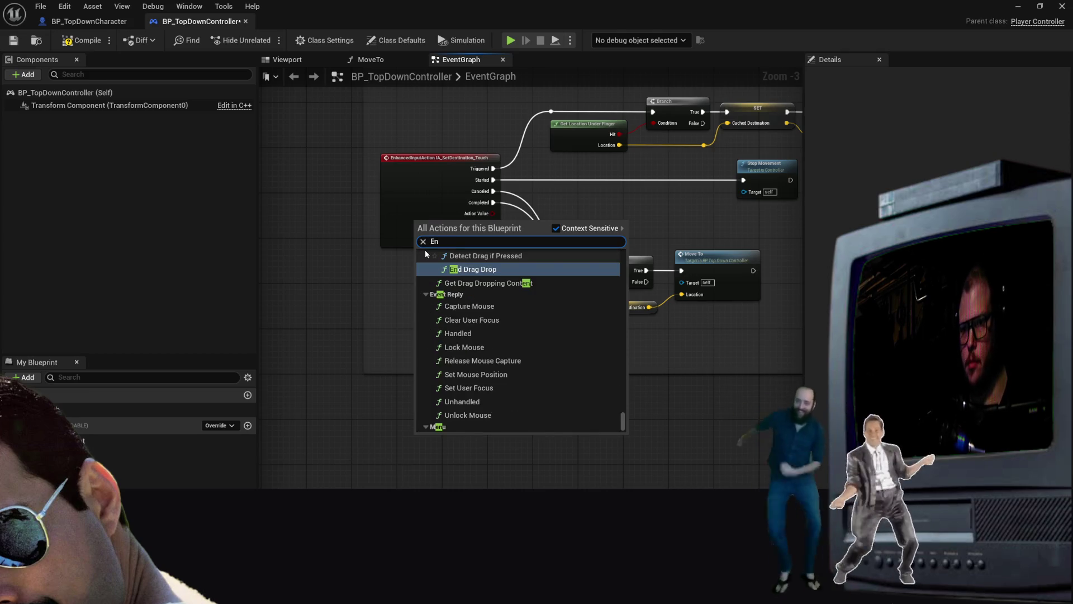
{"action": "type", "text": "hanced"}
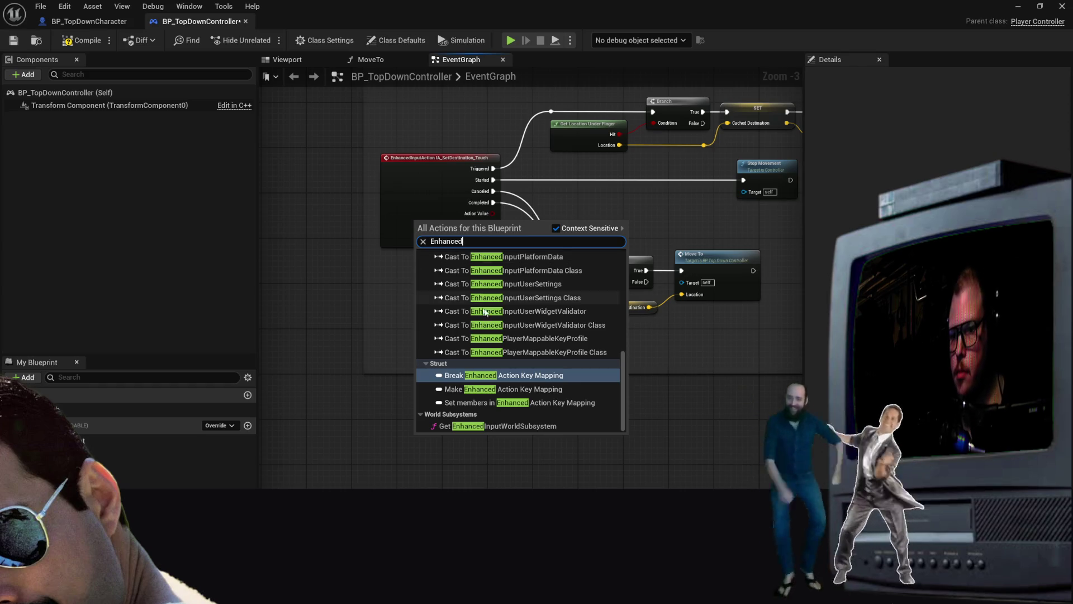
{"action": "scroll", "coordinate": [520, 358], "scroll_direction": "up", "scroll_amount": 5}
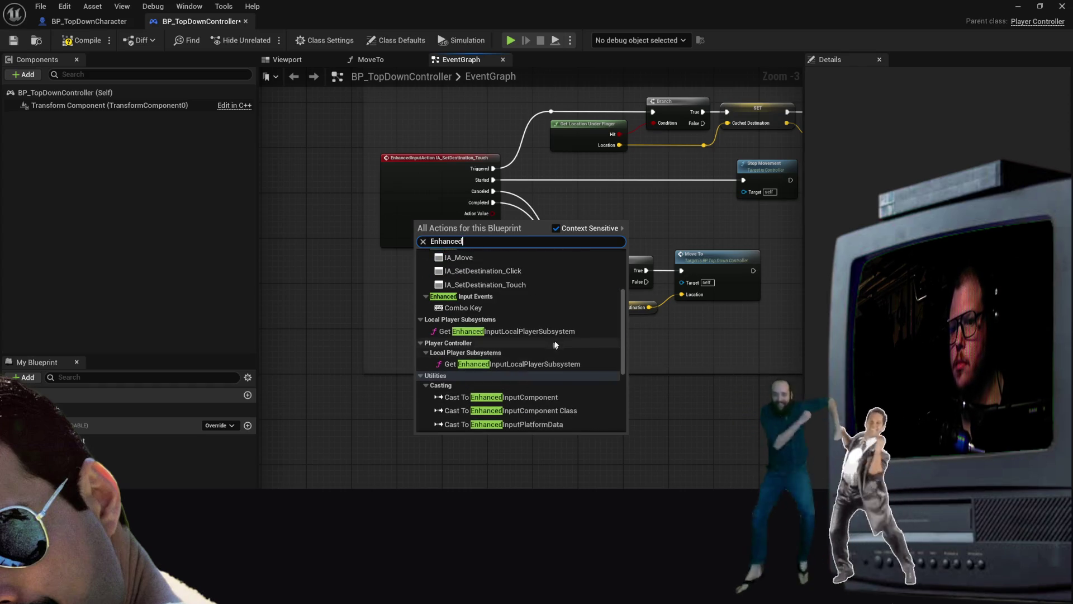
{"action": "scroll", "coordinate": [587, 341], "scroll_direction": "up", "scroll_amount": 1}
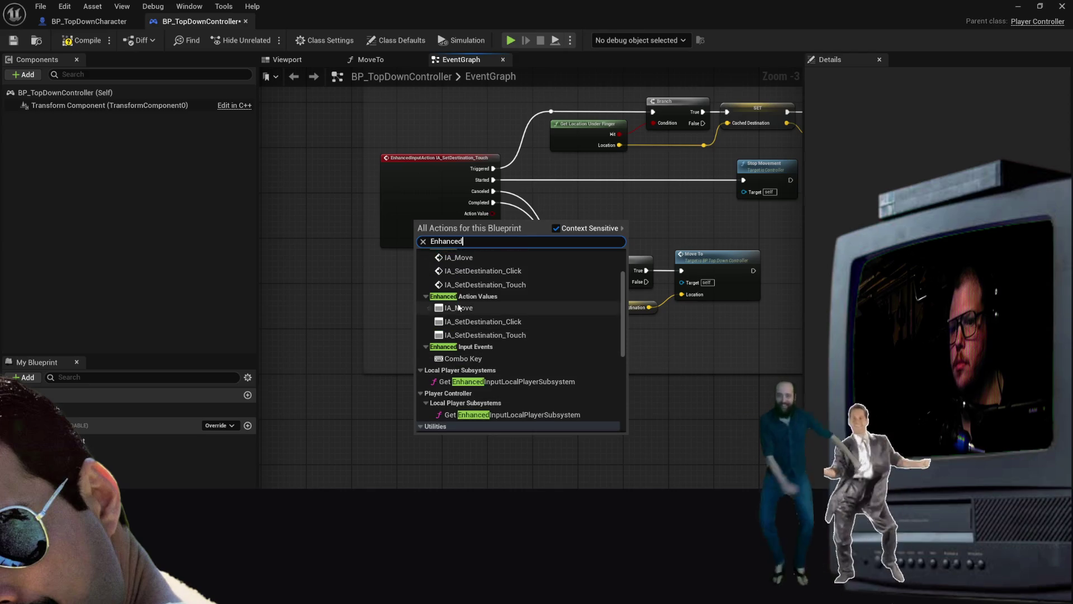
{"action": "key", "text": "Escape"}
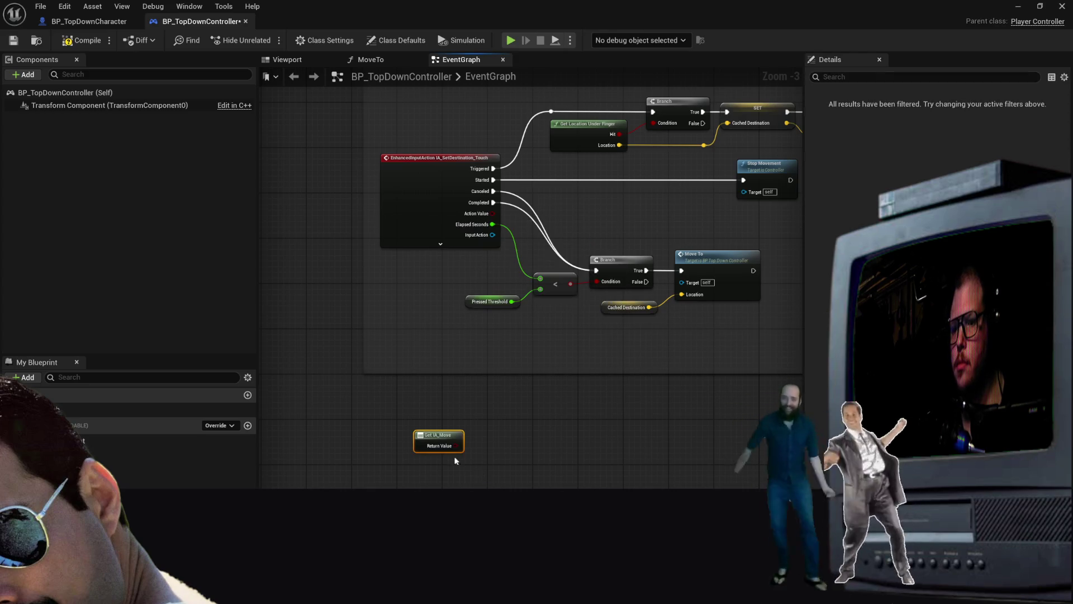
{"action": "key", "text": "Delete"}
Discard another Get IA_Move node and add the IA_Move input event node via an 'IA_M' search
{"action": "right_click", "coordinate": [439, 425]}
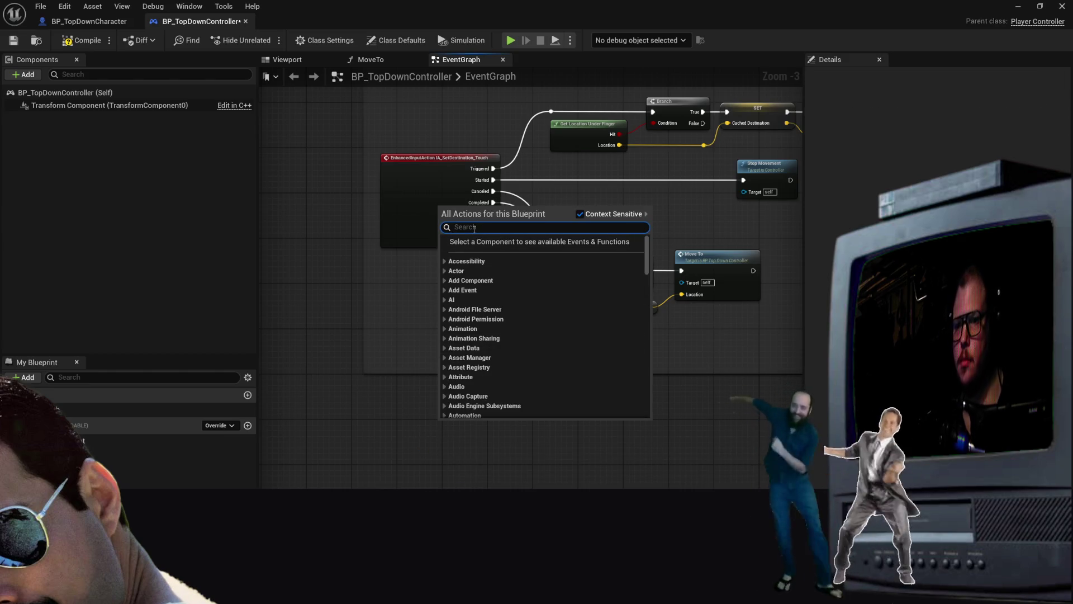
{"action": "type", "text": "IA_S"}
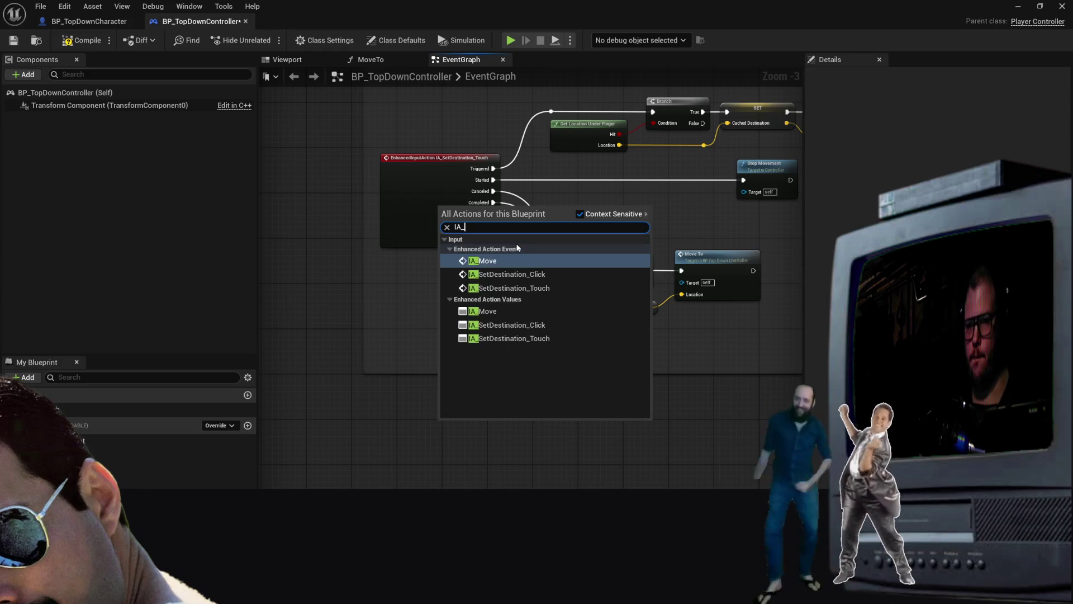
{"action": "key", "text": "BackSpace"}
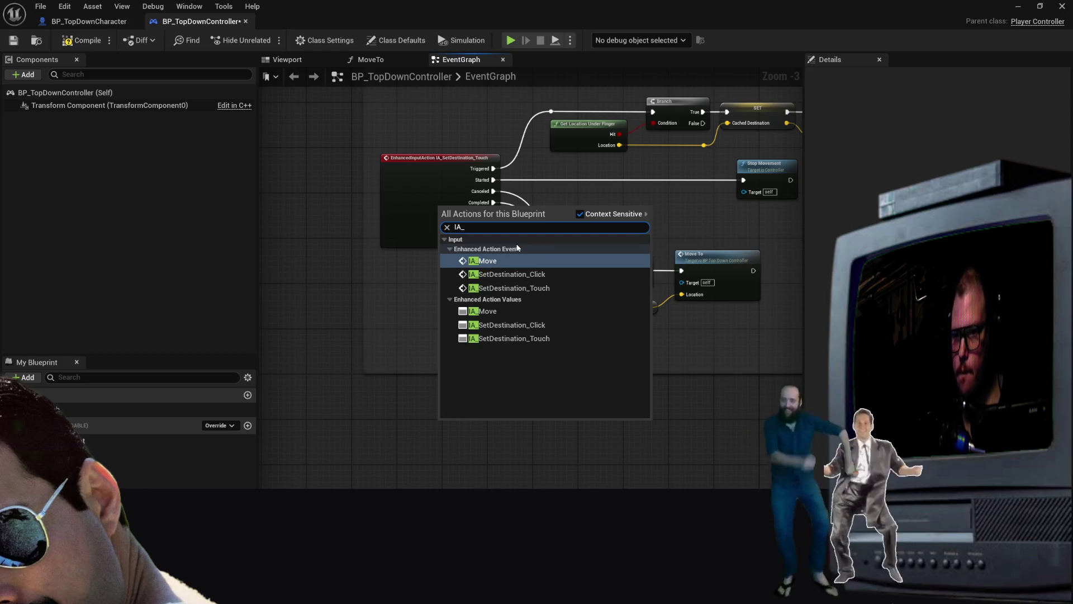
{"action": "left_click", "coordinate": [507, 309]}
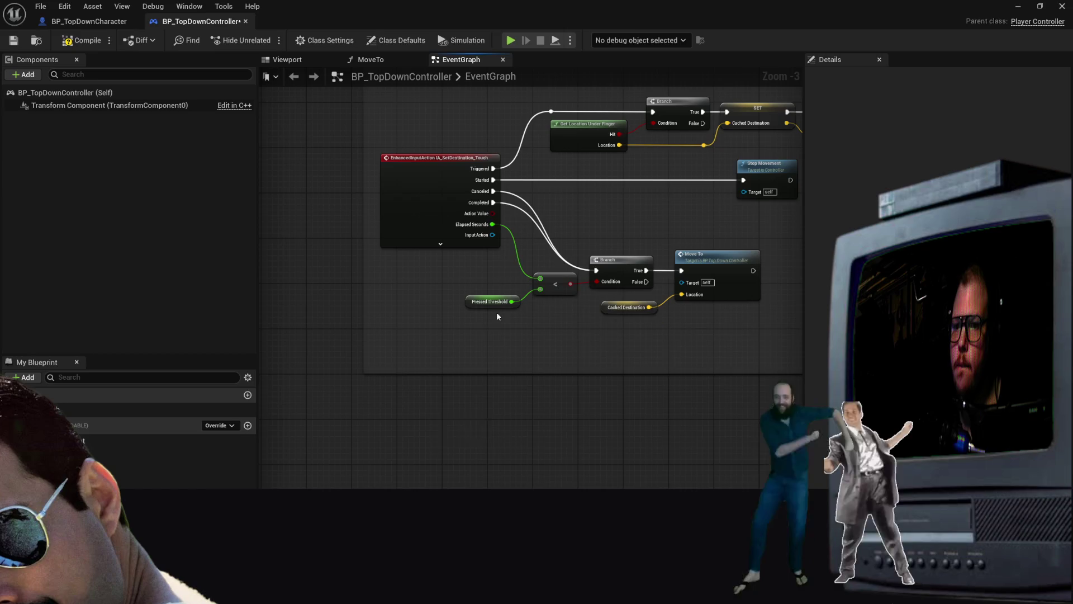
{"action": "key", "text": "Delete"}
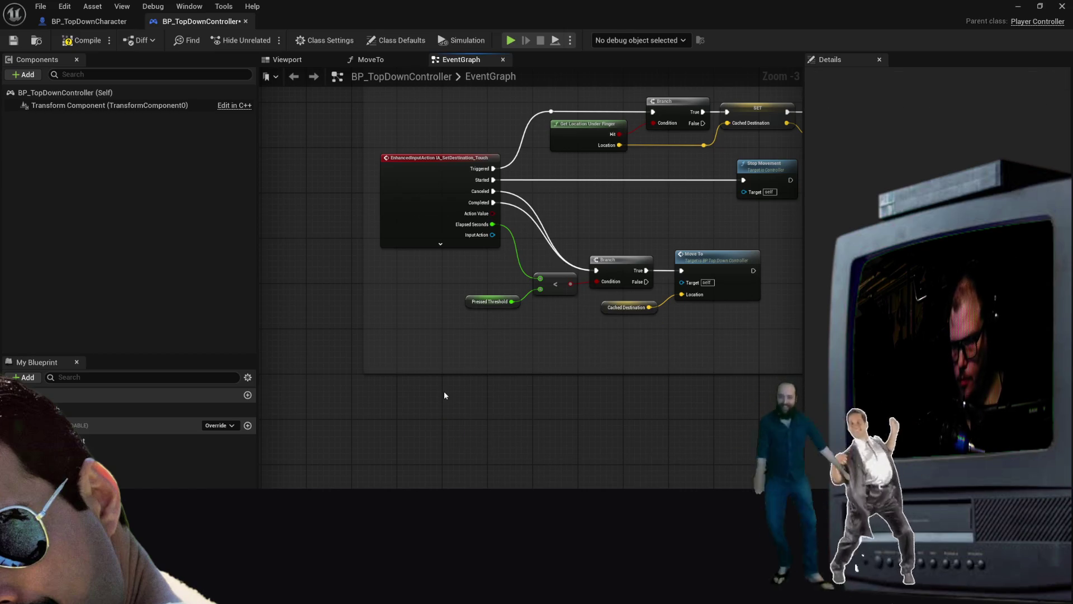
{"action": "right_click", "coordinate": [454, 406]}
{"action": "type", "text": "En"}
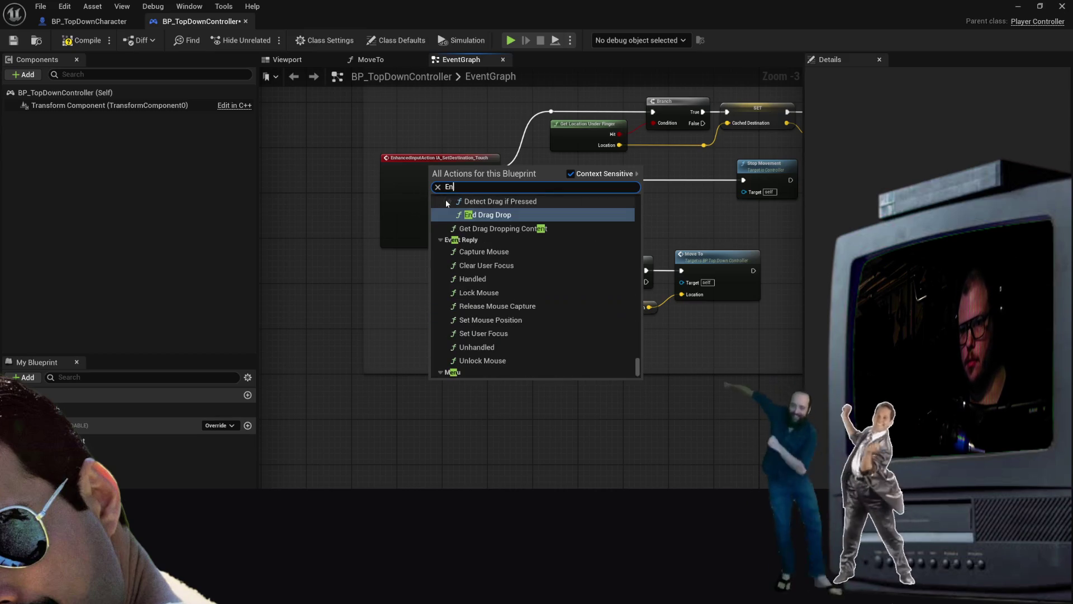
{"action": "key", "text": "BackSpace"}
{"action": "key", "text": "BackSpace"}
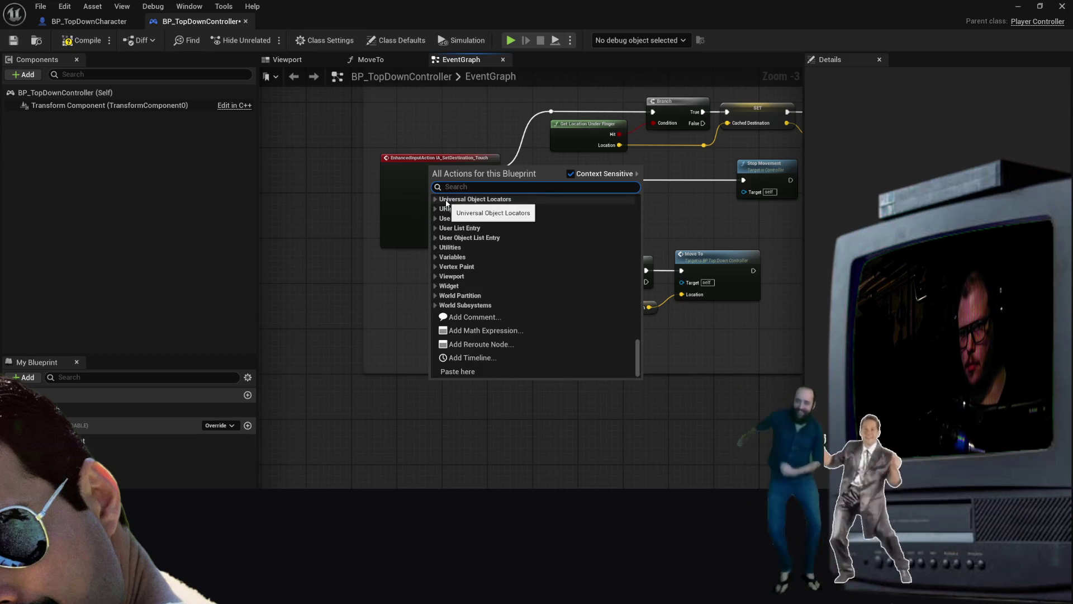
{"action": "type", "text": "IA_M"}
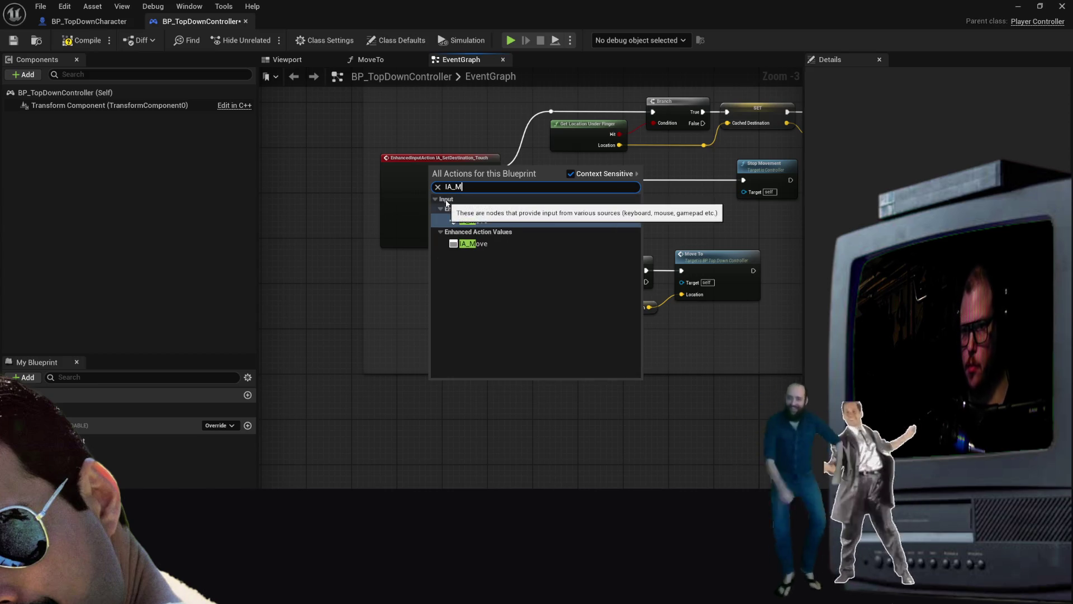
{"action": "left_click", "coordinate": [466, 222]}
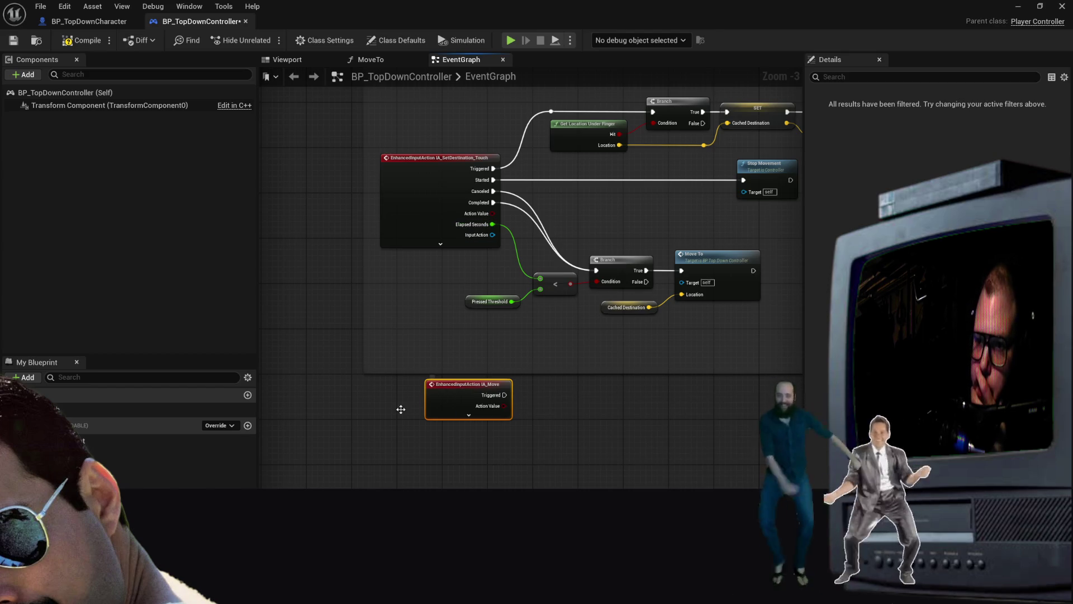
Open and dismiss node menus around IA_Move while nudging the graph view, adding nothing
{"action": "right_click", "coordinate": [467, 418]}
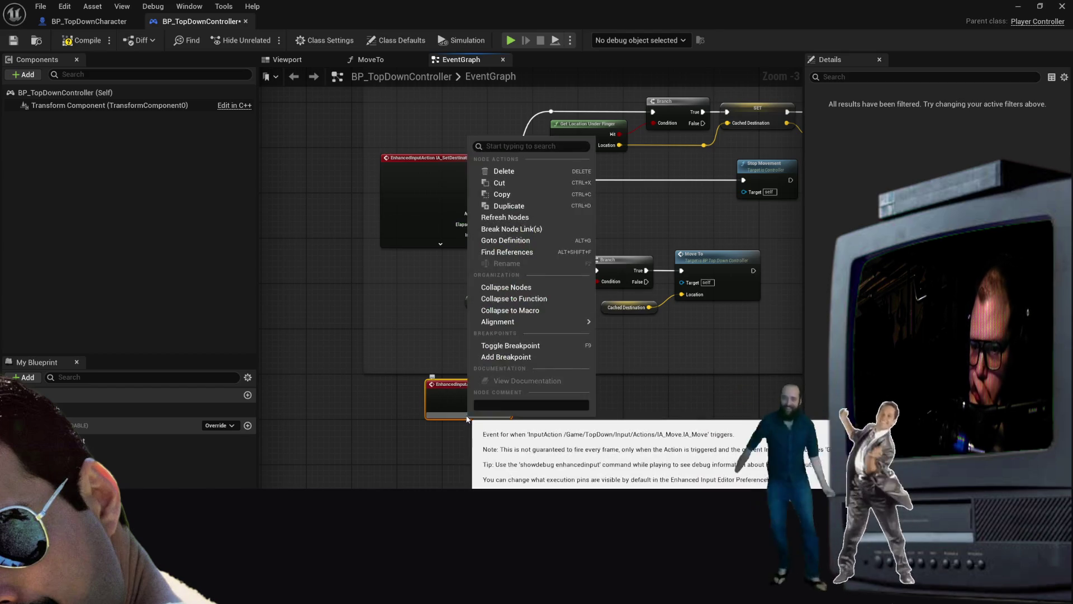
{"action": "left_click", "coordinate": [467, 418]}
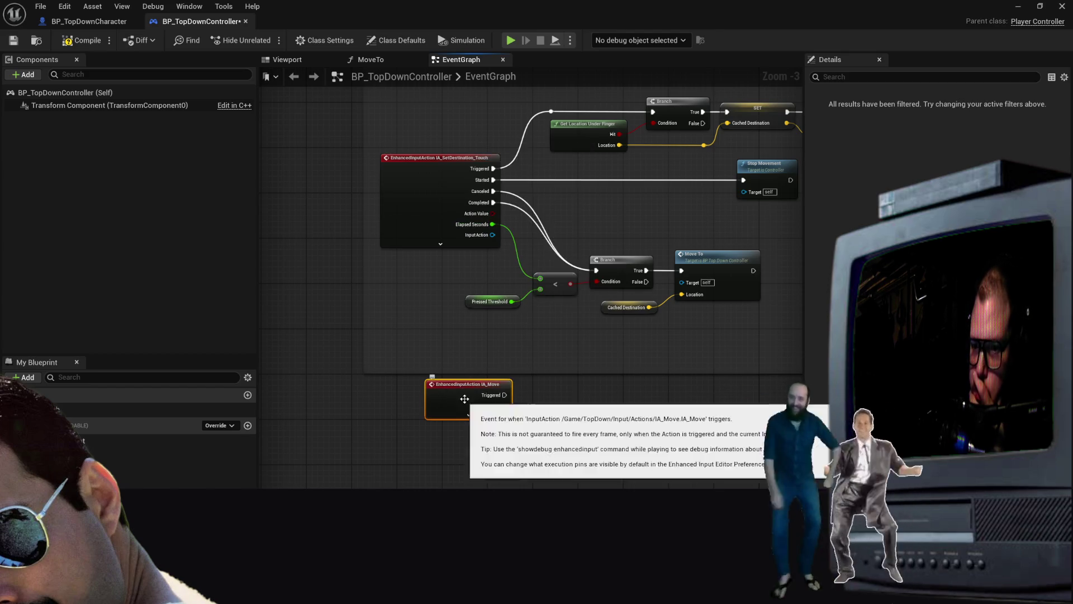
{"action": "right_click", "coordinate": [421, 392]}
{"action": "key", "text": "Escape"}
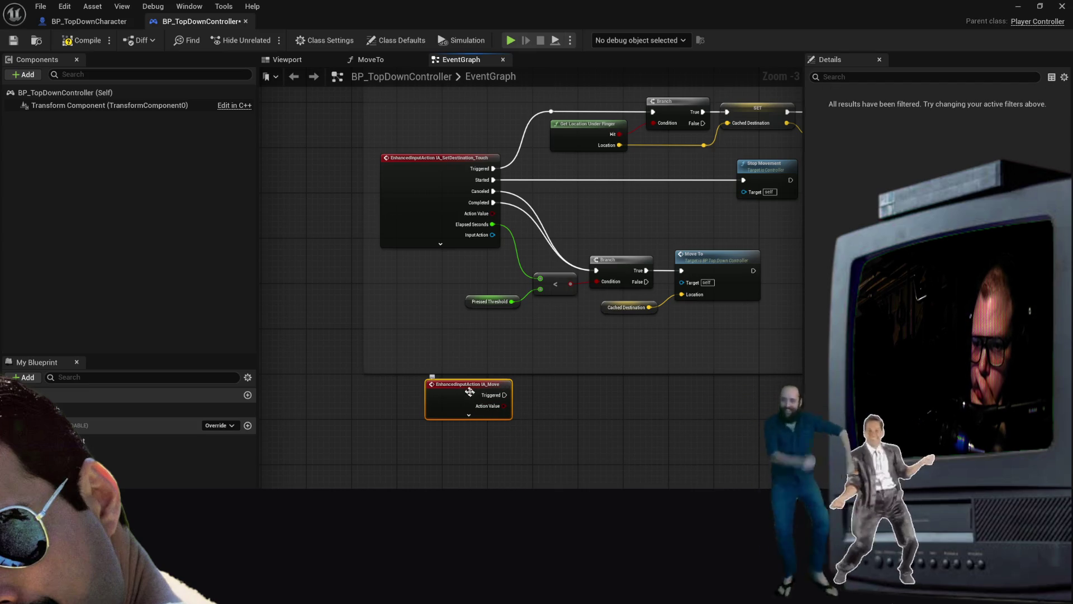
{"action": "left_click_drag", "start_coordinate": [473, 404], "coordinate": [478, 405]}
{"action": "scroll", "coordinate": [479, 405], "scroll_direction": "up", "scroll_amount": 2}
{"action": "scroll", "coordinate": [548, 418], "scroll_direction": "down", "scroll_amount": 1}
{"action": "right_click", "coordinate": [548, 425]}
{"action": "key", "text": "Escape"}
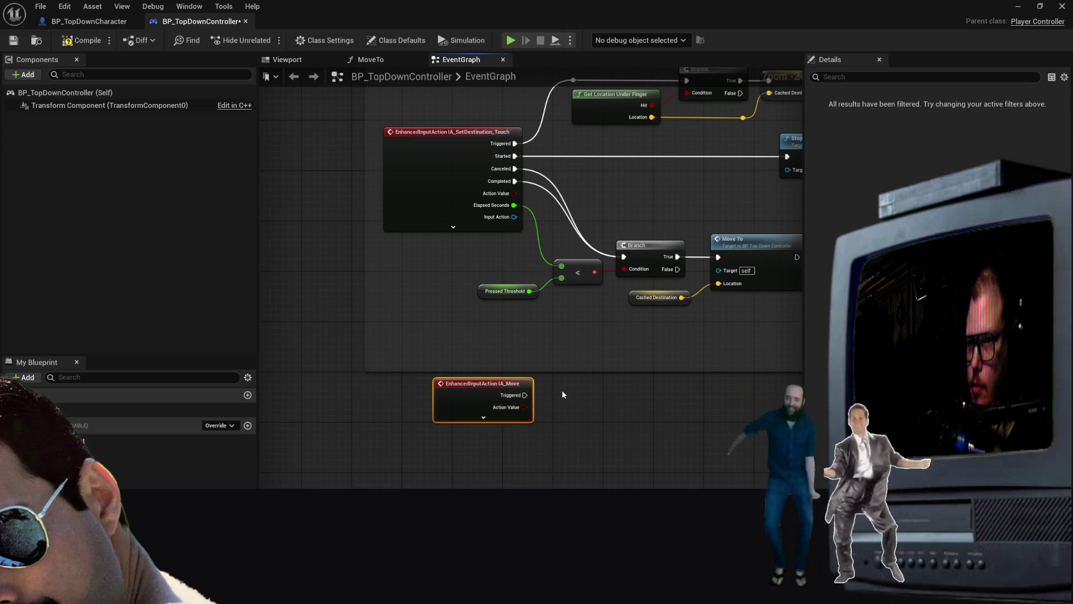
Reopen the node list at several spots right of IA_Move, closing it each time without adding
{"action": "right_click", "coordinate": [542, 428]}
{"action": "right_click", "coordinate": [595, 428]}
{"action": "key", "text": "Escape"}
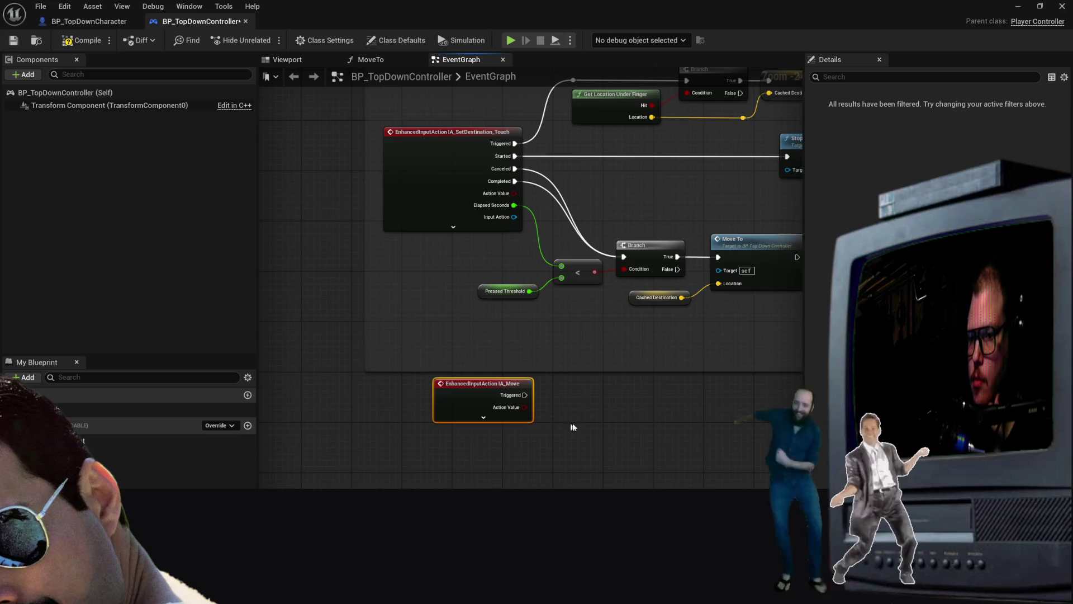
{"action": "scroll", "coordinate": [602, 394], "scroll_direction": "down", "scroll_amount": 5}
{"action": "scroll", "coordinate": [602, 394], "scroll_direction": "up", "scroll_amount": 6}
{"action": "scroll", "coordinate": [602, 394], "scroll_direction": "down", "scroll_amount": 3}
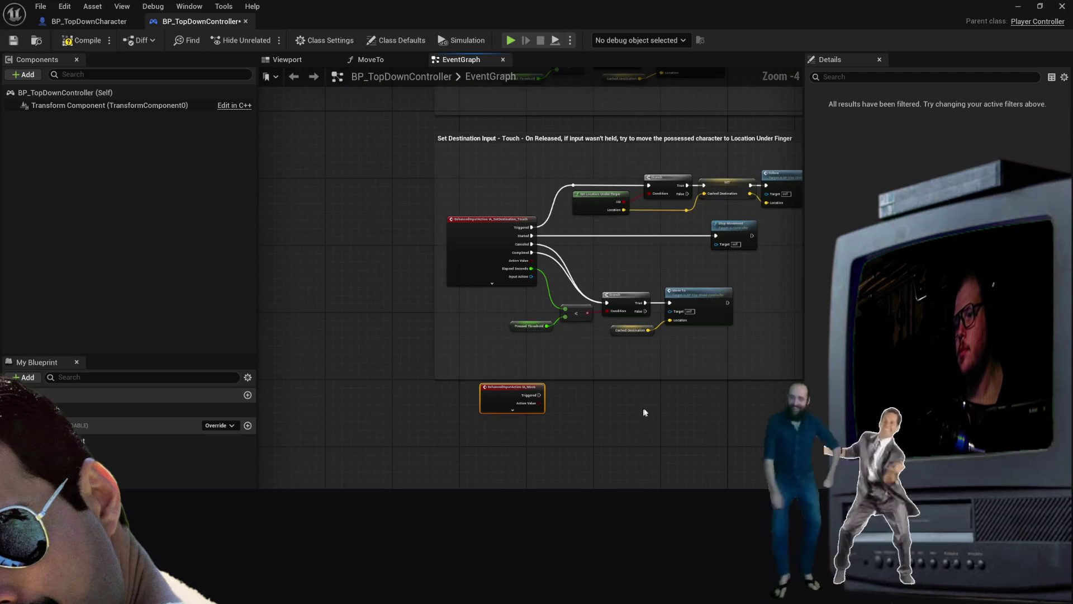
{"action": "right_click", "coordinate": [600, 431]}
{"action": "key", "text": "Escape"}
{"action": "right_click", "coordinate": [449, 473]}
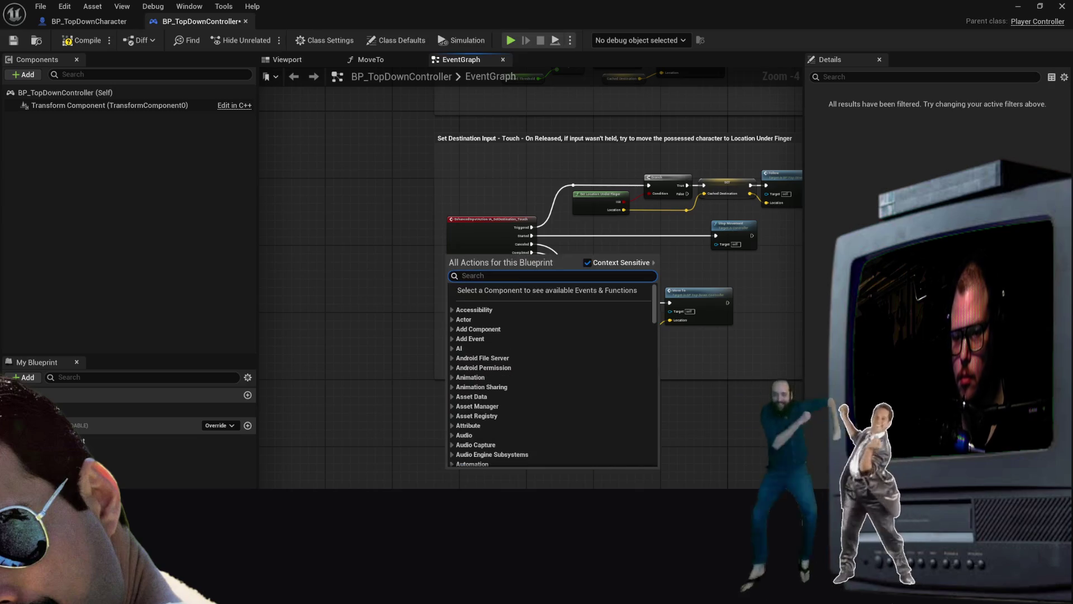
{"action": "key", "text": "Escape"}
{"action": "key", "text": "ctrl+v"}
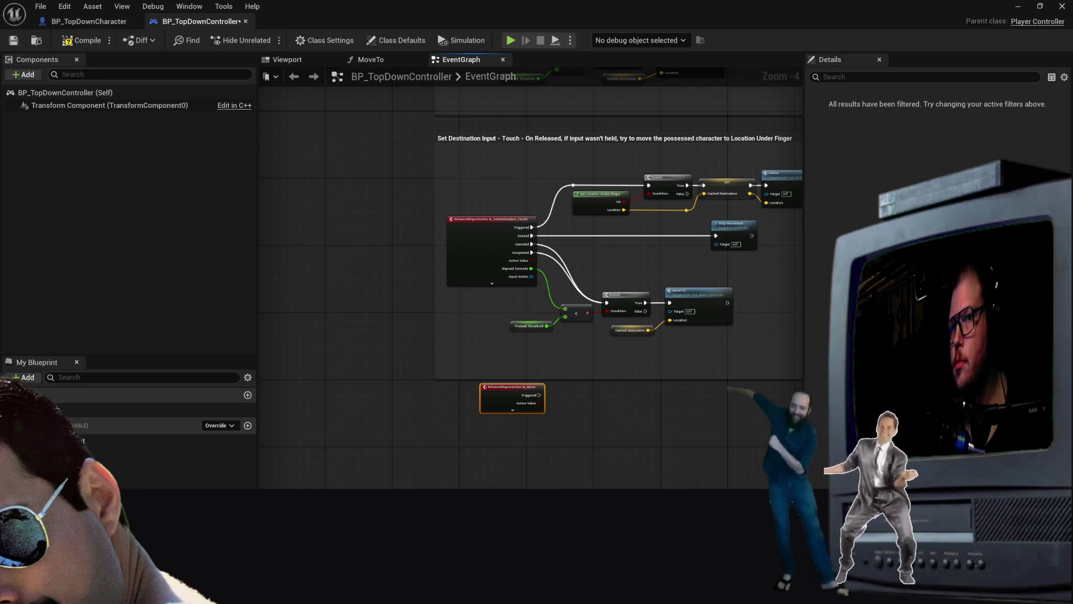
Add a Branch node from a 'branch' search and save BP_TopDownController
{"action": "right_click", "coordinate": [633, 451]}
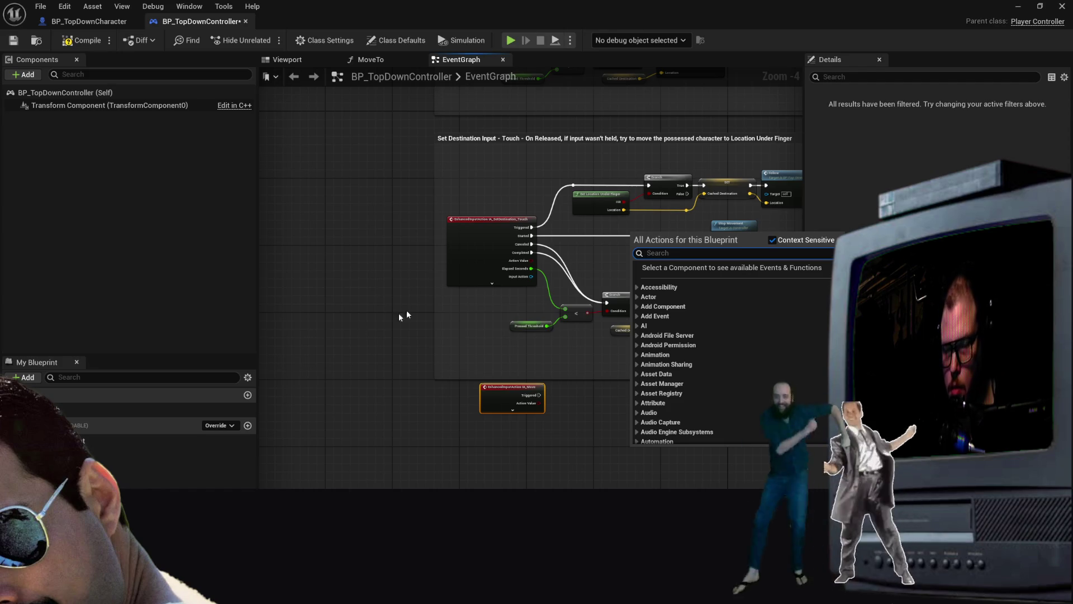
{"action": "type", "text": "branch"}
{"action": "key", "text": "Return"}
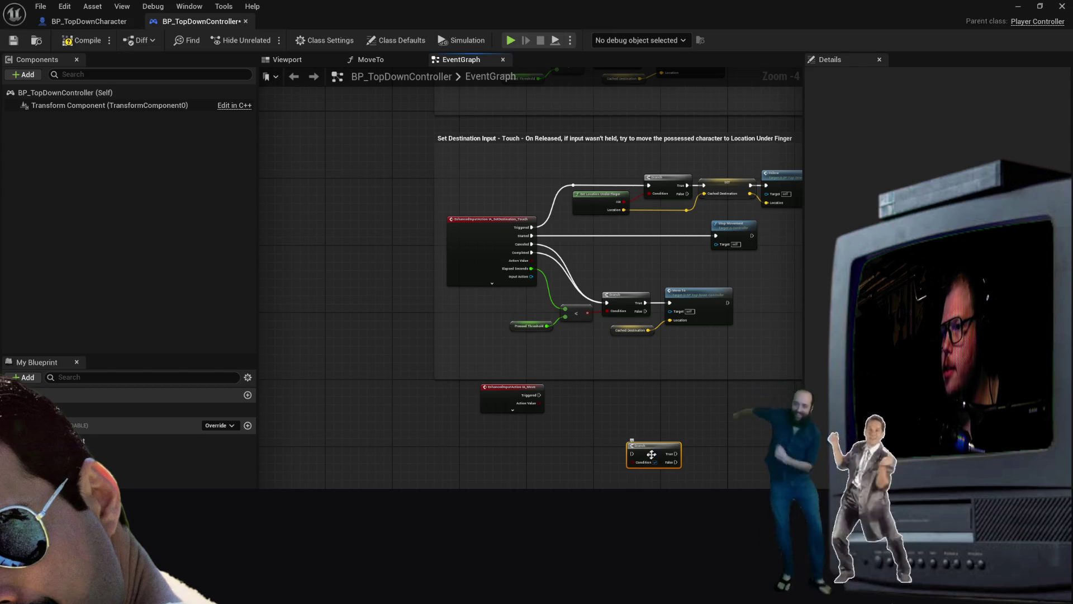
{"action": "key", "text": "ctrl+s"}
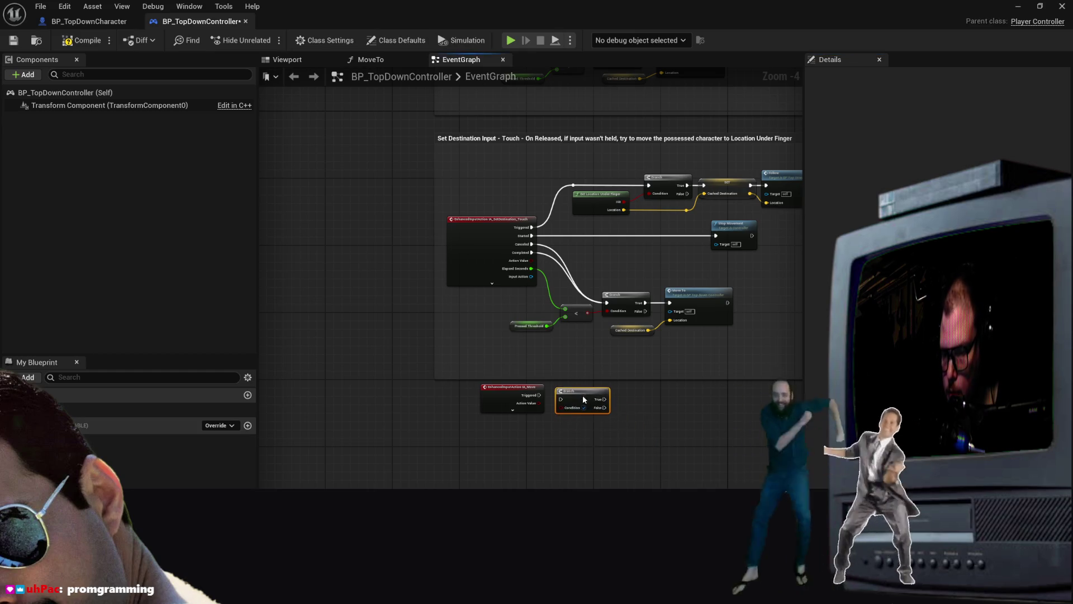
Drag the Branch node further right of IA_Move, then search the node list for 'get'
{"action": "scroll", "coordinate": [583, 398], "scroll_direction": "up", "scroll_amount": 1}
{"action": "left_click_drag", "start_coordinate": [587, 380], "coordinate": [622, 378]}
{"action": "scroll", "coordinate": [600, 383], "scroll_direction": "up", "scroll_amount": 1}
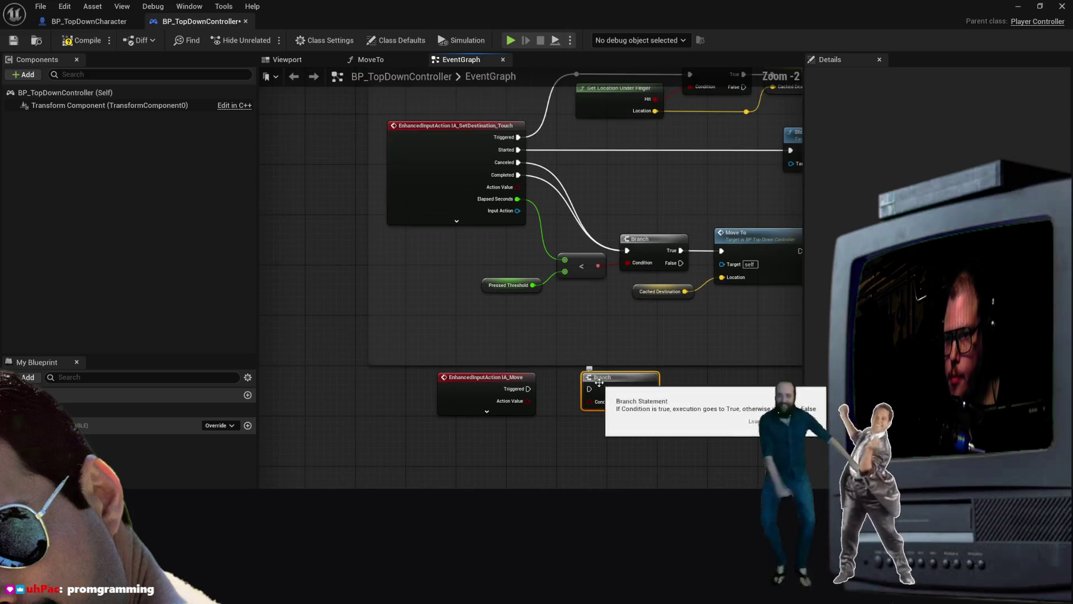
{"action": "scroll", "coordinate": [599, 391], "scroll_direction": "down", "scroll_amount": 1}
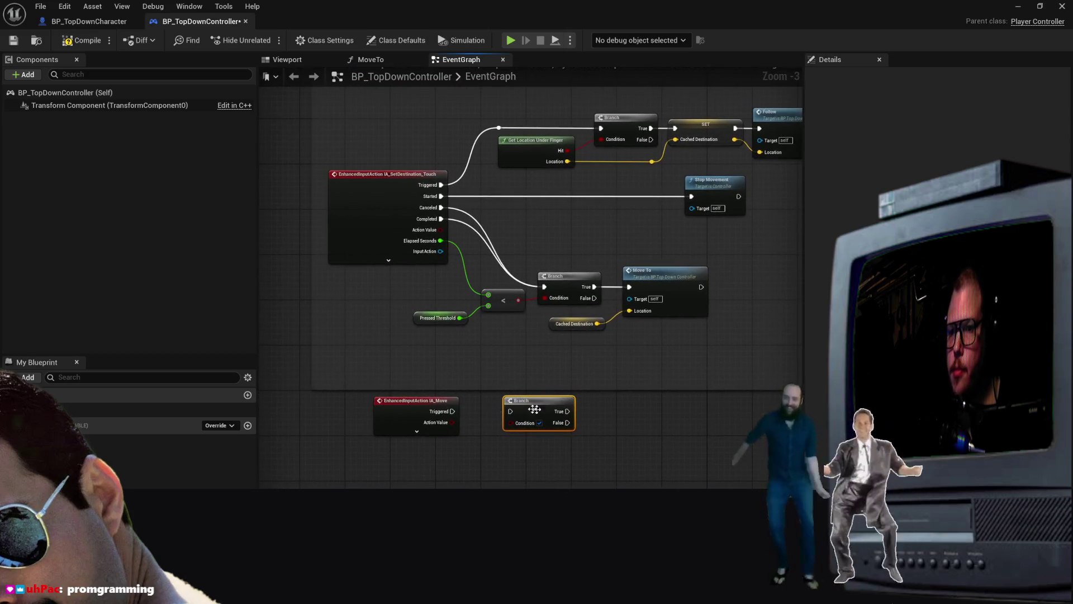
{"action": "left_click_drag", "start_coordinate": [551, 404], "coordinate": [641, 412]}
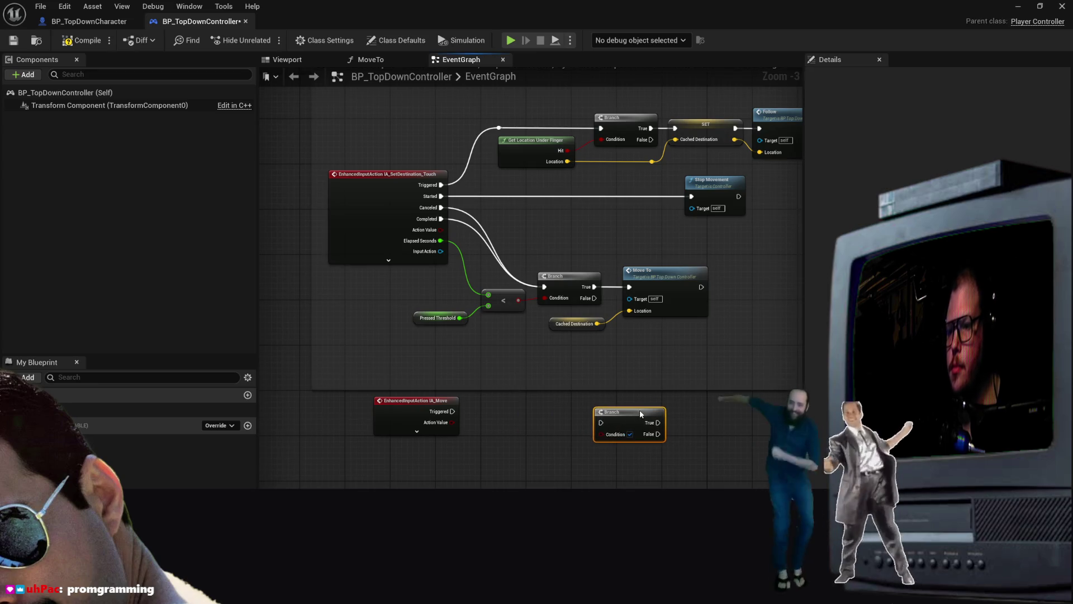
{"action": "right_click", "coordinate": [515, 469]}
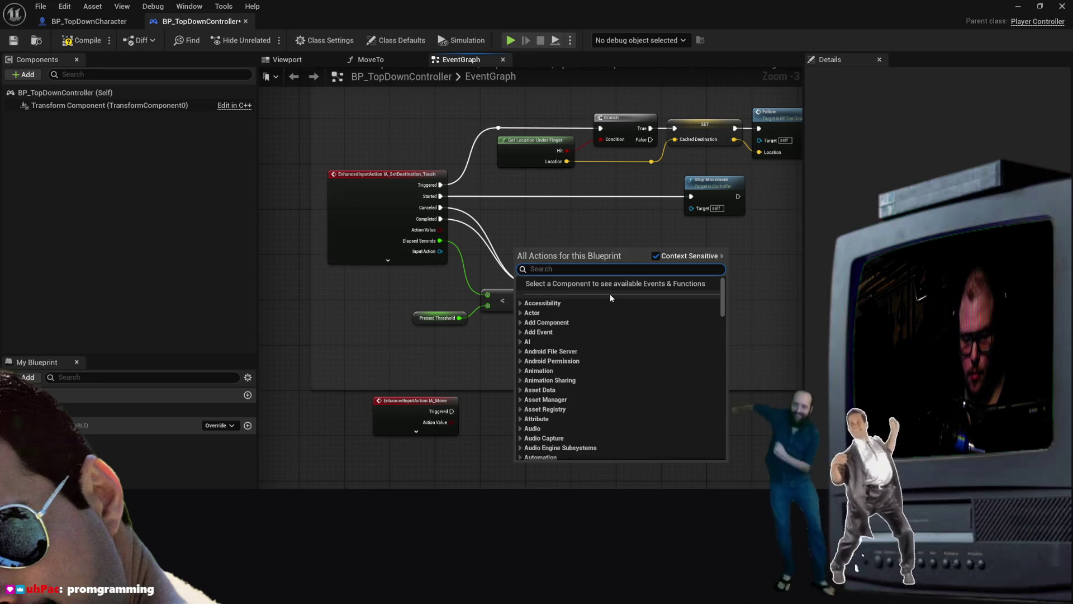
{"action": "type", "text": "get"}
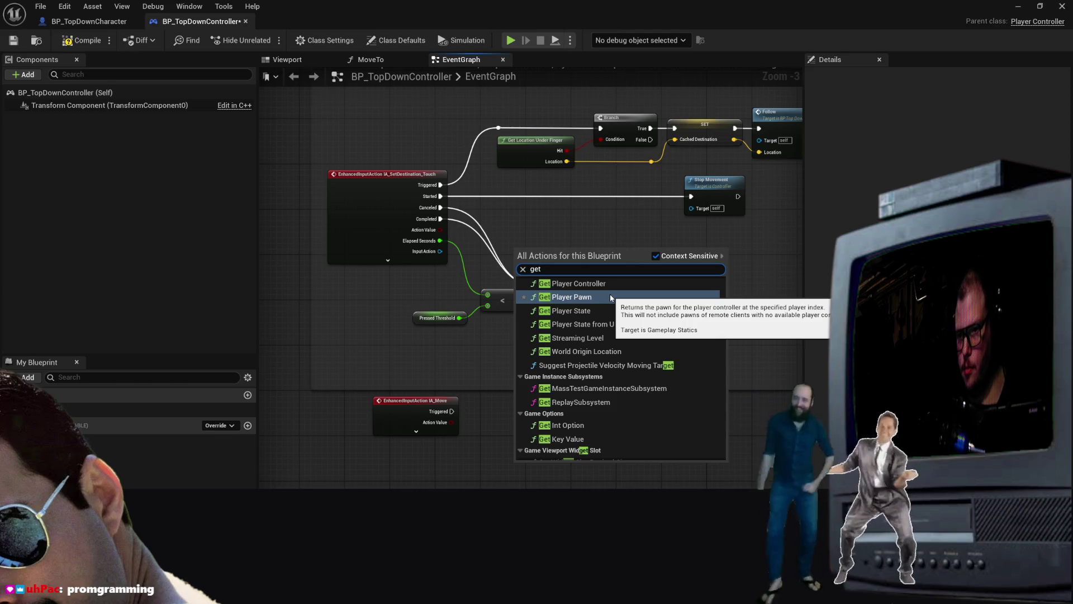
Search the action list for 'vector', scroll through the Vector results, then expand IA_Move's pins
{"action": "key", "text": "BackSpace"}
{"action": "key", "text": "BackSpace"}
{"action": "key", "text": "BackSpace"}
{"action": "type", "text": "ves"}
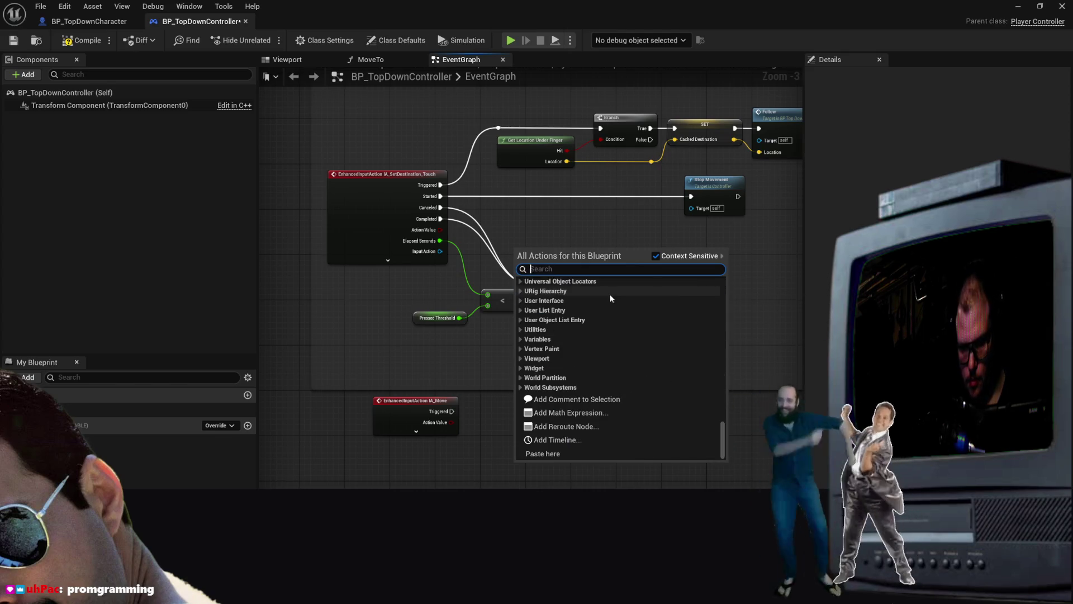
{"action": "type", "text": "c"}
{"action": "key", "text": "BackSpace"}
{"action": "key", "text": "BackSpace"}
{"action": "type", "text": "ct"}
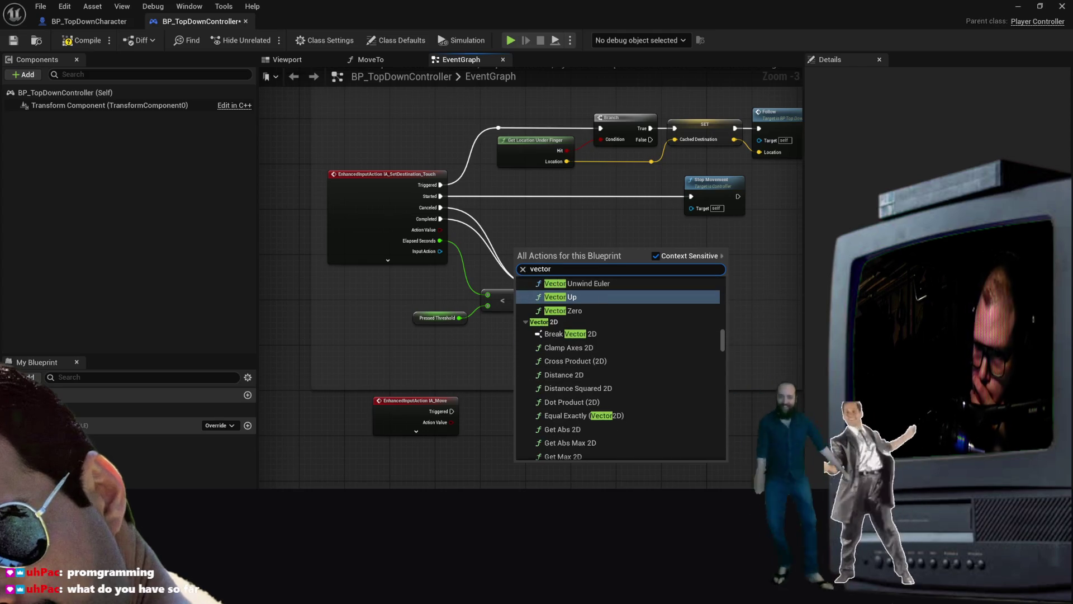
{"action": "type", "text": "or"}
{"action": "scroll", "coordinate": [622, 396], "scroll_direction": "down", "scroll_amount": 10}
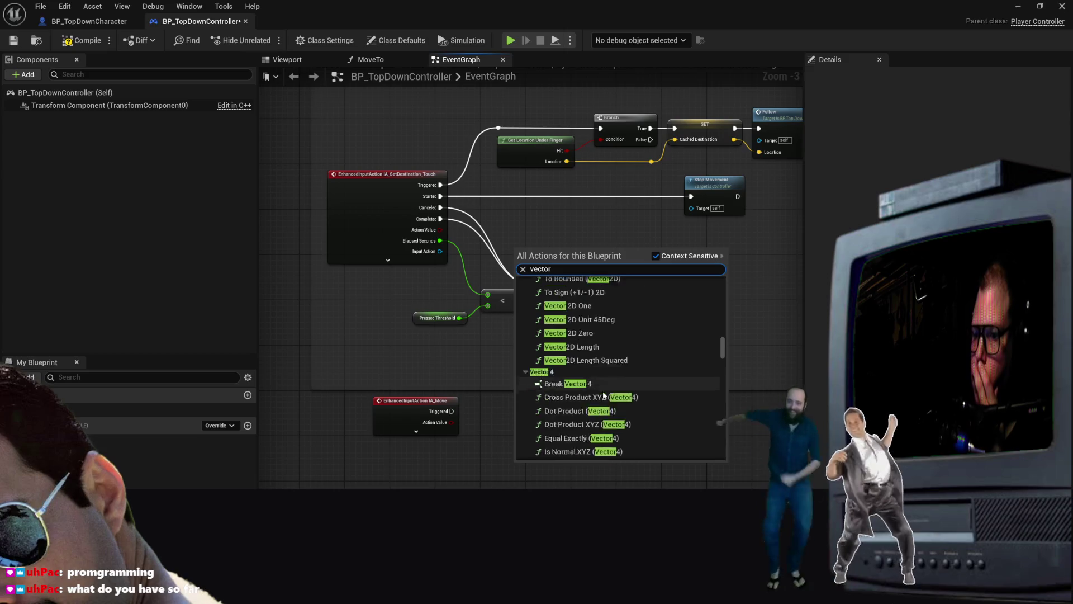
{"action": "scroll", "coordinate": [599, 395], "scroll_direction": "down", "scroll_amount": 15}
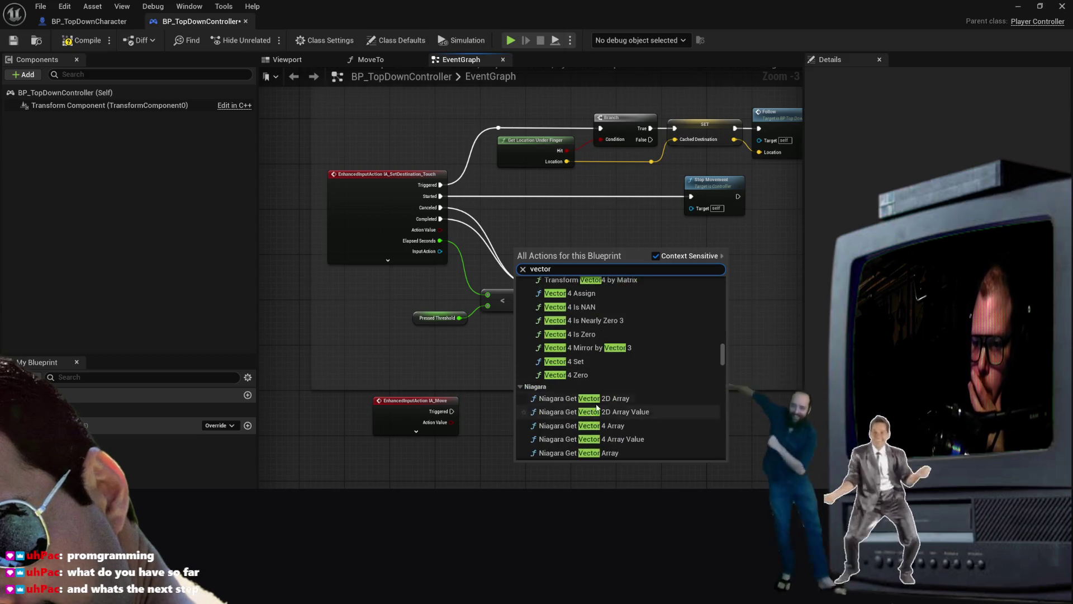
{"action": "scroll", "coordinate": [613, 417], "scroll_direction": "down", "scroll_amount": 10}
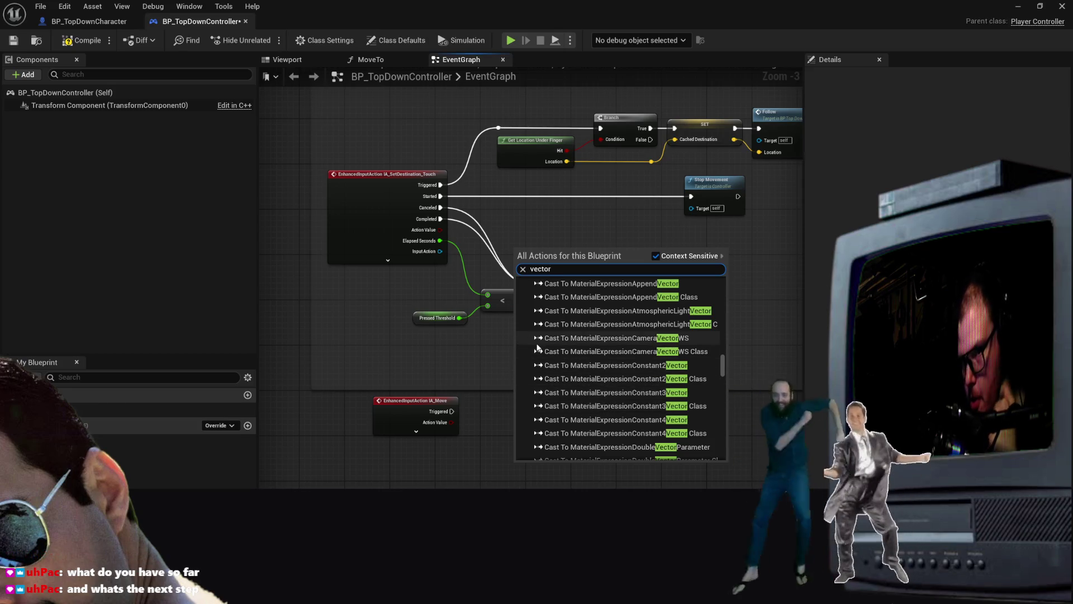
{"action": "left_click", "coordinate": [416, 432]}
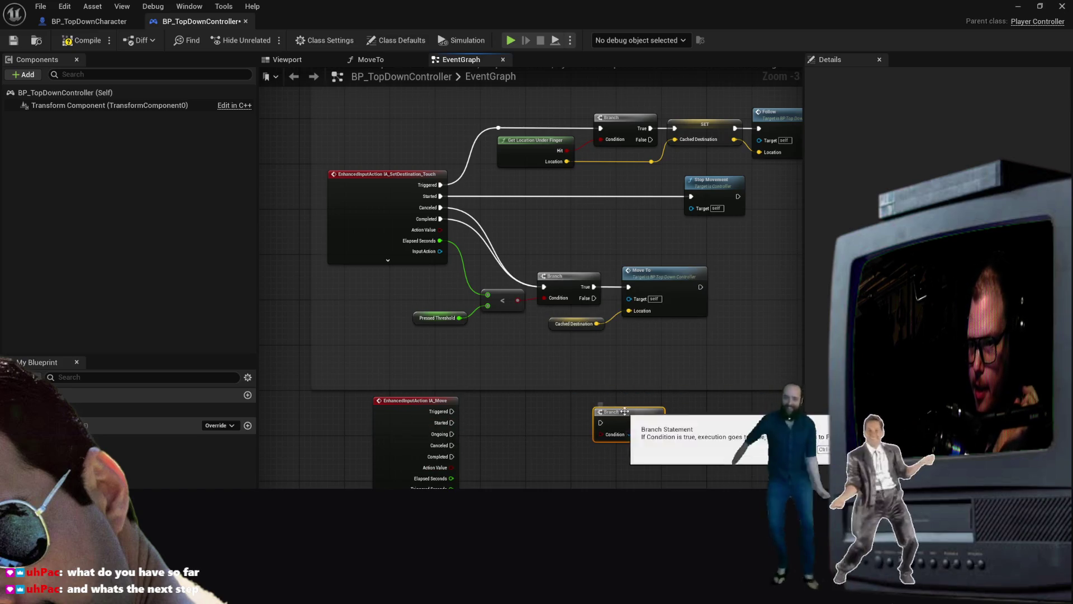
Reposition the IA_Move event node and pan to bring the Set Destination nodes into view
{"action": "scroll", "coordinate": [452, 288], "scroll_direction": "down", "scroll_amount": 2}
{"action": "scroll", "coordinate": [419, 290], "scroll_direction": "up", "scroll_amount": 4}
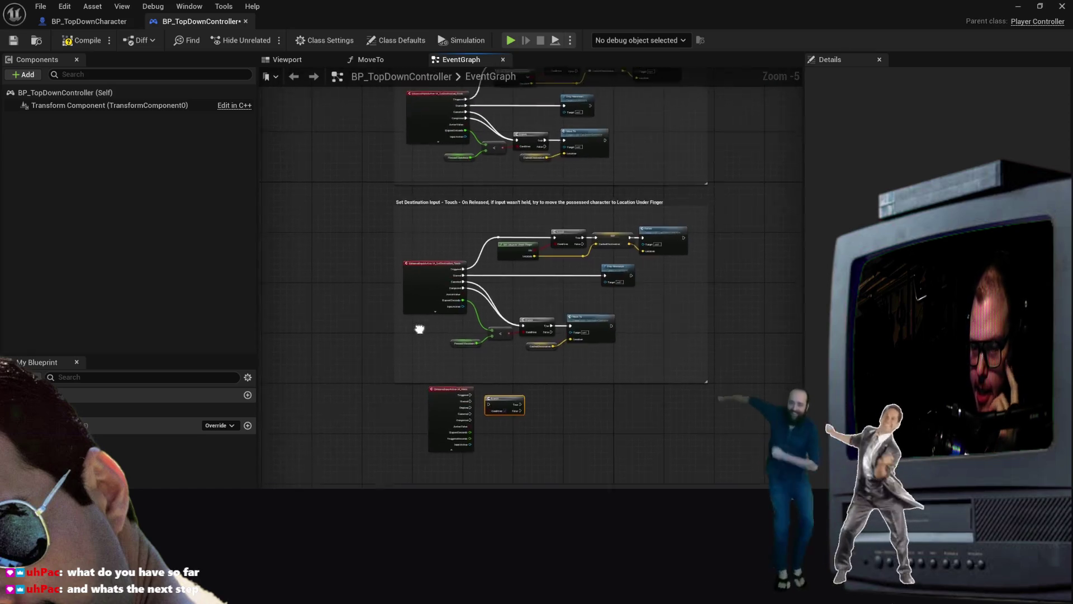
{"action": "scroll", "coordinate": [478, 387], "scroll_direction": "down", "scroll_amount": 2}
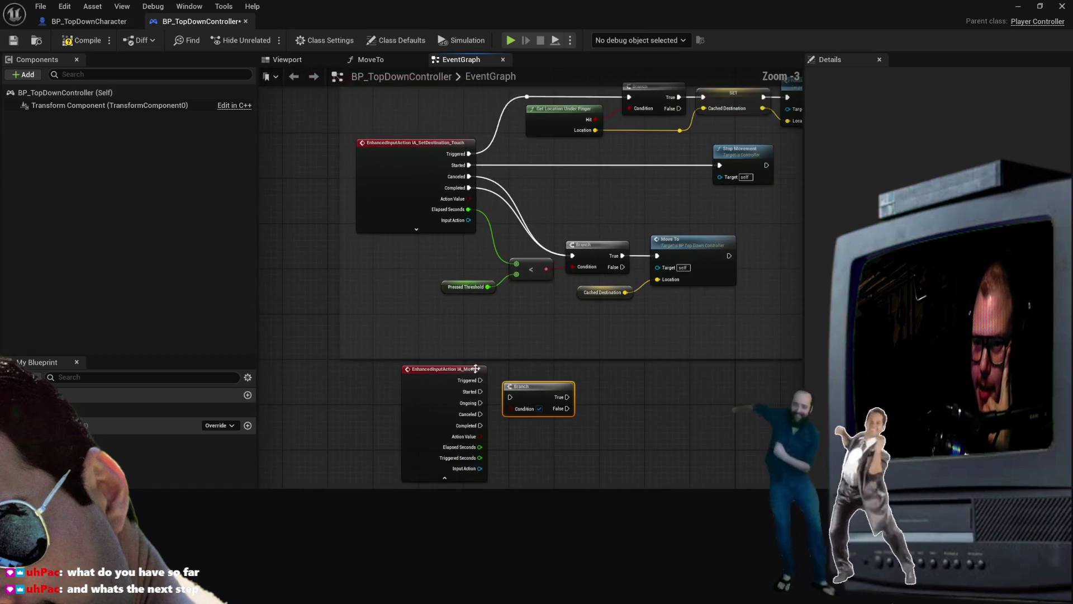
{"action": "mouse_move", "coordinate": [445, 370]}
{"action": "left_mouse_down"}
{"action": "mouse_move", "coordinate": [402, 370]}
{"action": "mouse_move", "coordinate": [421, 375]}
{"action": "left_mouse_up"}
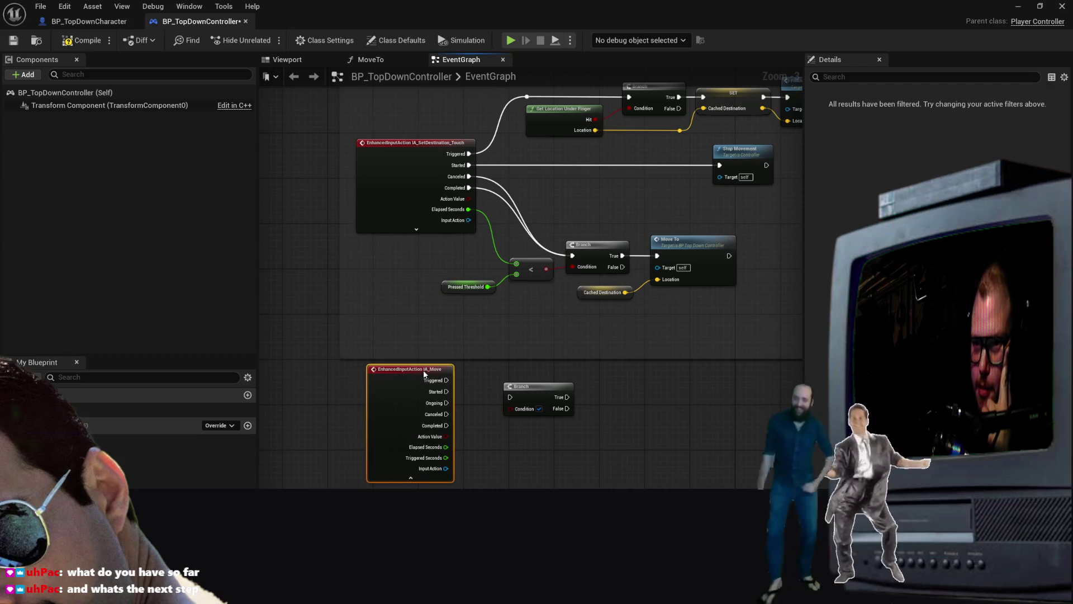
{"action": "scroll", "coordinate": [424, 370], "scroll_direction": "up", "scroll_amount": 2}
{"action": "mouse_move", "coordinate": [612, 159]}
{"action": "left_mouse_down"}
{"action": "mouse_move", "coordinate": [604, 414]}
{"action": "mouse_move", "coordinate": [528, 527]}
{"action": "mouse_move", "coordinate": [606, 536]}
{"action": "mouse_move", "coordinate": [685, 603]}
{"action": "left_mouse_up"}
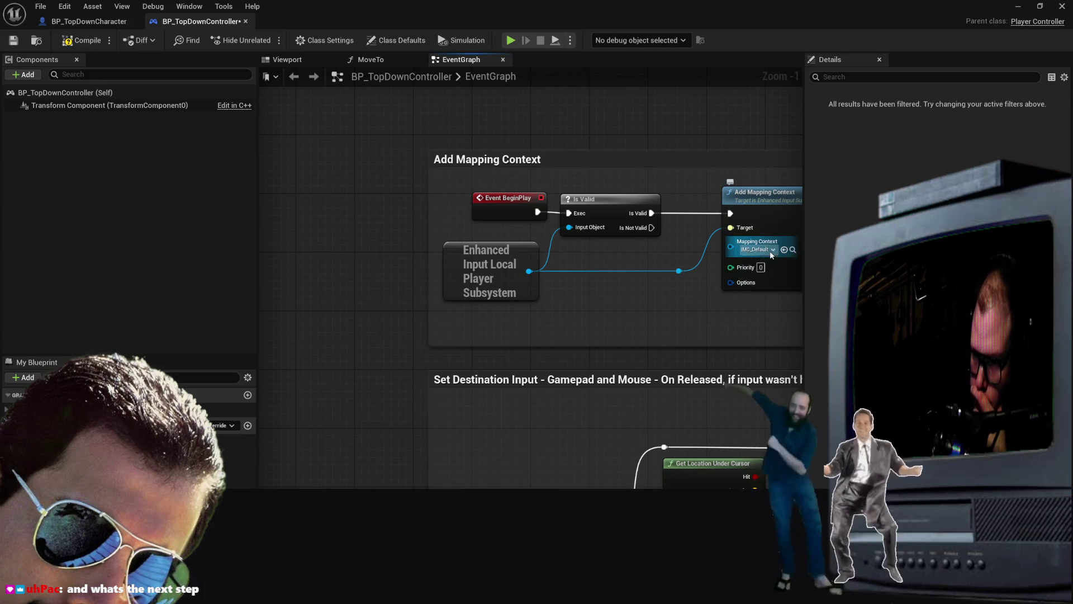
{"action": "scroll", "coordinate": [615, 279], "scroll_direction": "down", "scroll_amount": 3}
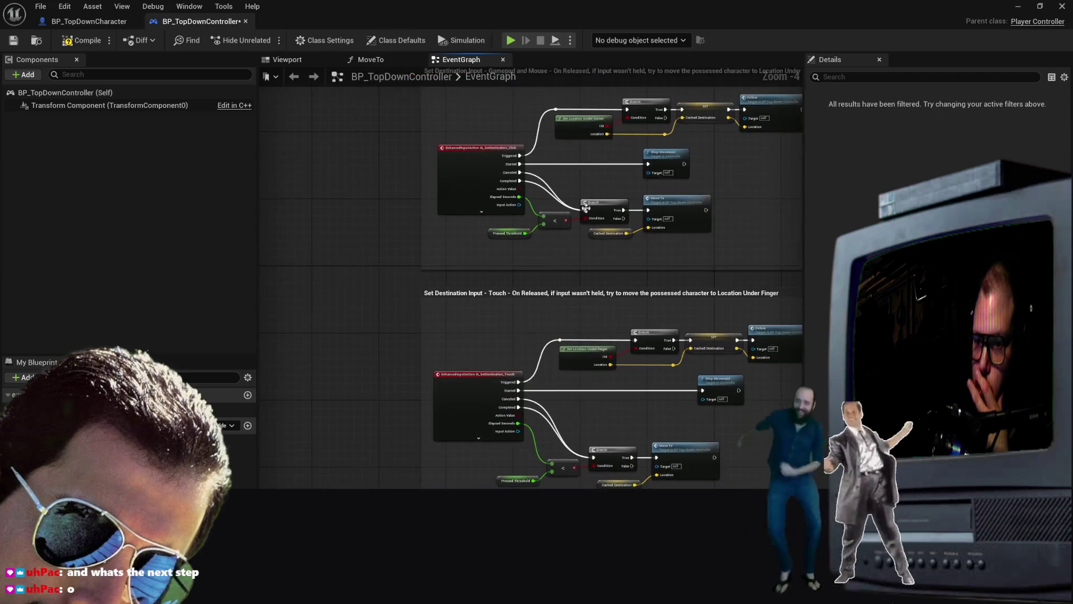
{"action": "scroll", "coordinate": [434, 274], "scroll_direction": "up", "scroll_amount": 3}
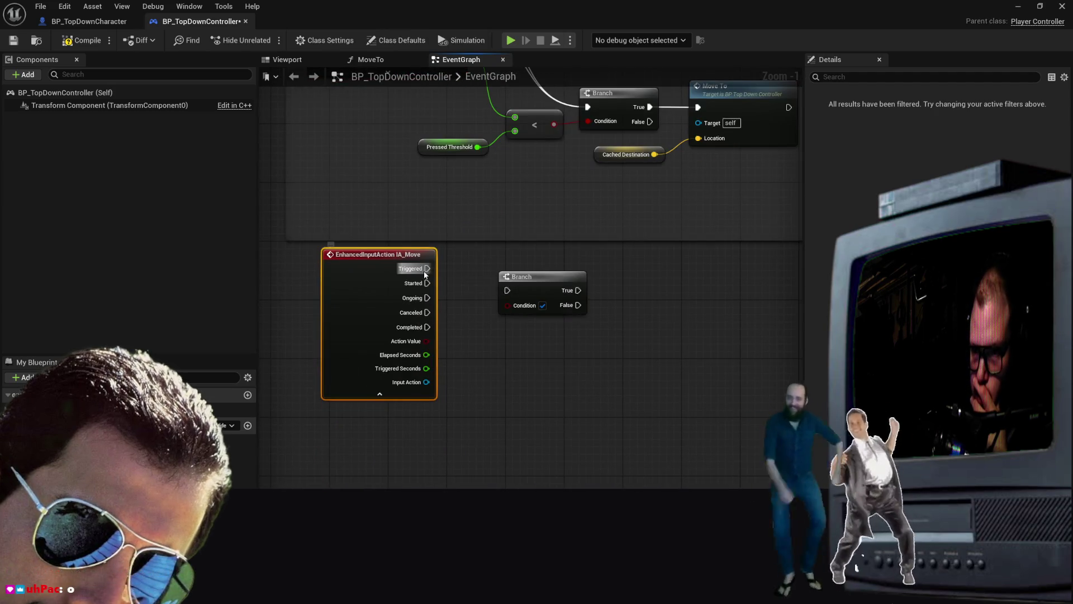
Place Branch beside IA_Move and wire IA_Move's Triggered output into Branch's execution input
{"action": "mouse_move", "coordinate": [543, 278]}
{"action": "left_mouse_down"}
{"action": "mouse_move", "coordinate": [539, 253]}
{"action": "mouse_move", "coordinate": [514, 262]}
{"action": "left_mouse_up"}
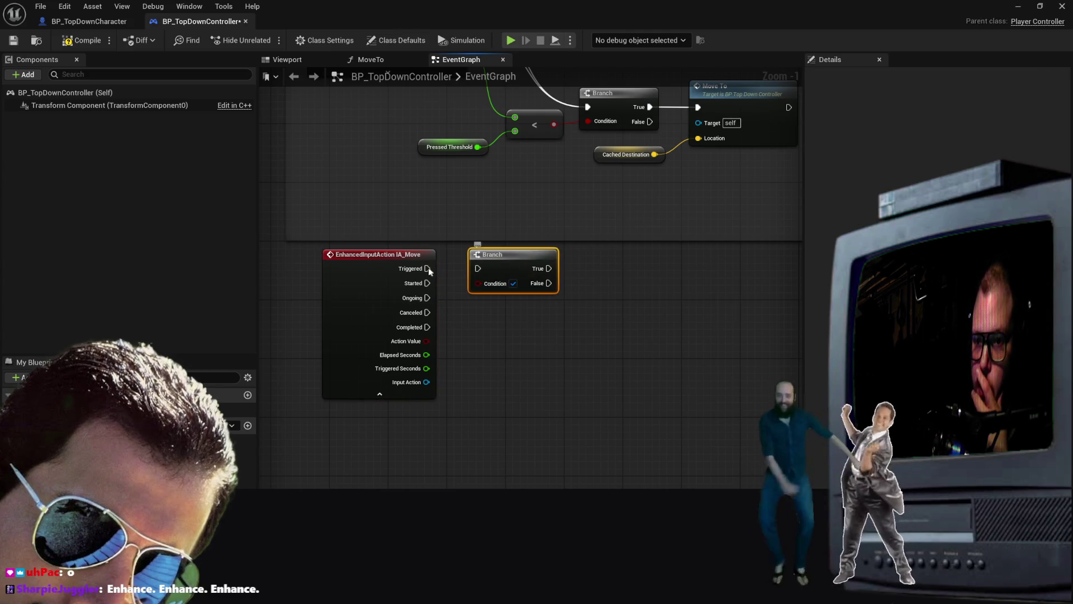
{"action": "left_click_drag", "start_coordinate": [427, 268], "coordinate": [475, 272]}
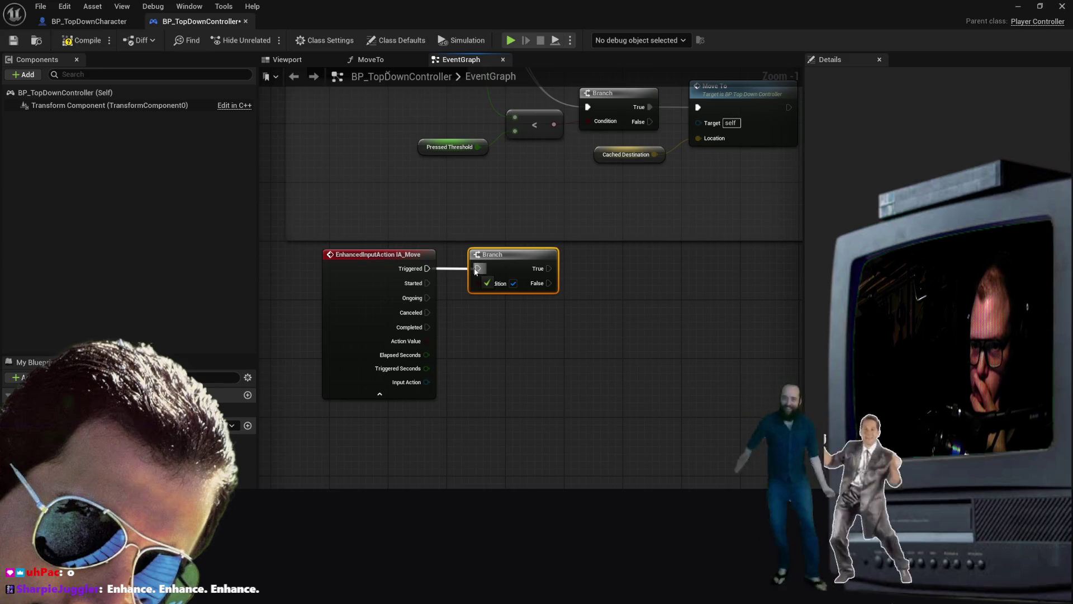
{"action": "left_click_drag", "start_coordinate": [480, 272], "coordinate": [478, 269]}
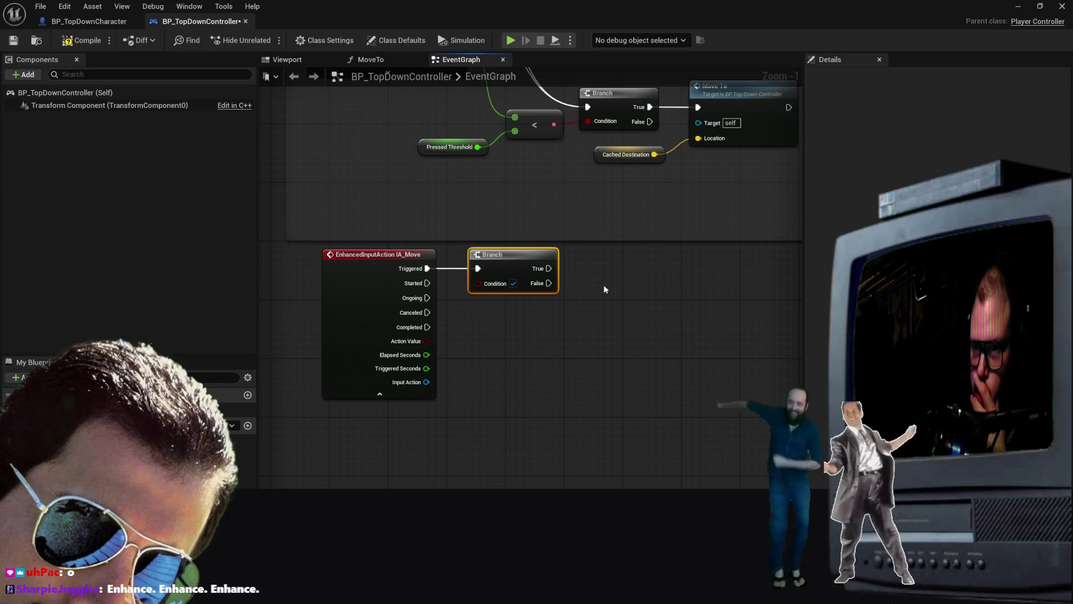
{"action": "left_click_drag", "start_coordinate": [549, 262], "coordinate": [615, 266]}
{"action": "scroll", "coordinate": [592, 269], "scroll_direction": "down", "scroll_amount": 1}
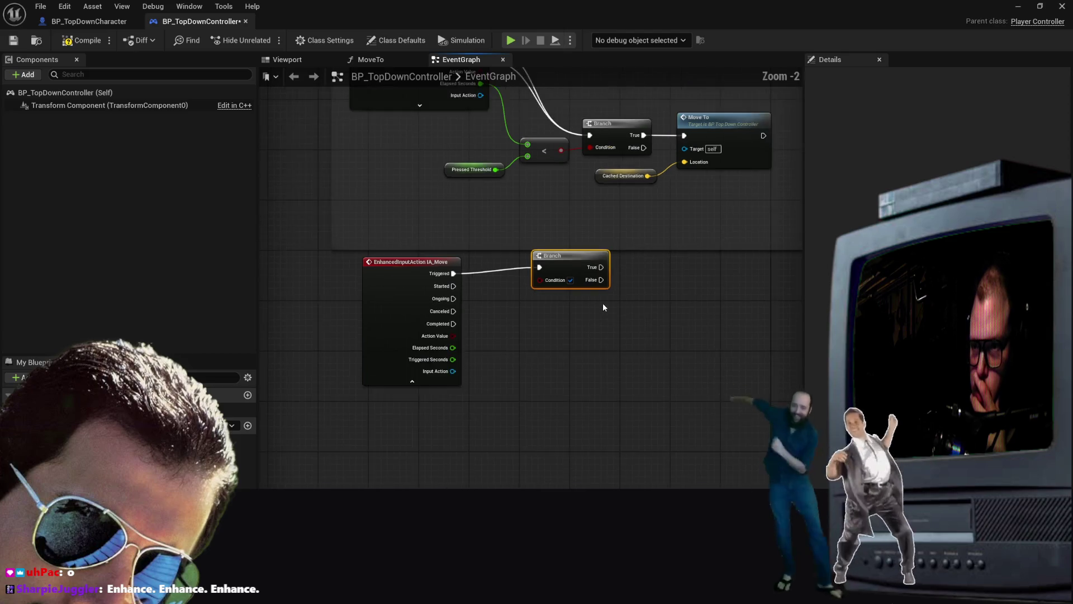
{"action": "right_click", "coordinate": [617, 277]}
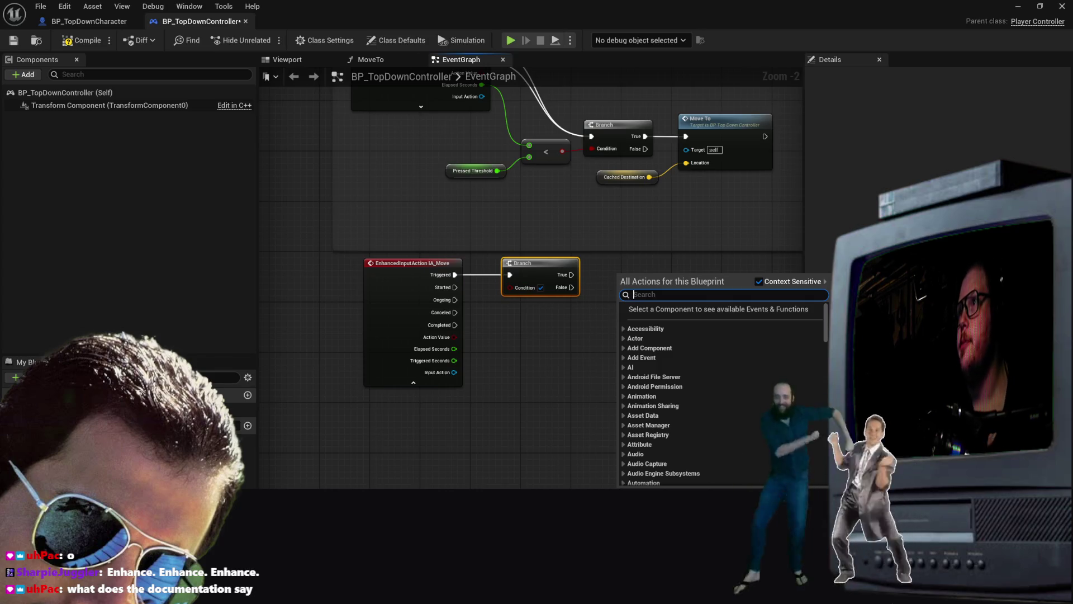
{"action": "key", "text": "Escape"}
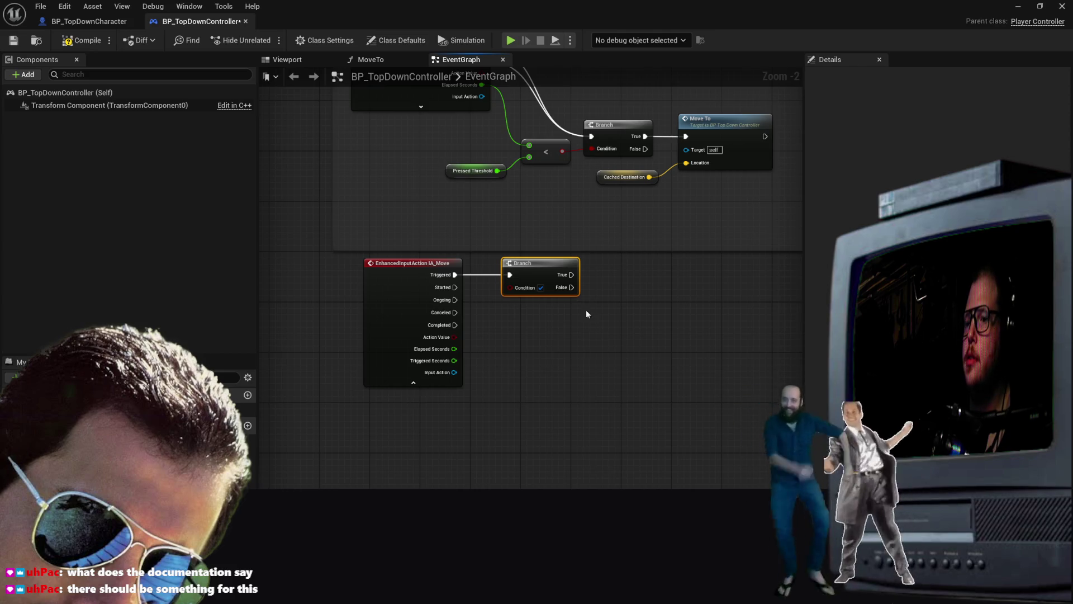
{"action": "right_click", "coordinate": [552, 336]}
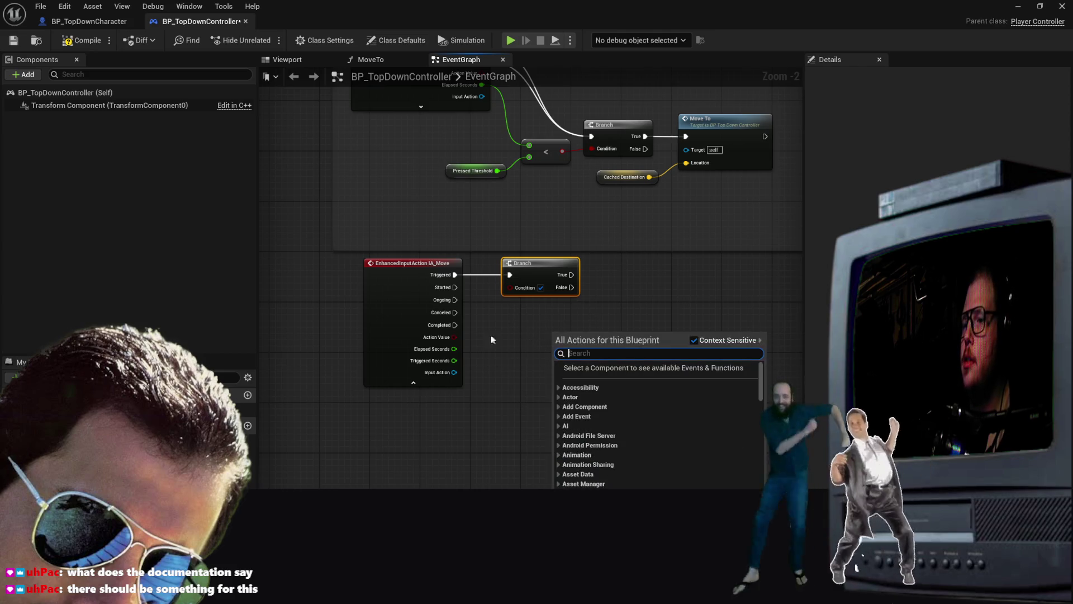
{"action": "left_click", "coordinate": [559, 334]}
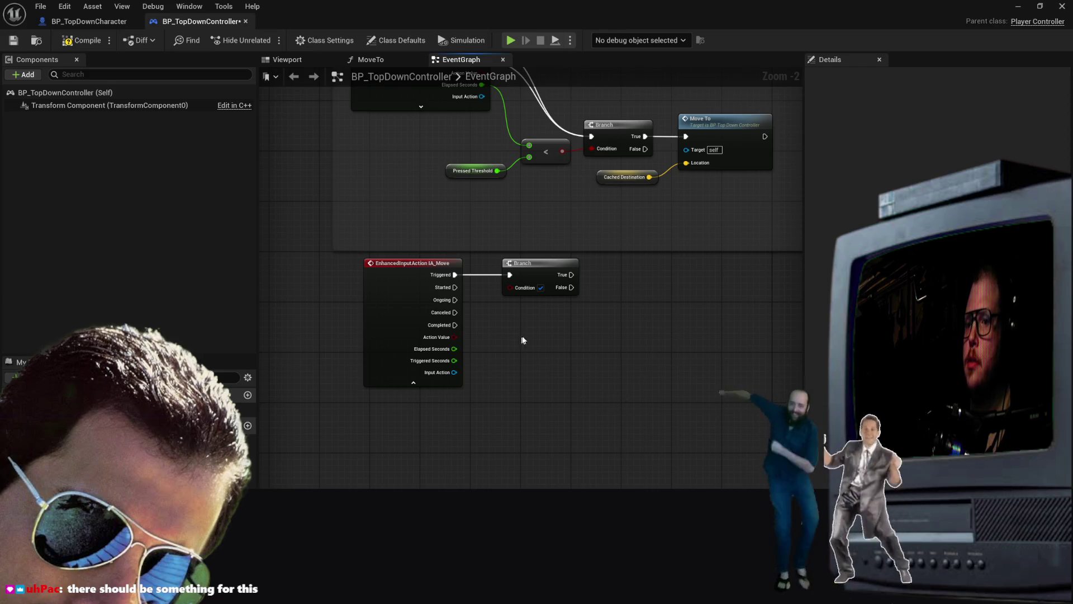
Search the All Actions menu for 'get 2d' and scroll through the results
{"action": "right_click", "coordinate": [623, 304]}
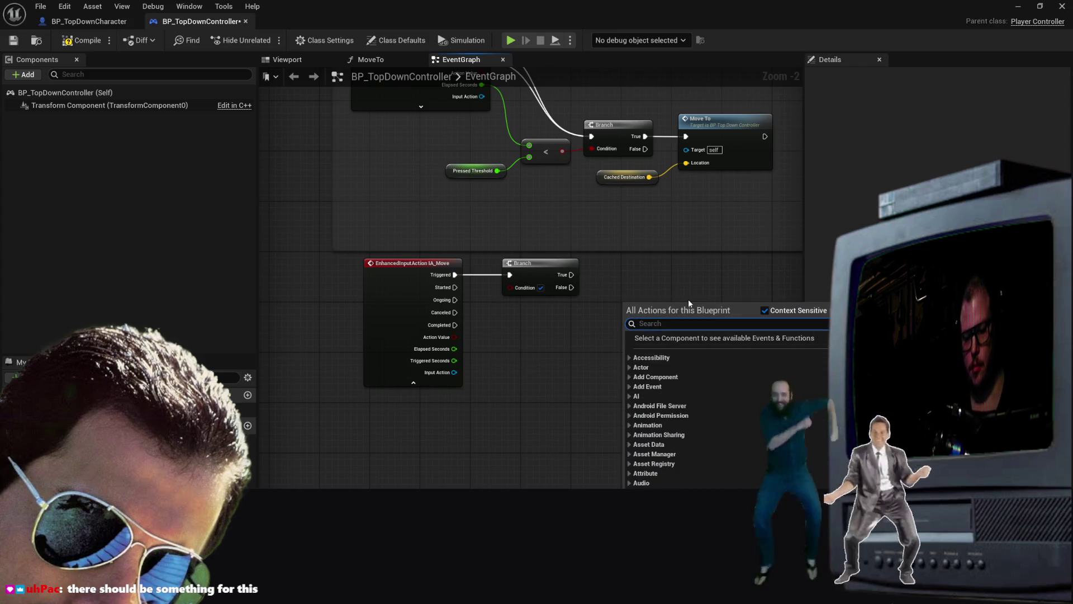
{"action": "type", "text": "get 2d"}
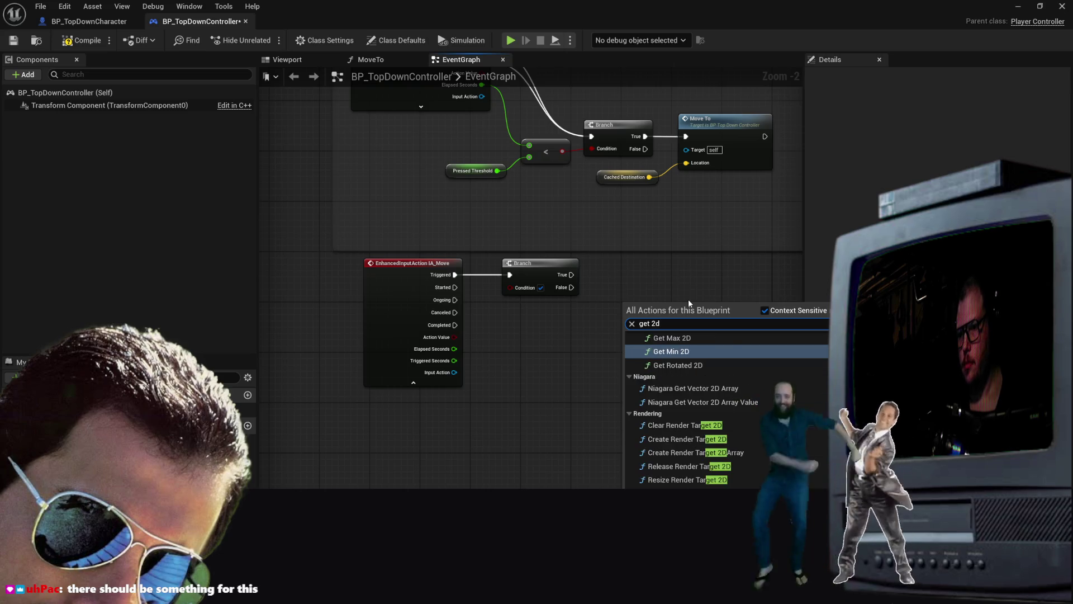
{"action": "scroll", "coordinate": [705, 403], "scroll_direction": "up", "scroll_amount": 5}
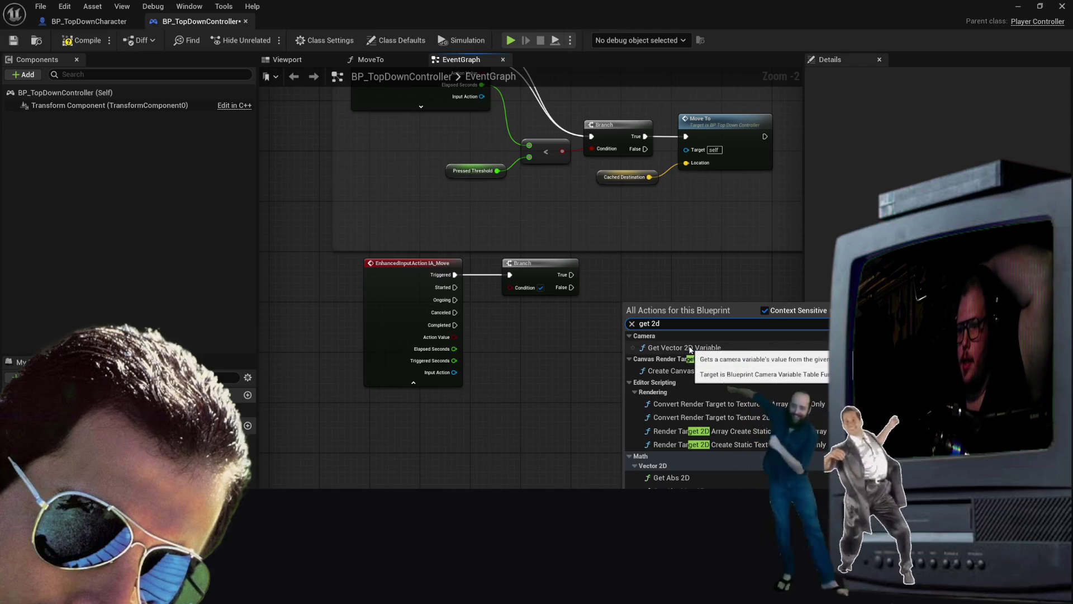
{"action": "scroll", "coordinate": [701, 404], "scroll_direction": "down", "scroll_amount": 3}
{"action": "scroll", "coordinate": [703, 413], "scroll_direction": "down", "scroll_amount": 10}
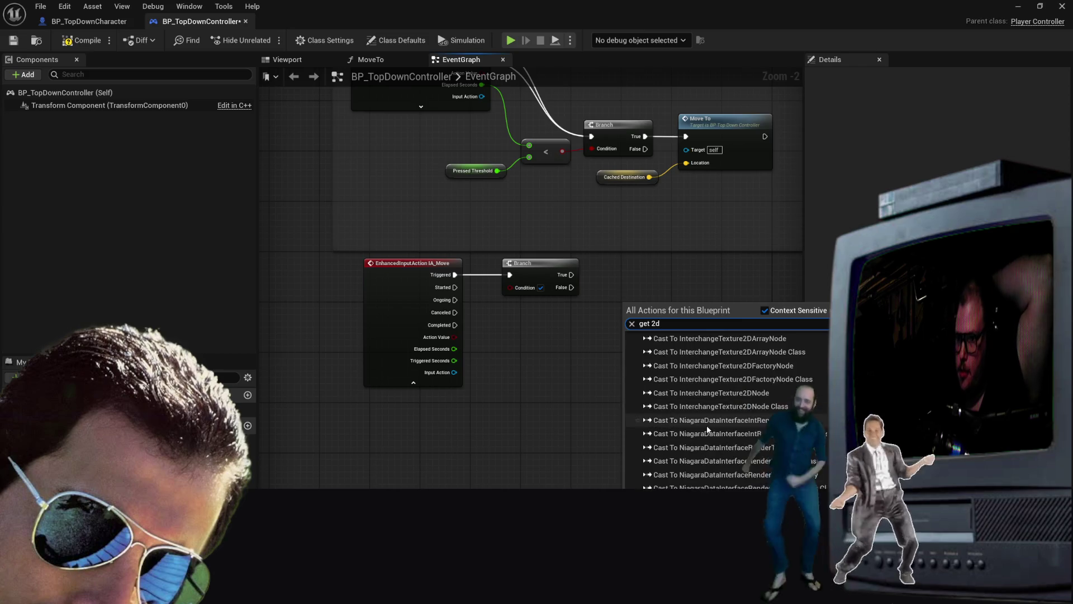
{"action": "scroll", "coordinate": [721, 443], "scroll_direction": "up", "scroll_amount": 15}
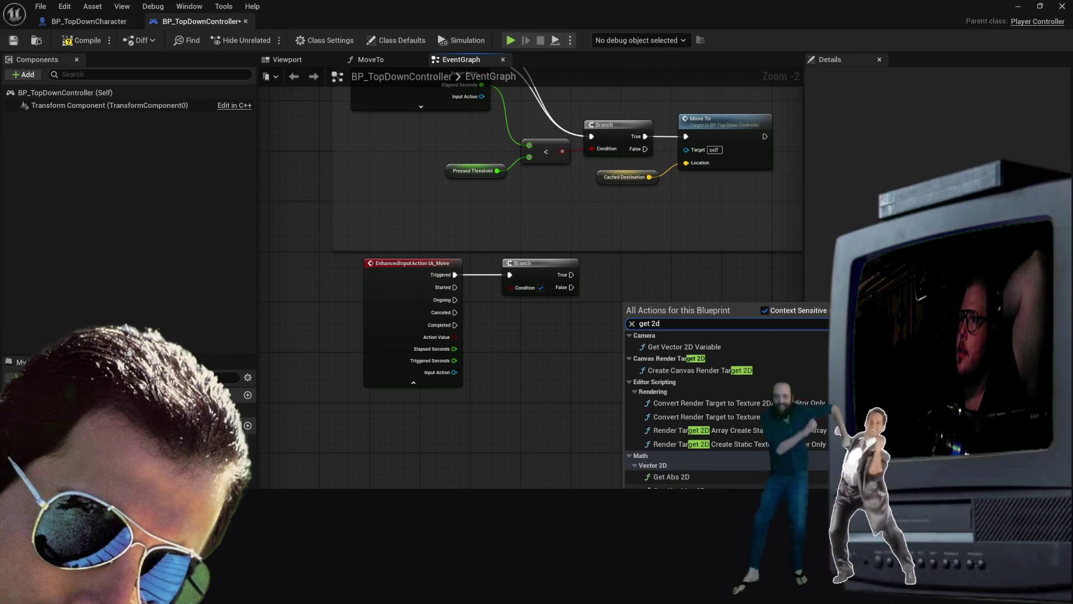
Retry the search with '2d inpu' and then 'input', browse the matches, and close without adding
{"action": "key", "text": "ctrl+a"}
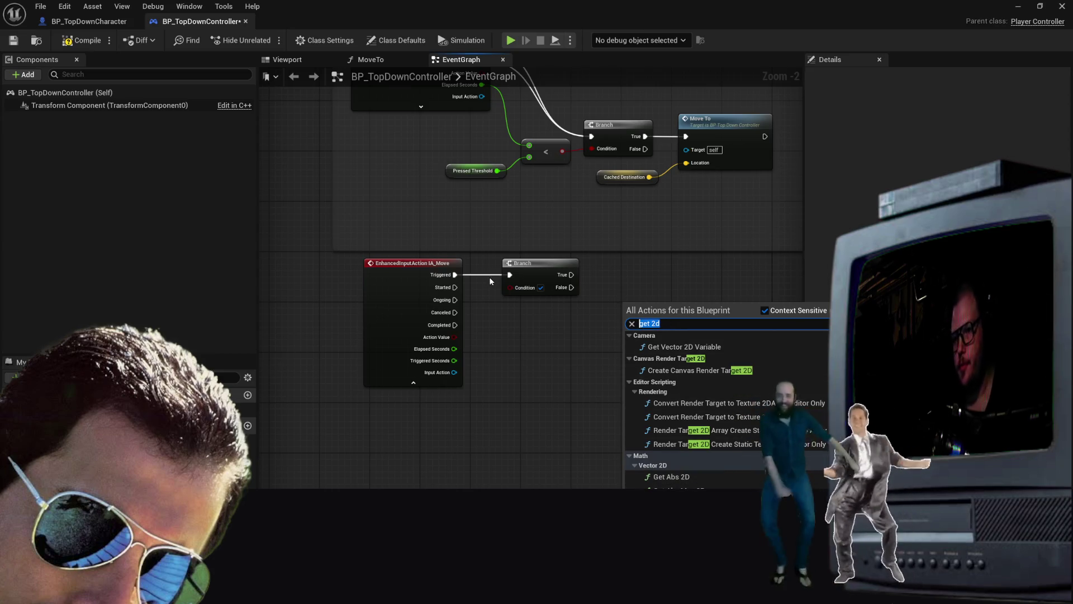
{"action": "type", "text": "2d"}
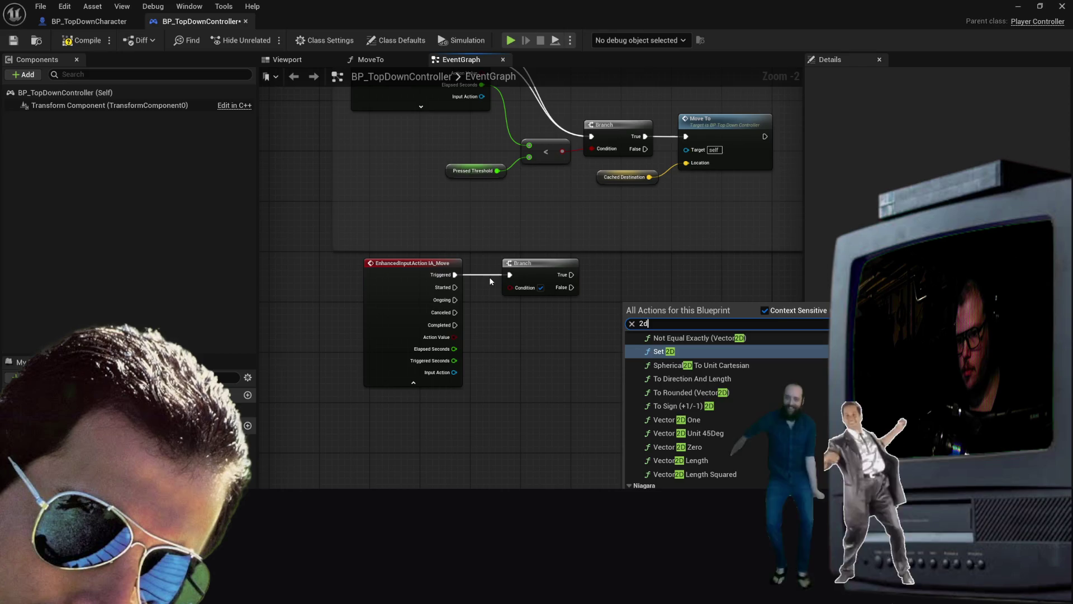
{"action": "type", "text": " inpu"}
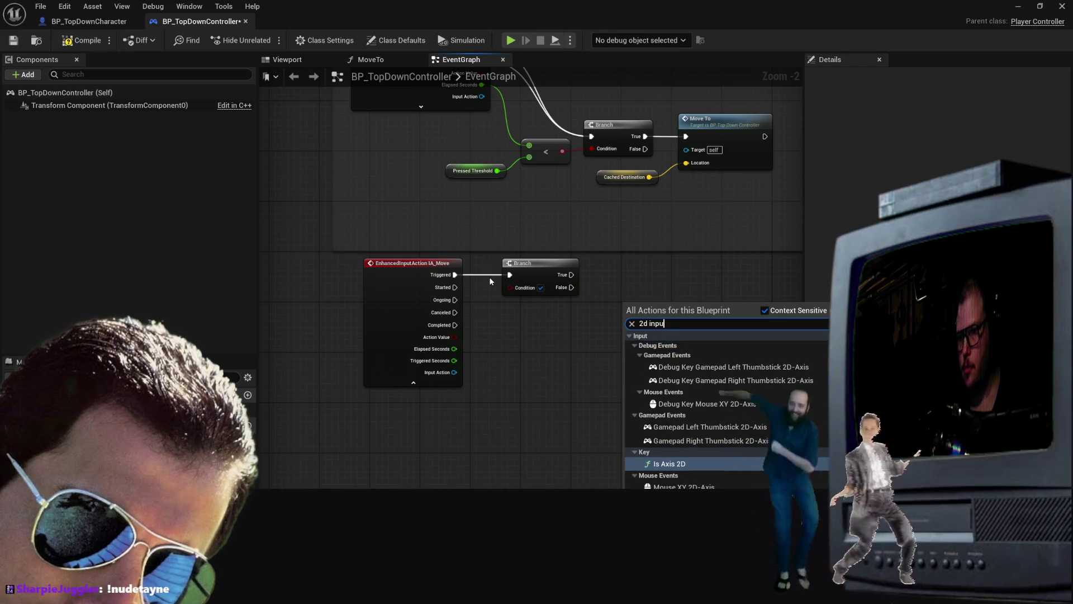
{"action": "key", "text": "BackSpace"}
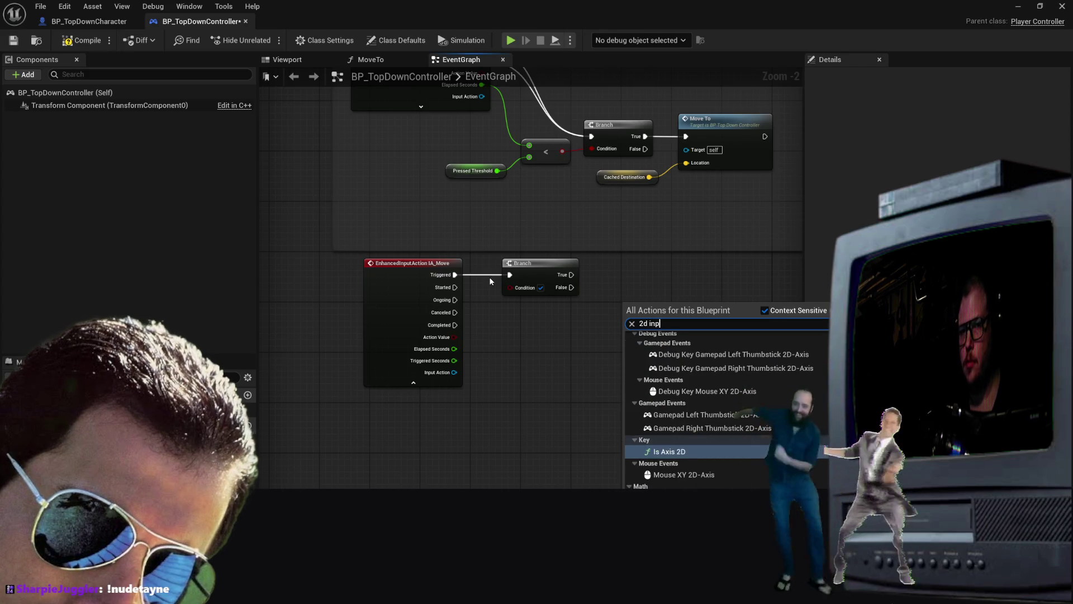
{"action": "key", "text": "BackSpace"}
{"action": "key", "text": "BackSpace"}
{"action": "key", "text": "BackSpace"}
{"action": "type", "text": "input"}
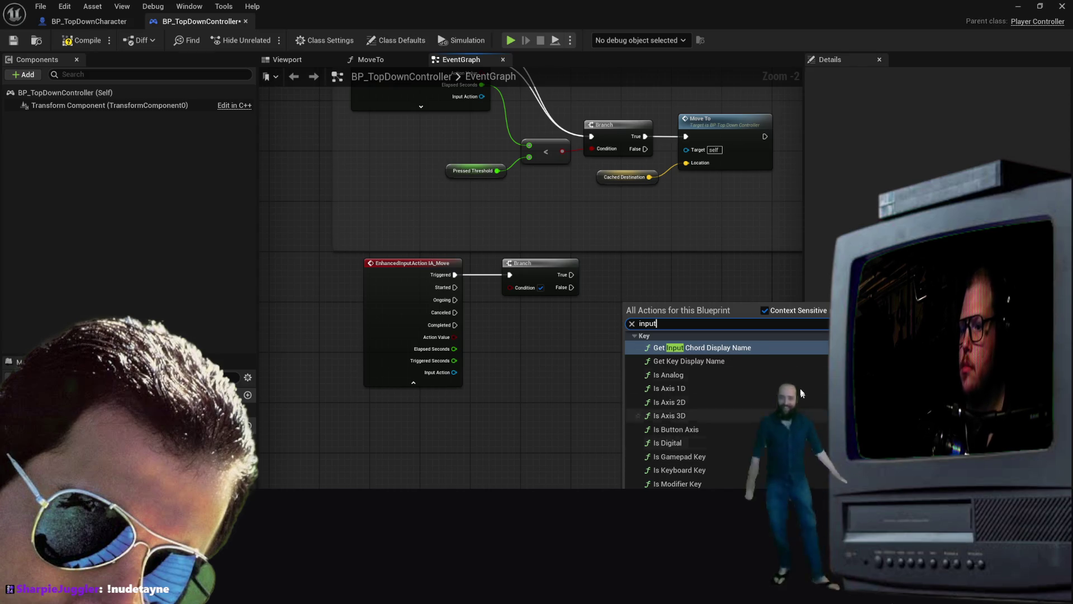
{"action": "scroll", "coordinate": [767, 412], "scroll_direction": "down", "scroll_amount": 3}
{"action": "scroll", "coordinate": [701, 465], "scroll_direction": "up", "scroll_amount": 2}
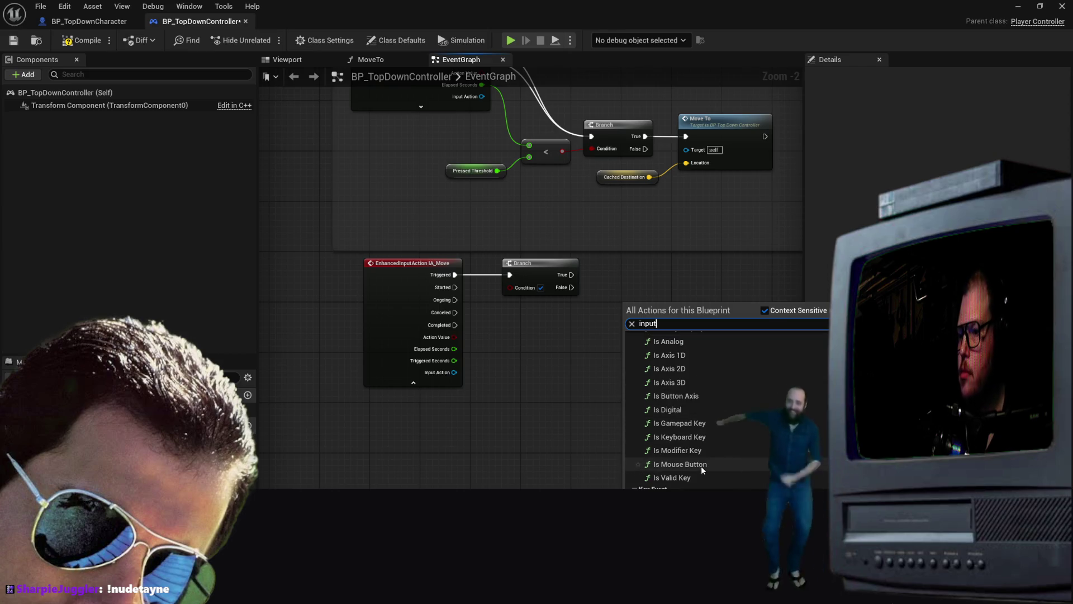
{"action": "scroll", "coordinate": [702, 467], "scroll_direction": "up", "scroll_amount": 10}
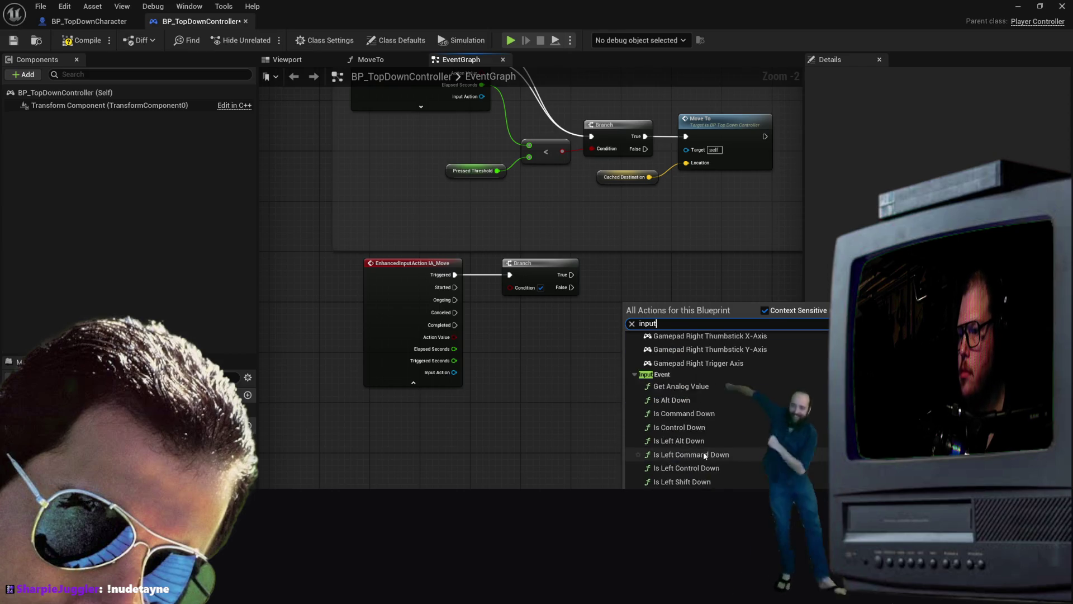
{"action": "scroll", "coordinate": [703, 442], "scroll_direction": "up", "scroll_amount": 10}
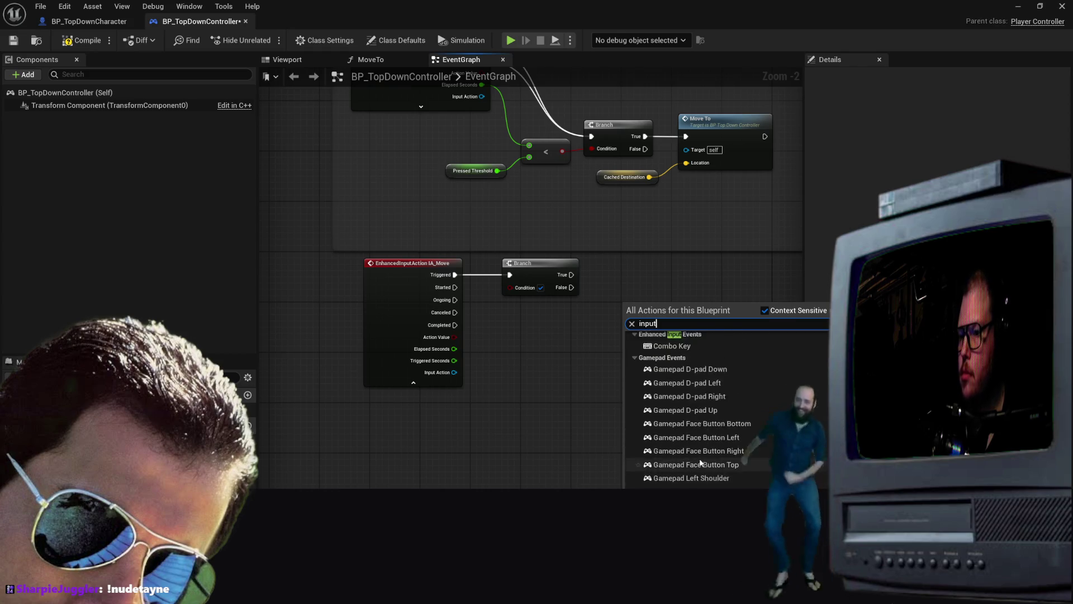
{"action": "scroll", "coordinate": [698, 456], "scroll_direction": "up", "scroll_amount": 6}
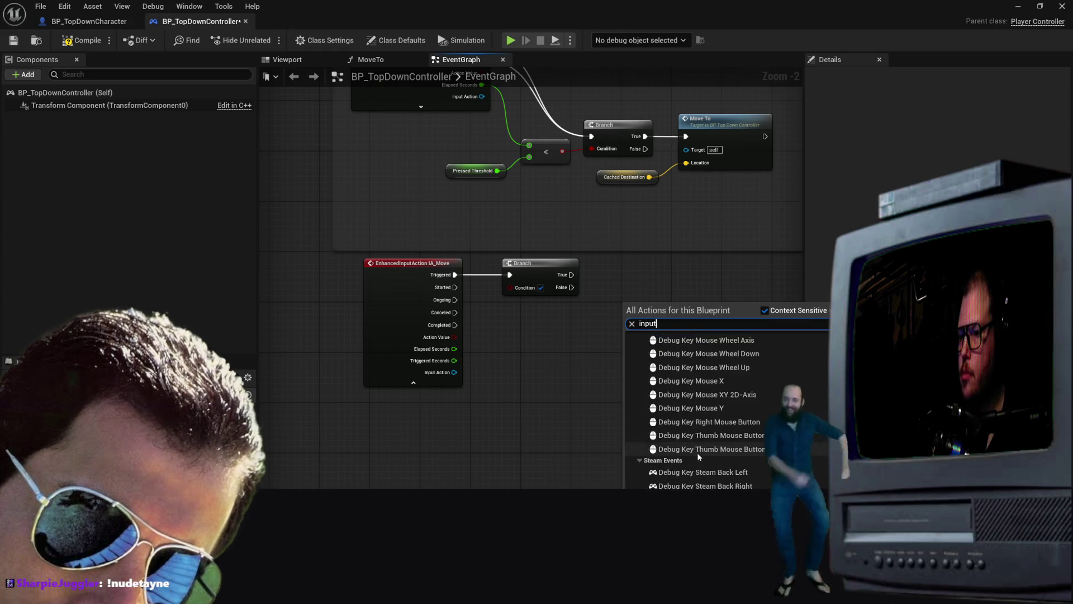
{"action": "scroll", "coordinate": [695, 445], "scroll_direction": "up", "scroll_amount": 15}
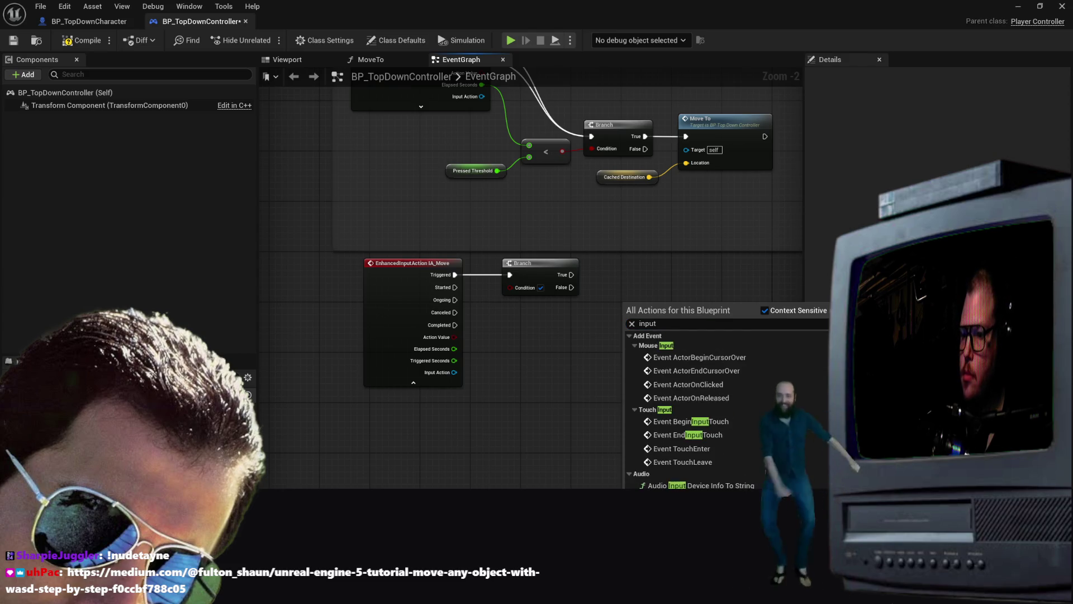
{"action": "scroll", "coordinate": [825, 356], "scroll_direction": "down", "scroll_amount": 5}
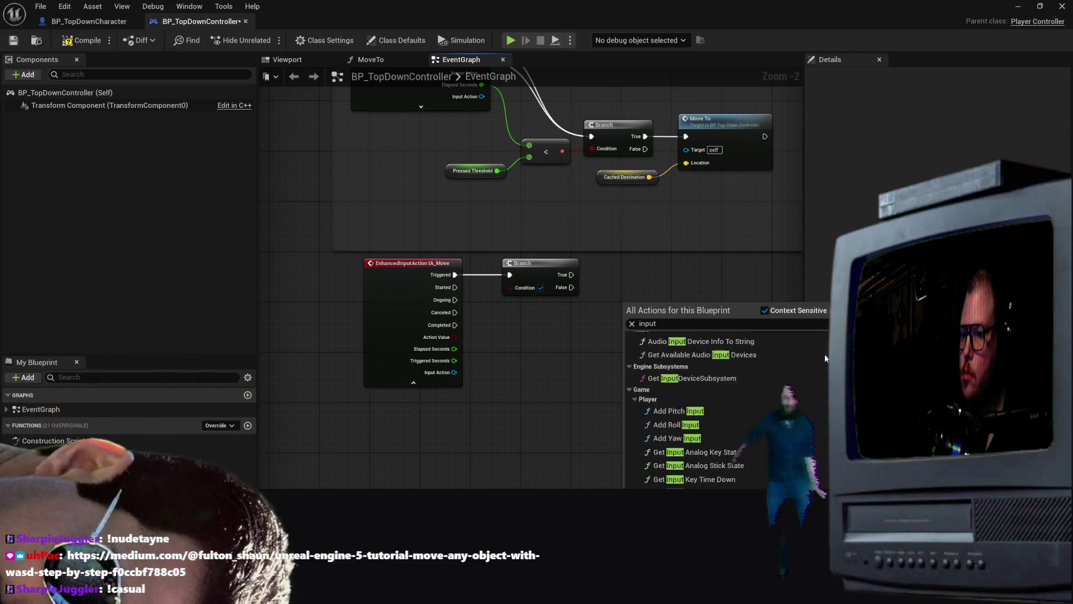
{"action": "scroll", "coordinate": [824, 351], "scroll_direction": "up", "scroll_amount": 5}
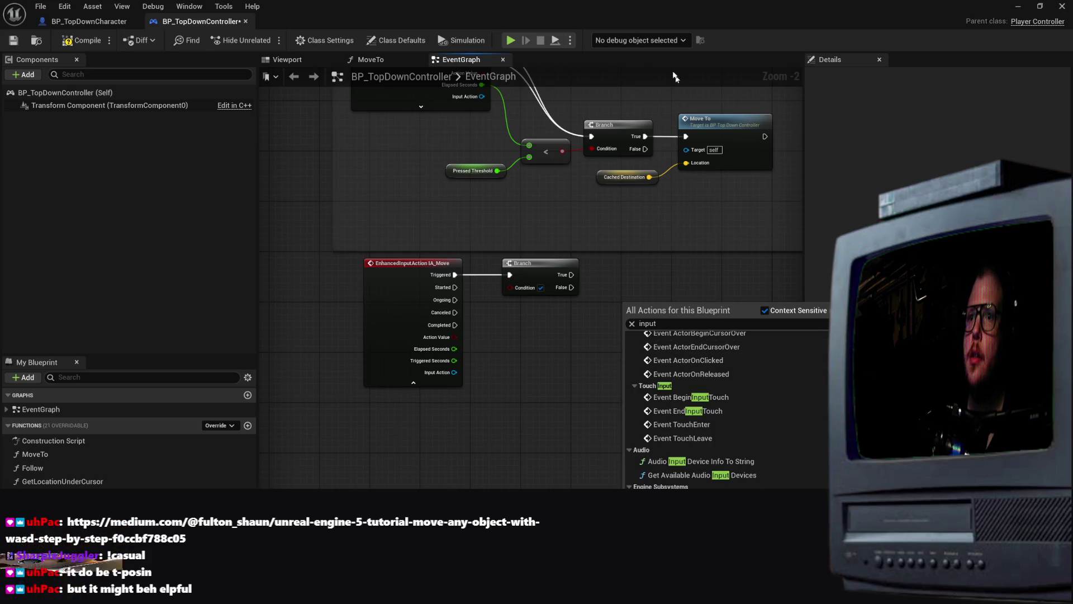
{"action": "key", "text": "Escape"}
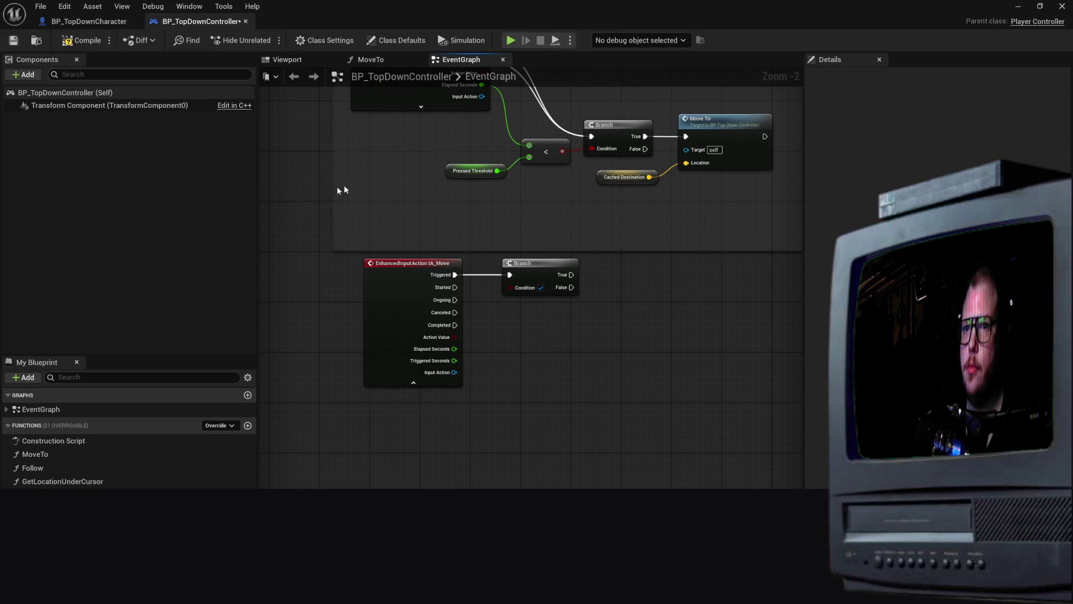
Minimize the BP_TopDownController editor, go to the input actions folder and choose Edit on IA_Move
{"action": "left_click", "coordinate": [89, 21]}
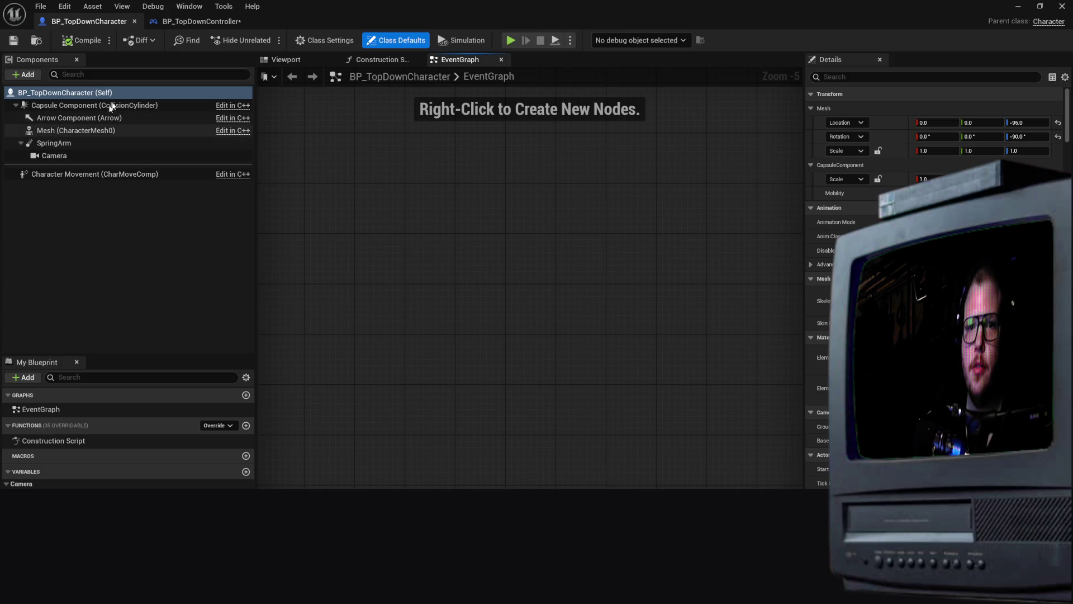
{"action": "left_click", "coordinate": [207, 21]}
{"action": "left_click", "coordinate": [1018, 9]}
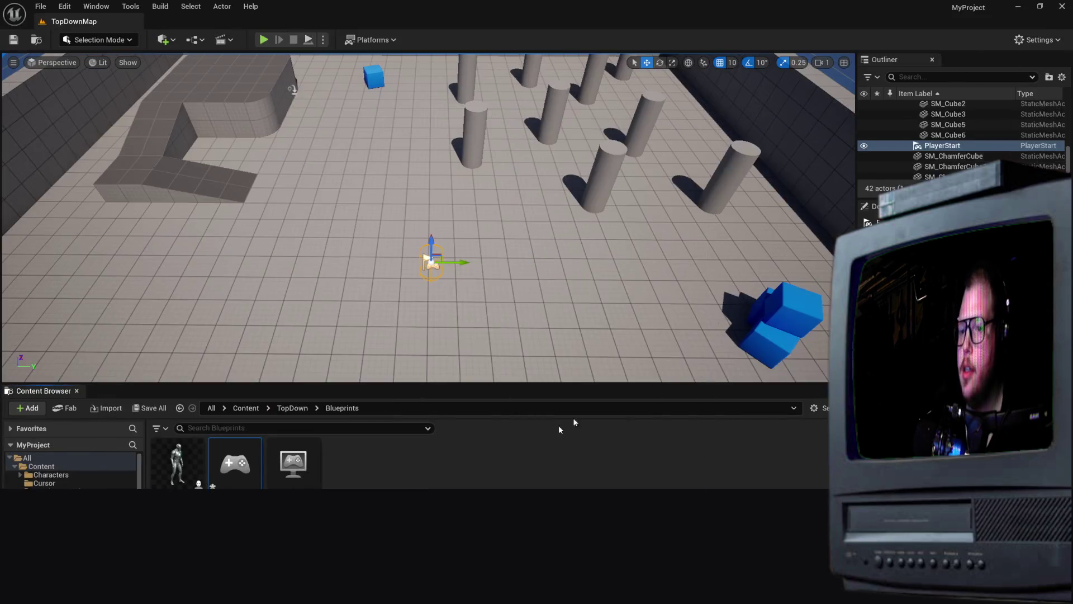
{"action": "key", "text": "alt+Left"}
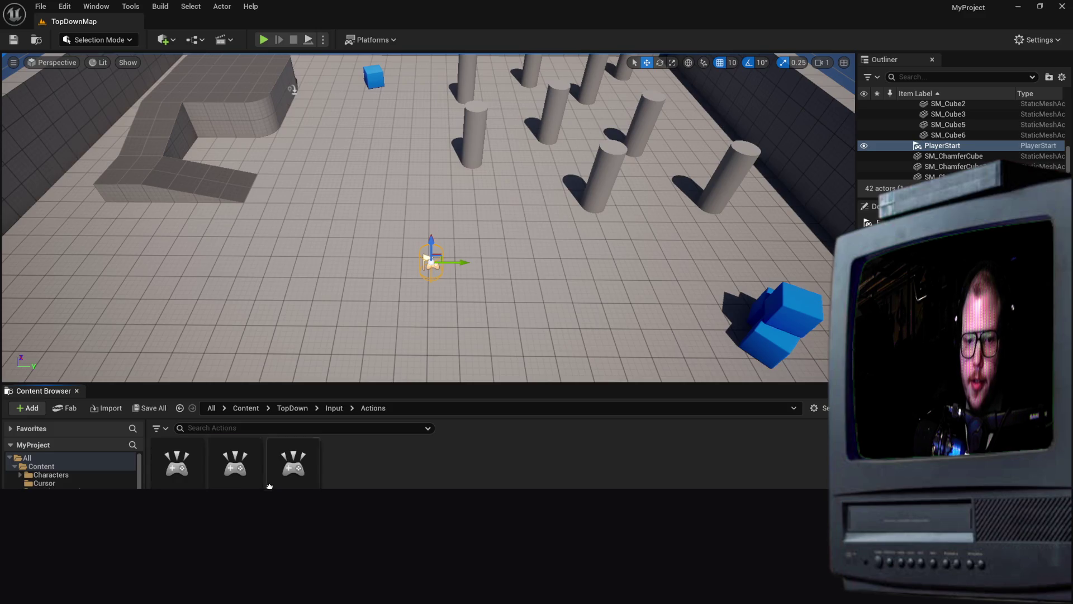
{"action": "right_click", "coordinate": [176, 464]}
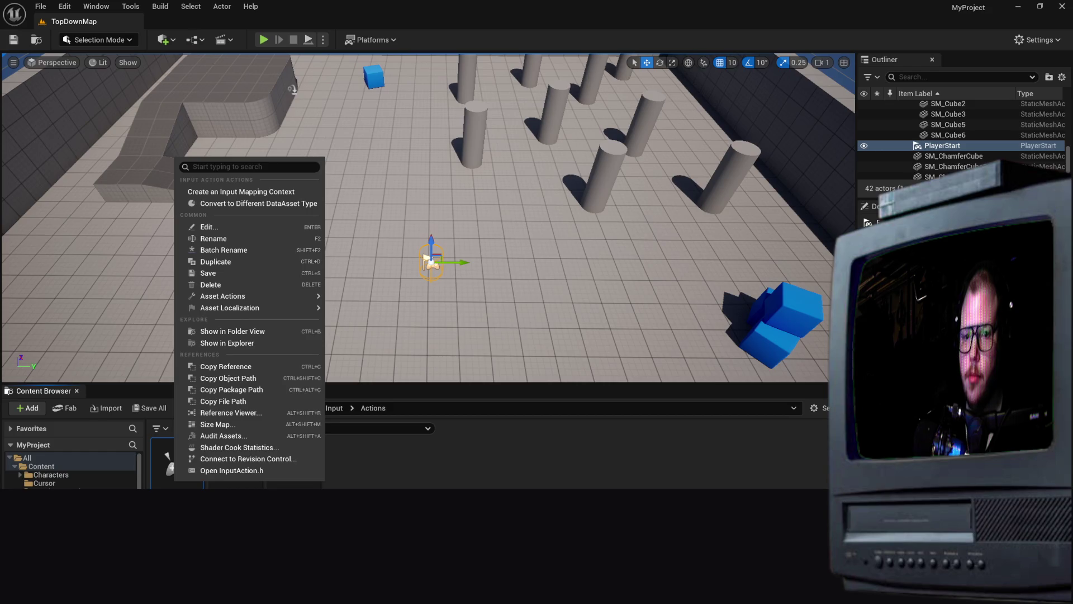
{"action": "left_click", "coordinate": [208, 227]}
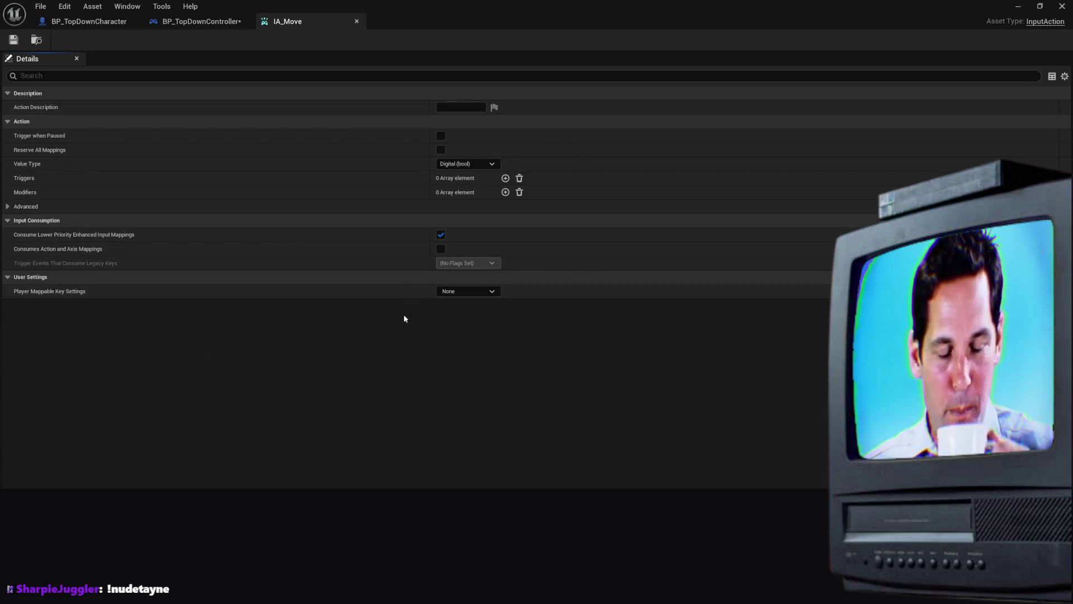
Change IA_Move's Value Type from Digital (bool) to Axis2D (Vector2D) in Details, then close the editor
{"action": "left_click", "coordinate": [28, 207]}
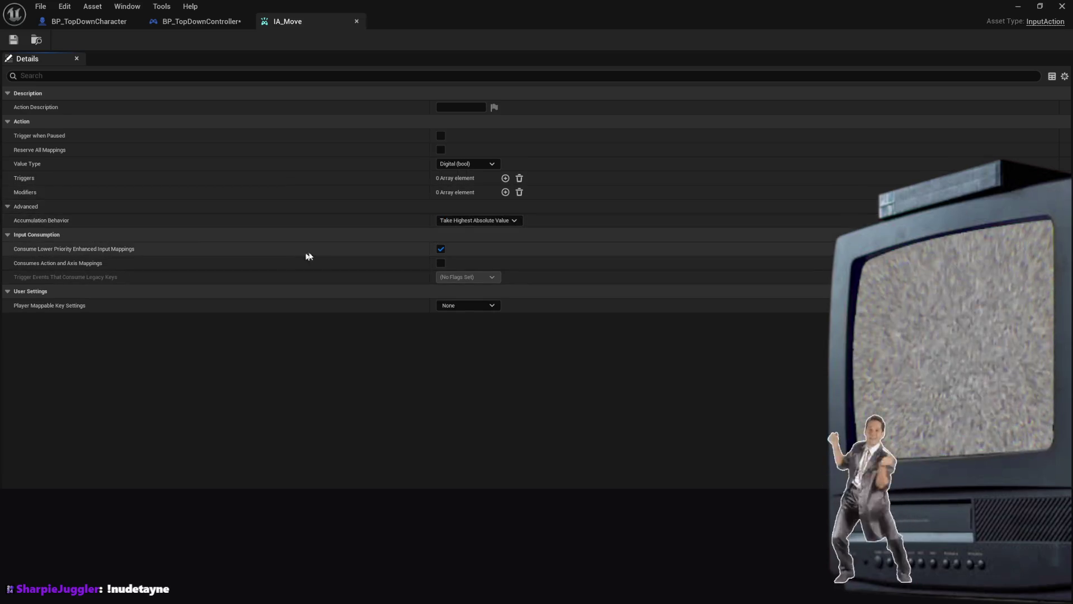
{"action": "left_click", "coordinate": [38, 292]}
{"action": "left_click", "coordinate": [37, 292]}
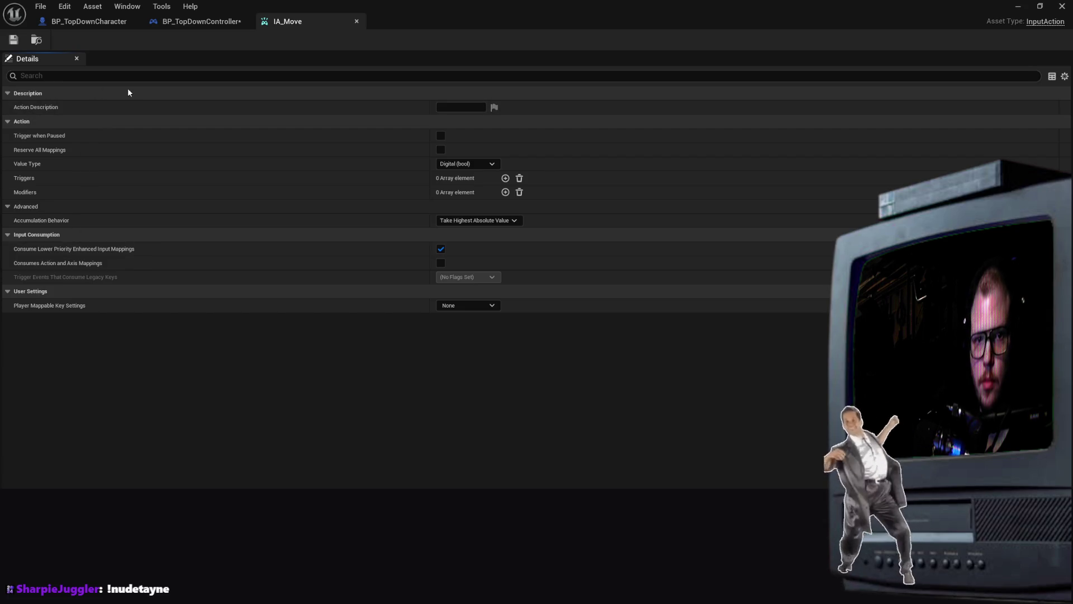
{"action": "right_click", "coordinate": [38, 108]}
{"action": "key", "text": "Escape"}
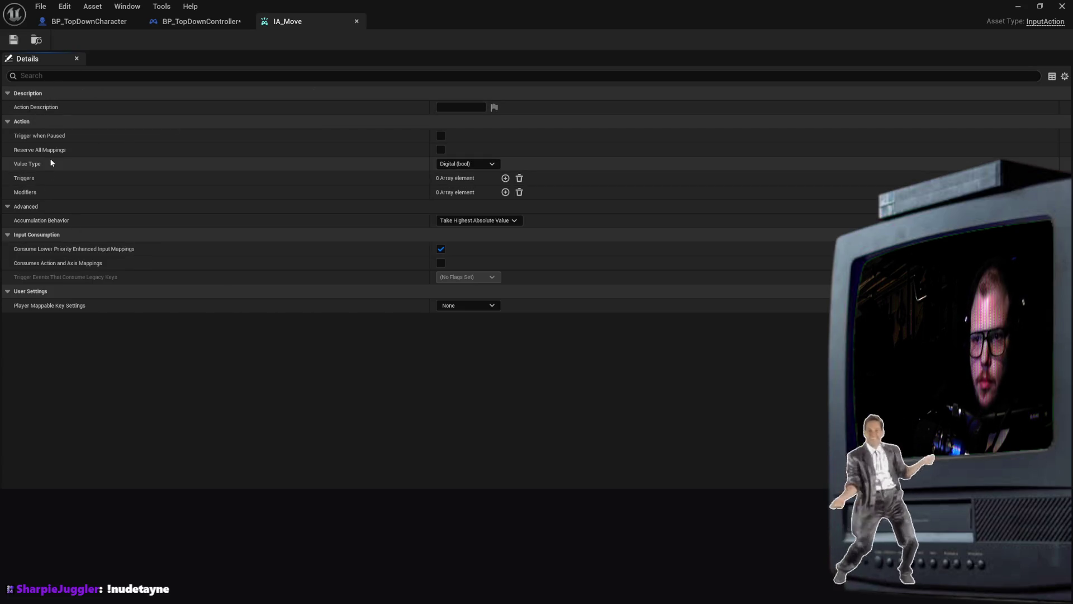
{"action": "left_click", "coordinate": [478, 163]}
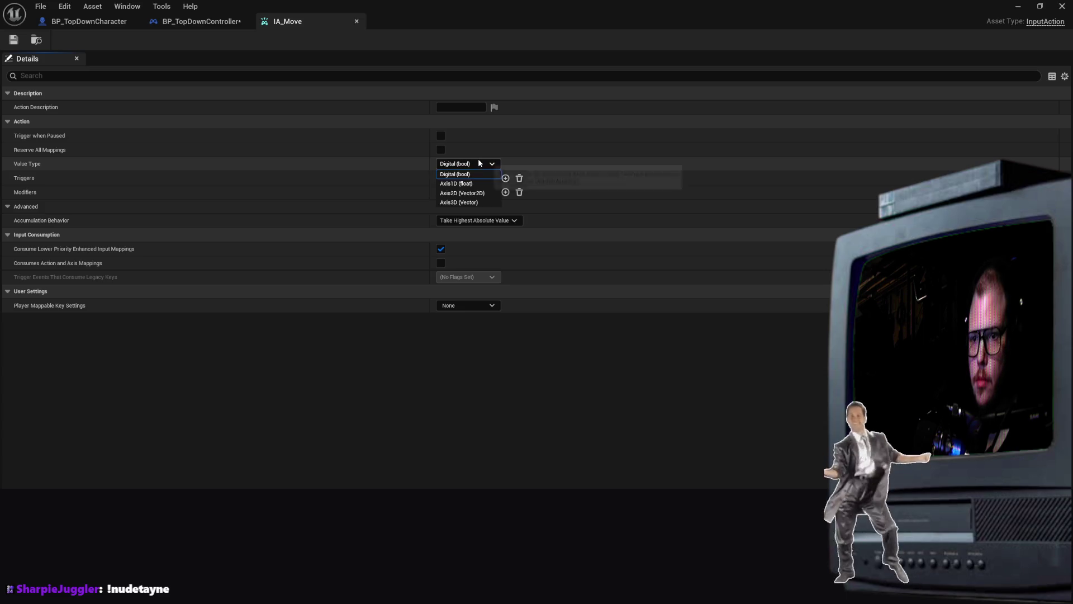
{"action": "left_click", "coordinate": [470, 194]}
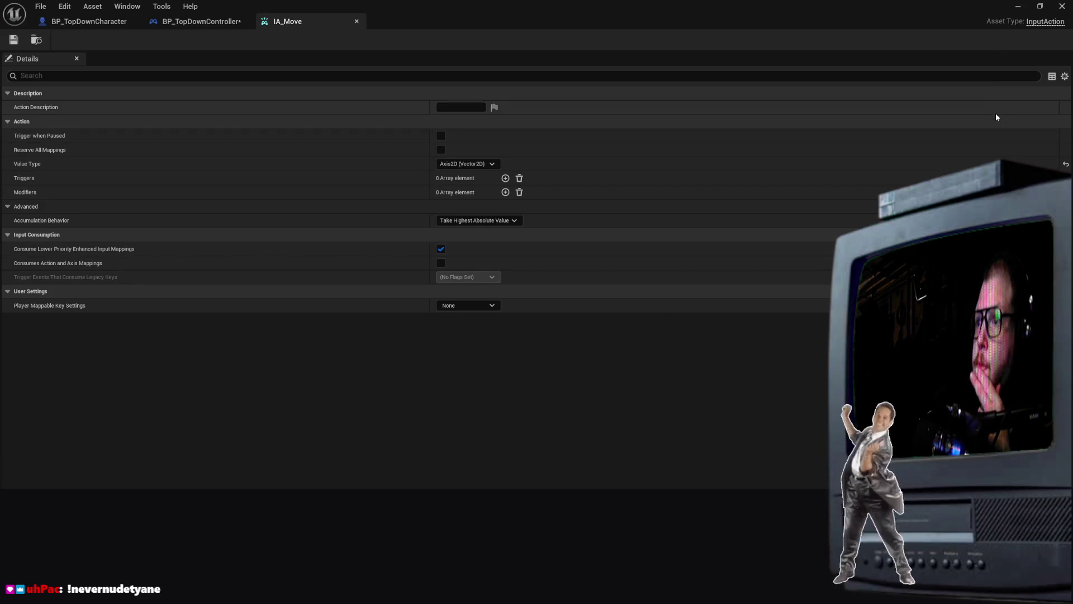
{"action": "left_click", "coordinate": [1062, 6]}
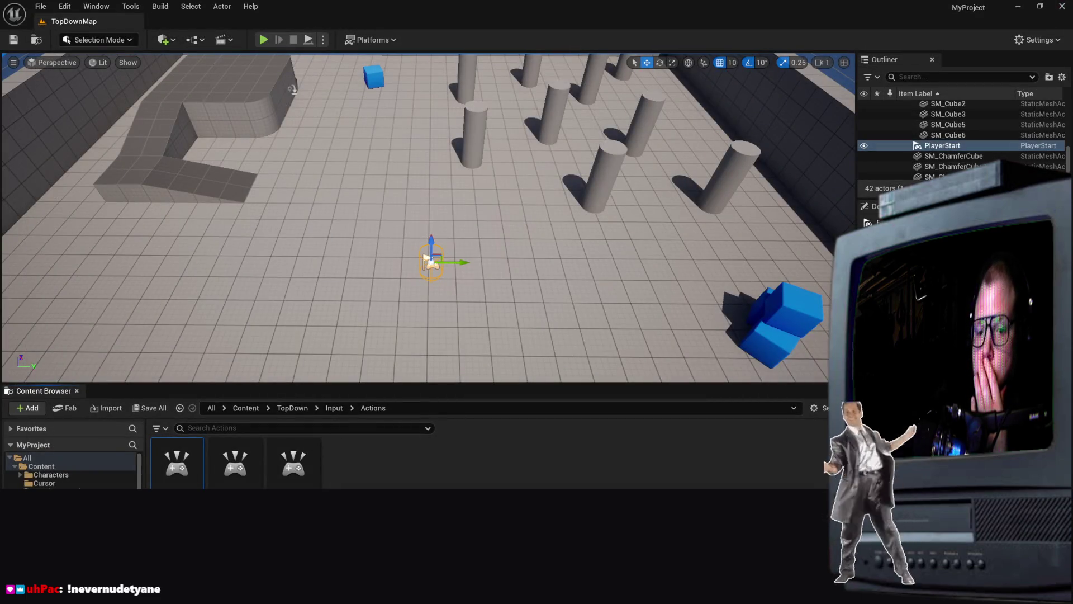
Step back from Actions to the TopDown Input folder and open the IMC_Default mapping context
{"action": "key", "text": "alt+Left"}
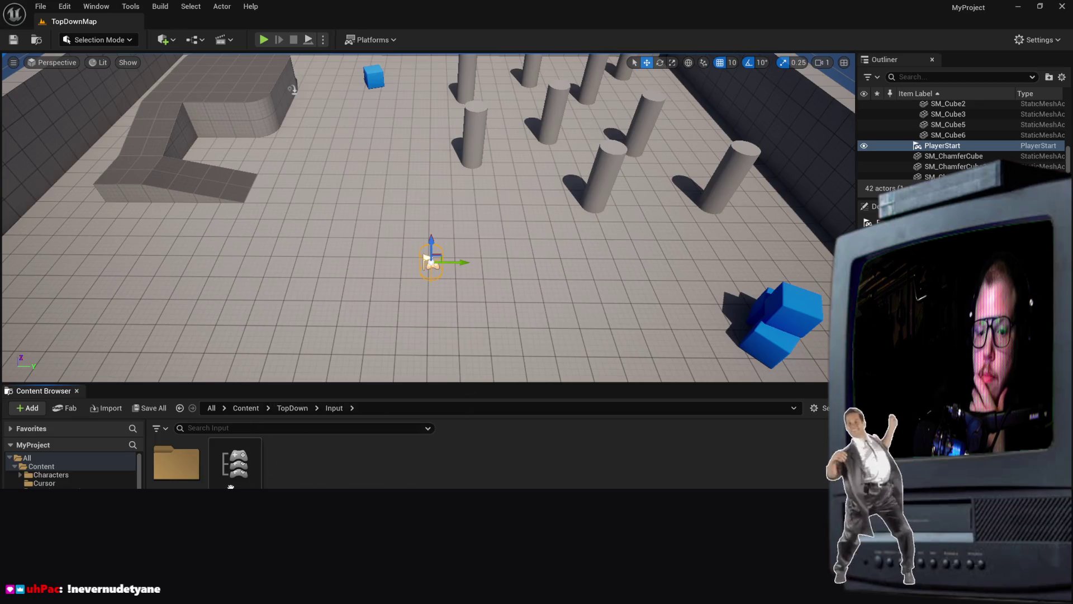
{"action": "key", "text": "alt+Right"}
{"action": "key", "text": "alt+Left"}
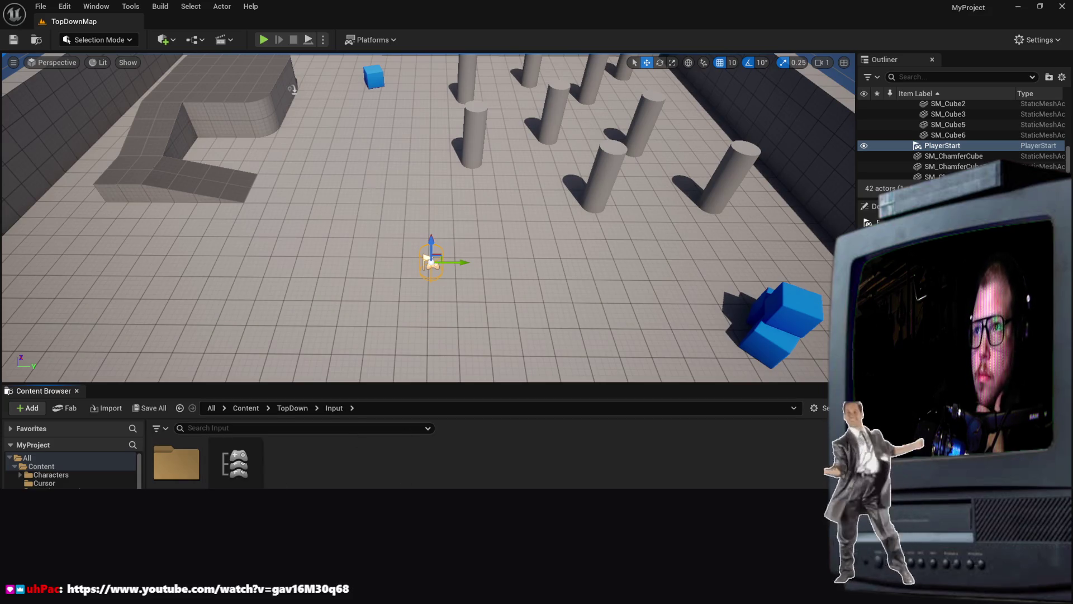
{"action": "double_click", "coordinate": [235, 463]}
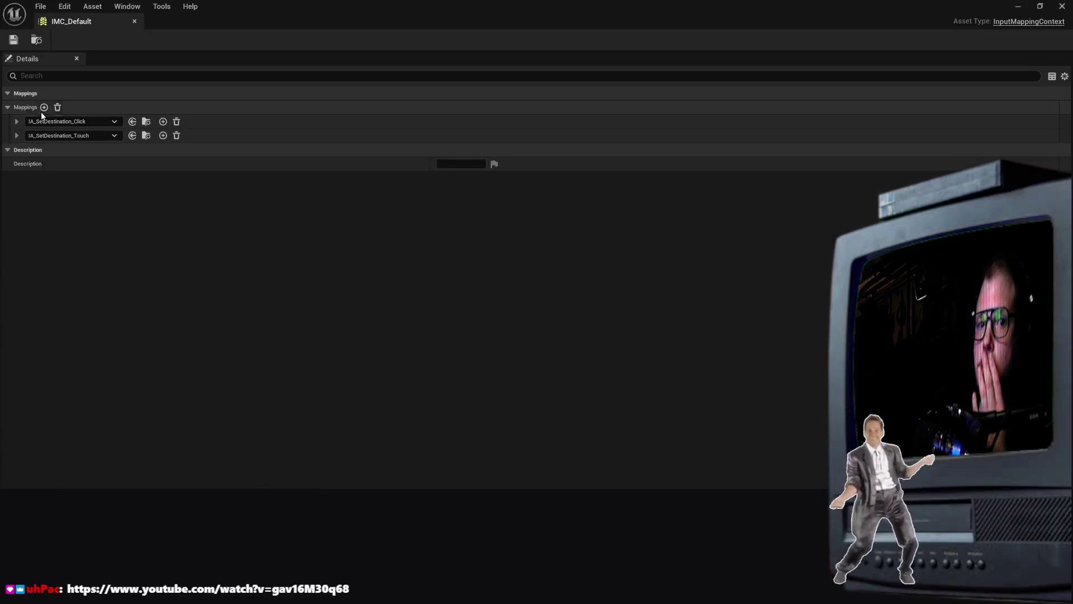
Add an IA_Move mapping to IMC_Default with four collapsed key-binding slots
{"action": "left_click", "coordinate": [43, 107]}
{"action": "left_click", "coordinate": [76, 153]}
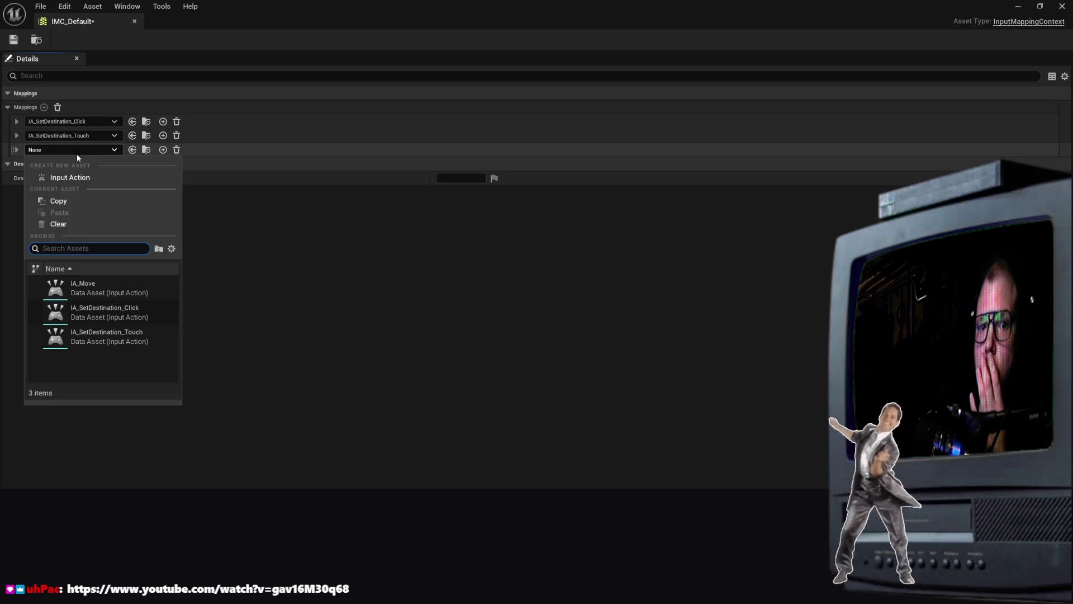
{"action": "left_click", "coordinate": [100, 290]}
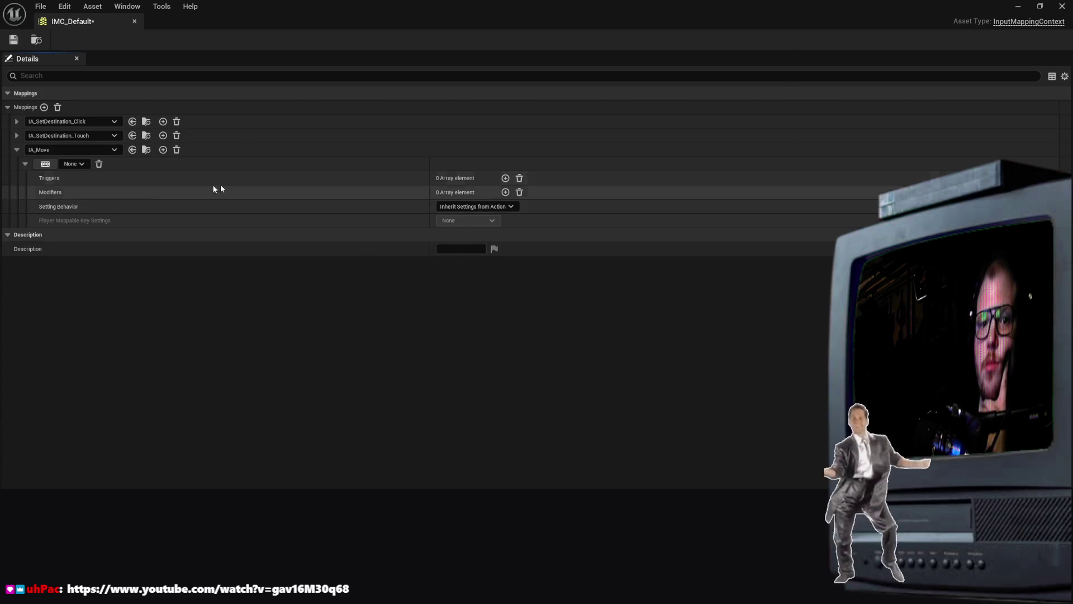
{"action": "left_click", "coordinate": [168, 154]}
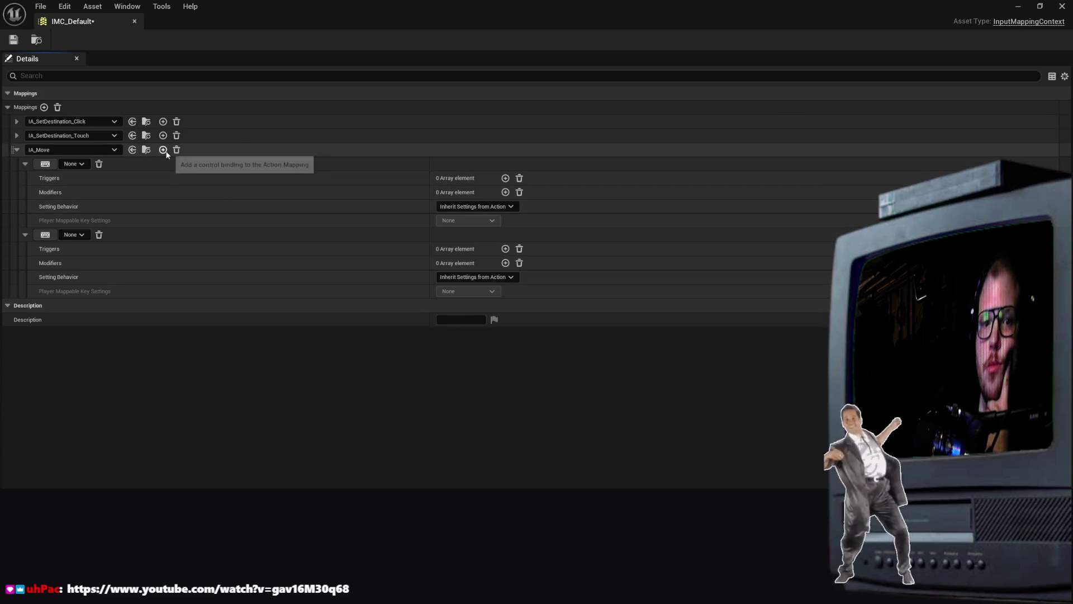
{"action": "left_click", "coordinate": [168, 154]}
{"action": "left_click", "coordinate": [168, 155]}
{"action": "left_click", "coordinate": [25, 164]}
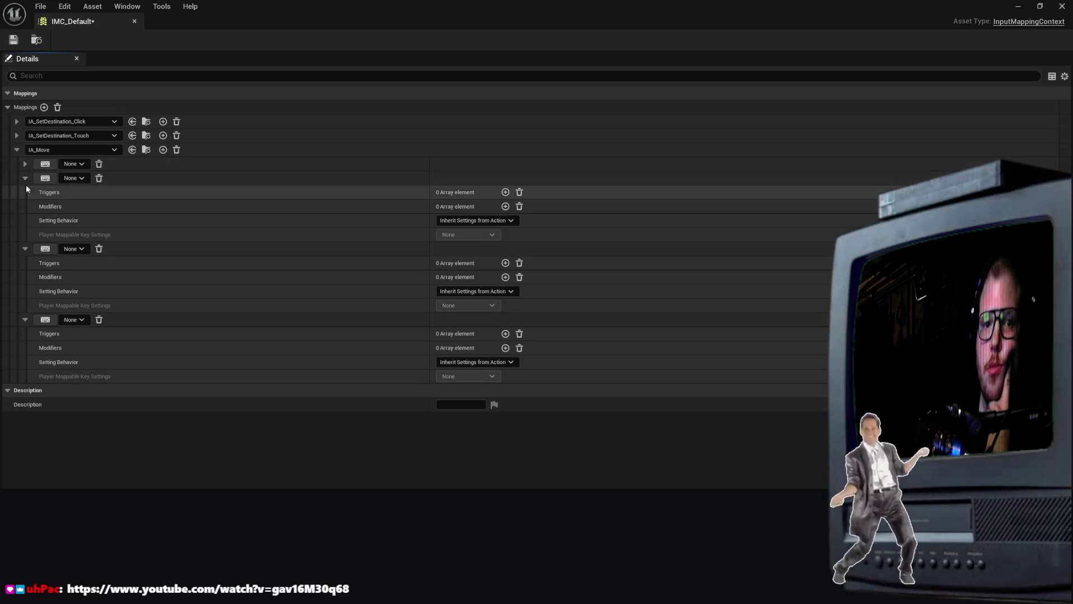
{"action": "left_click", "coordinate": [25, 177]}
{"action": "left_click", "coordinate": [25, 192]}
{"action": "left_click", "coordinate": [25, 206]}
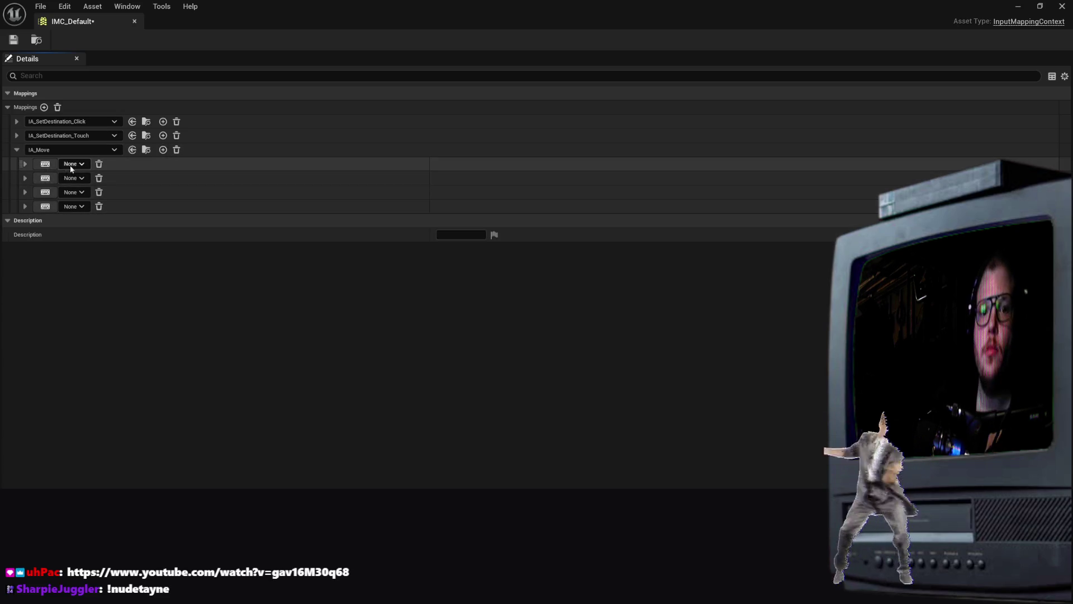
Bind the four IA_Move slots to the W, A, S and D keys
{"action": "left_click", "coordinate": [46, 163]}
{"action": "key", "text": "w"}
{"action": "left_click", "coordinate": [46, 178]}
{"action": "key", "text": "a"}
{"action": "left_click", "coordinate": [45, 192]}
{"action": "key", "text": "s"}
{"action": "left_click", "coordinate": [43, 207]}
{"action": "key", "text": "d"}
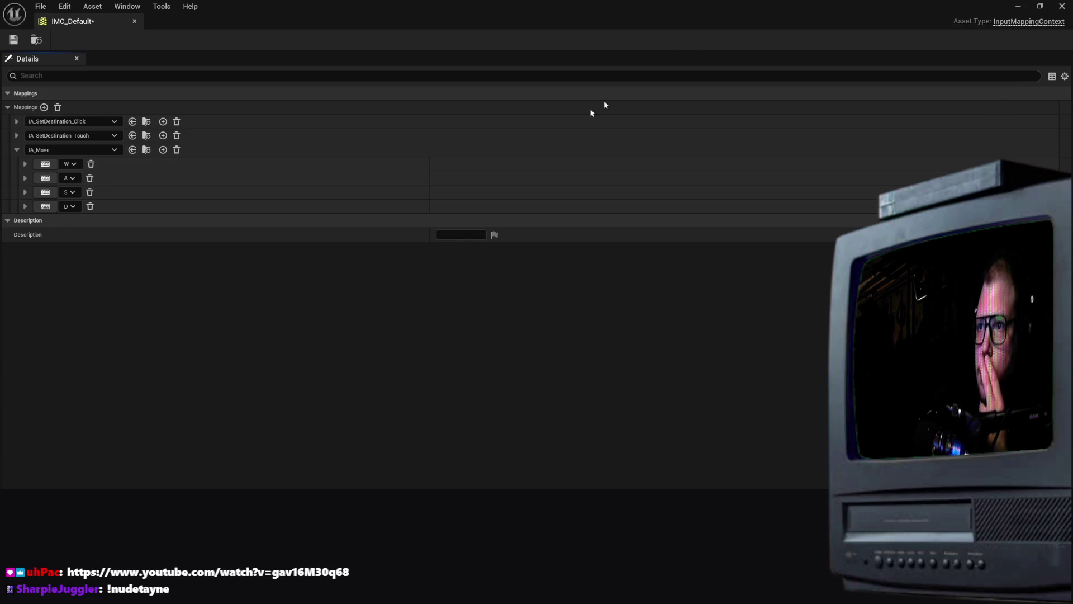
Add a Negate modifier to IA_Move's A key binding
{"action": "left_click", "coordinate": [76, 181]}
{"action": "left_click", "coordinate": [76, 182]}
{"action": "left_click", "coordinate": [25, 178]}
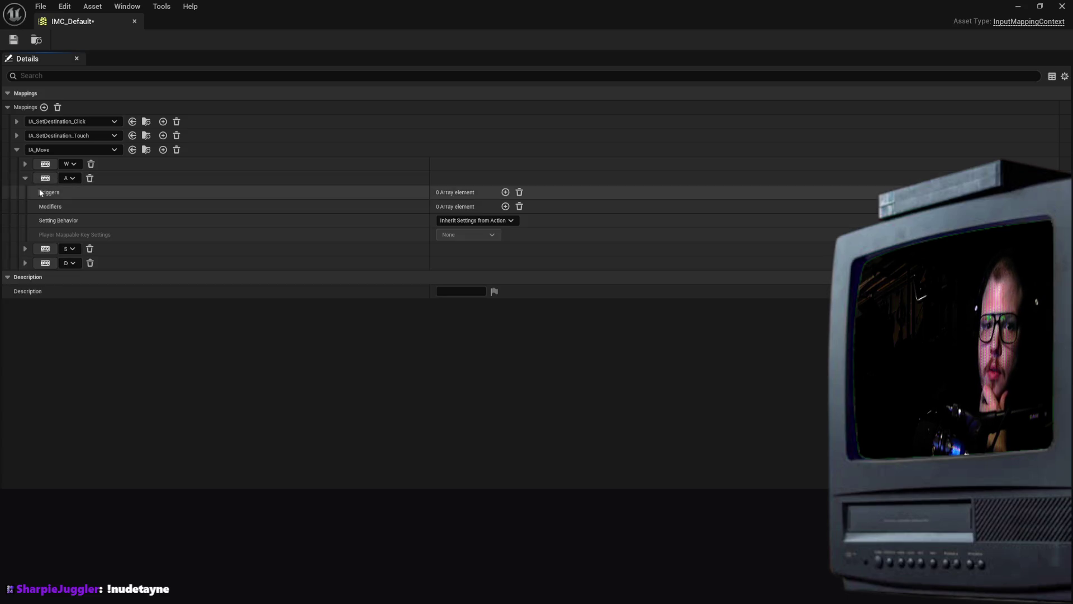
{"action": "left_click", "coordinate": [505, 206]}
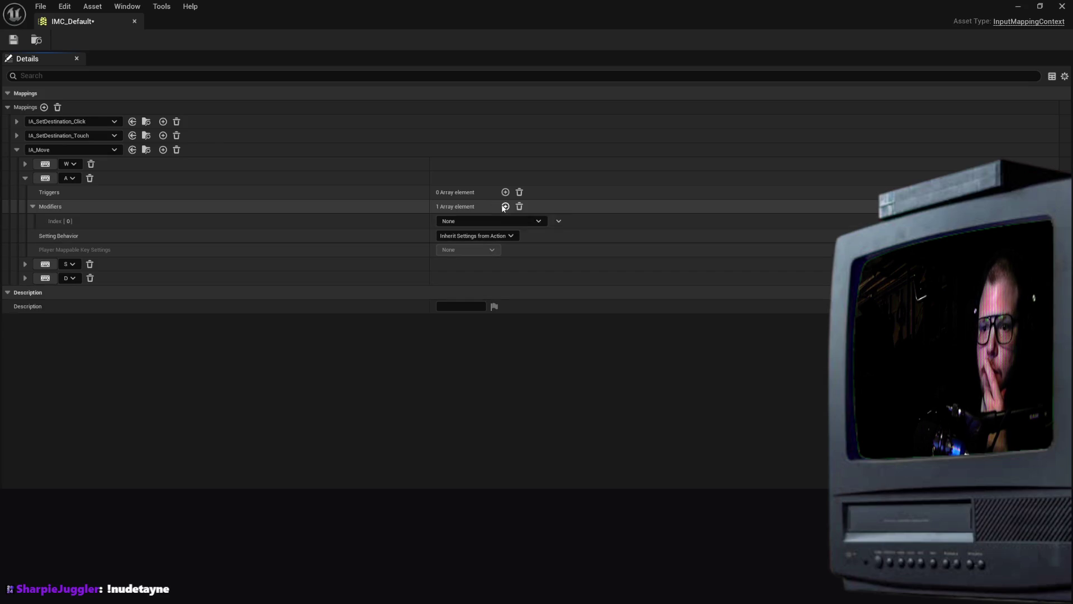
{"action": "left_click", "coordinate": [501, 220]}
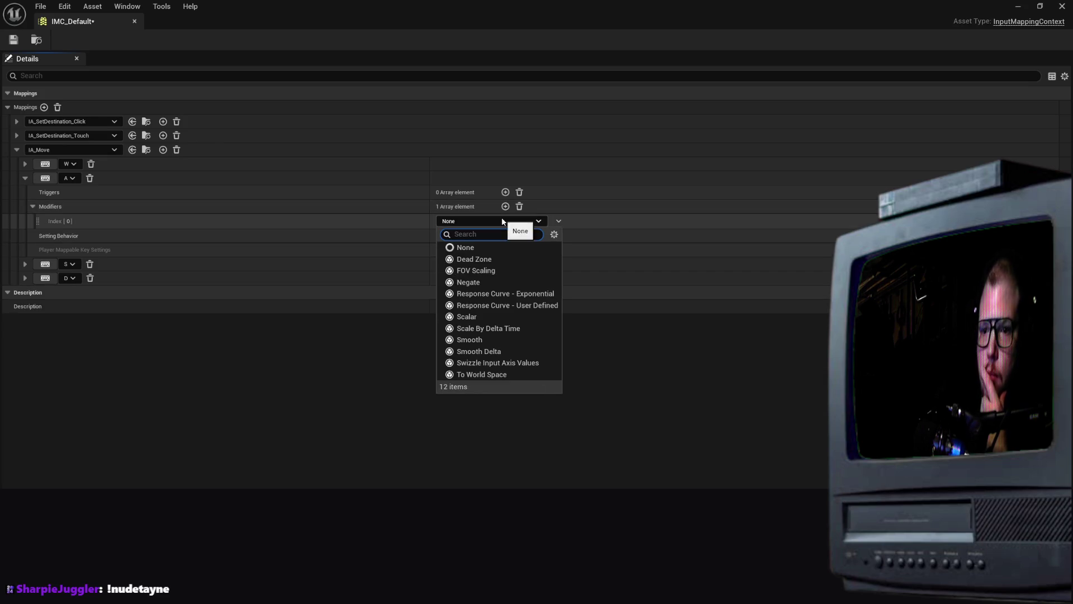
{"action": "left_click", "coordinate": [468, 282]}
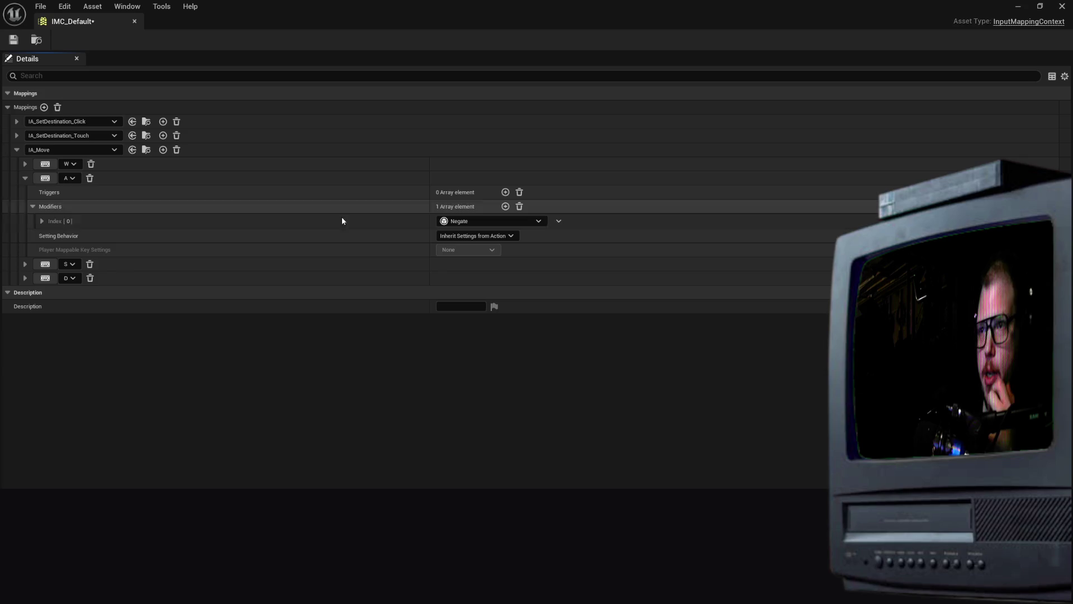
Add a Swizzle Input Axis Values modifier to the W key binding
{"action": "left_click", "coordinate": [24, 164]}
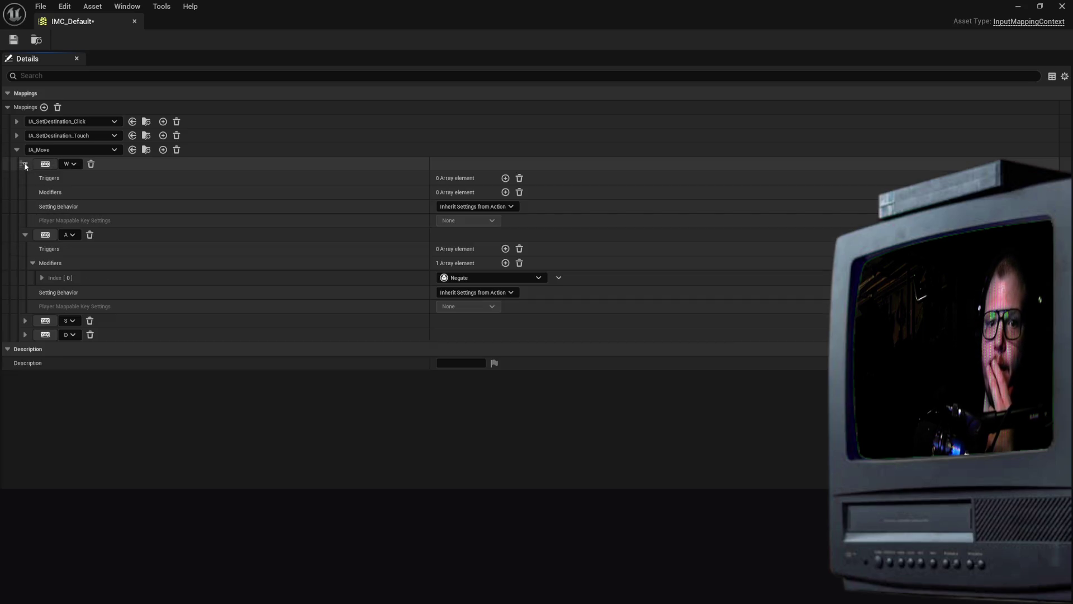
{"action": "left_click", "coordinate": [506, 192]}
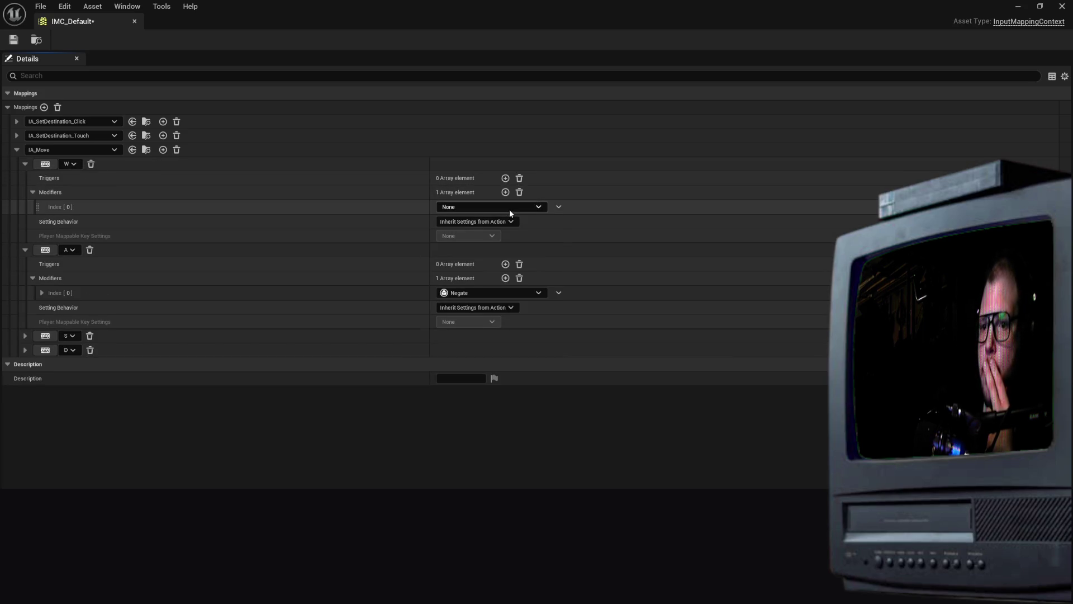
{"action": "left_click", "coordinate": [509, 207]}
{"action": "left_click", "coordinate": [492, 349]}
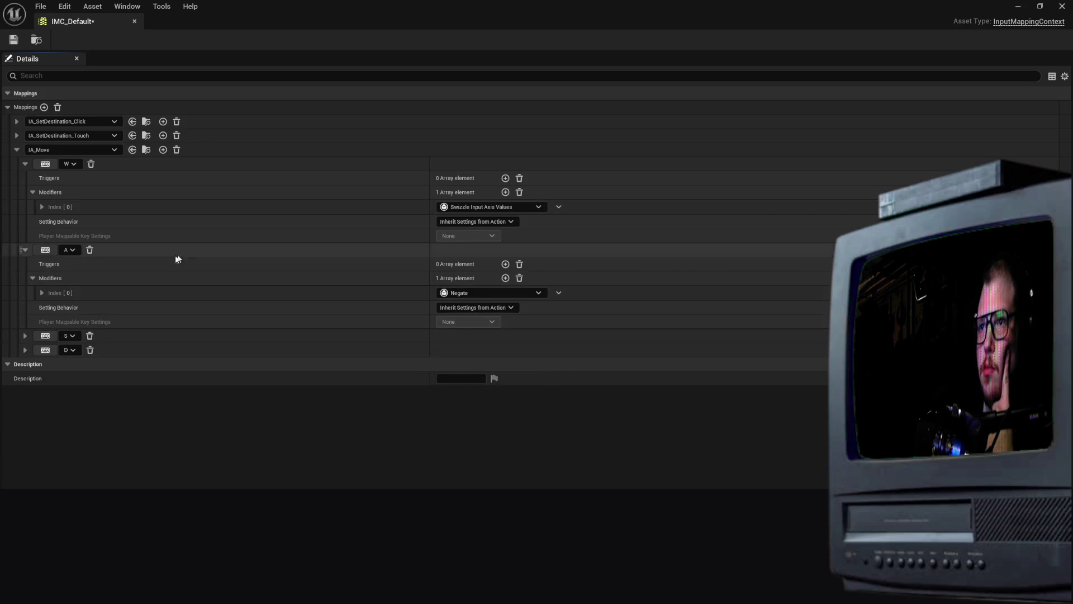
{"action": "left_click", "coordinate": [25, 337]}
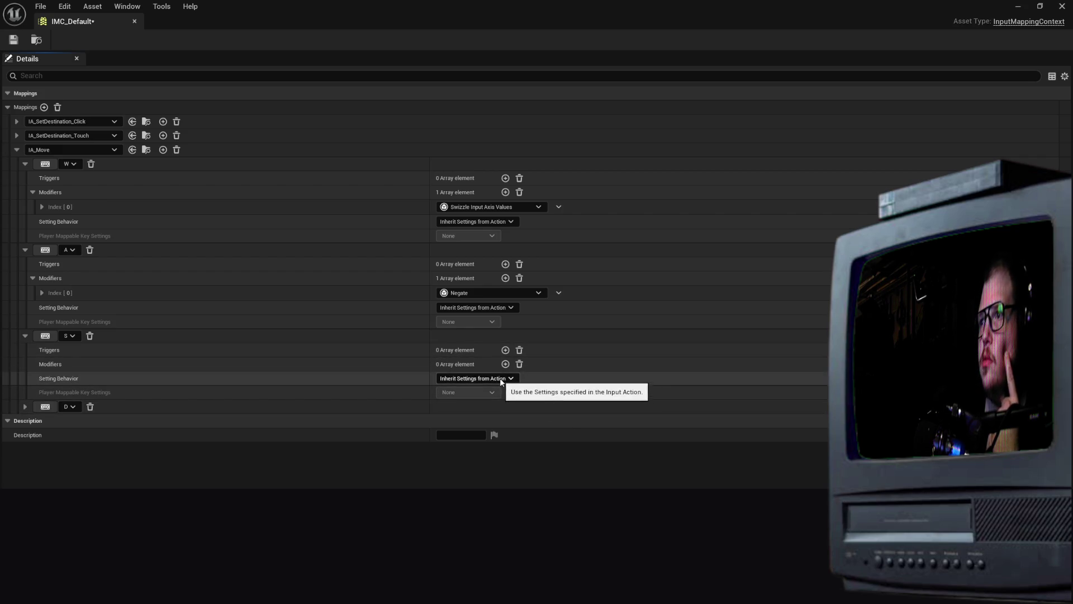
Add an empty trigger entry to the S key, leaving its type as None
{"action": "left_click", "coordinate": [504, 351]}
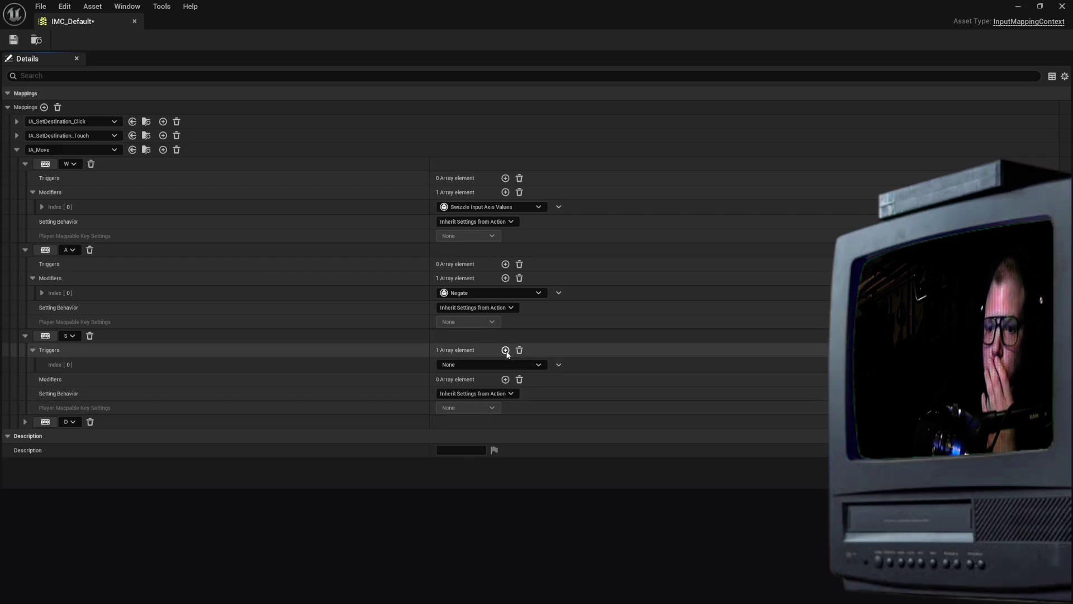
{"action": "left_click", "coordinate": [499, 365]}
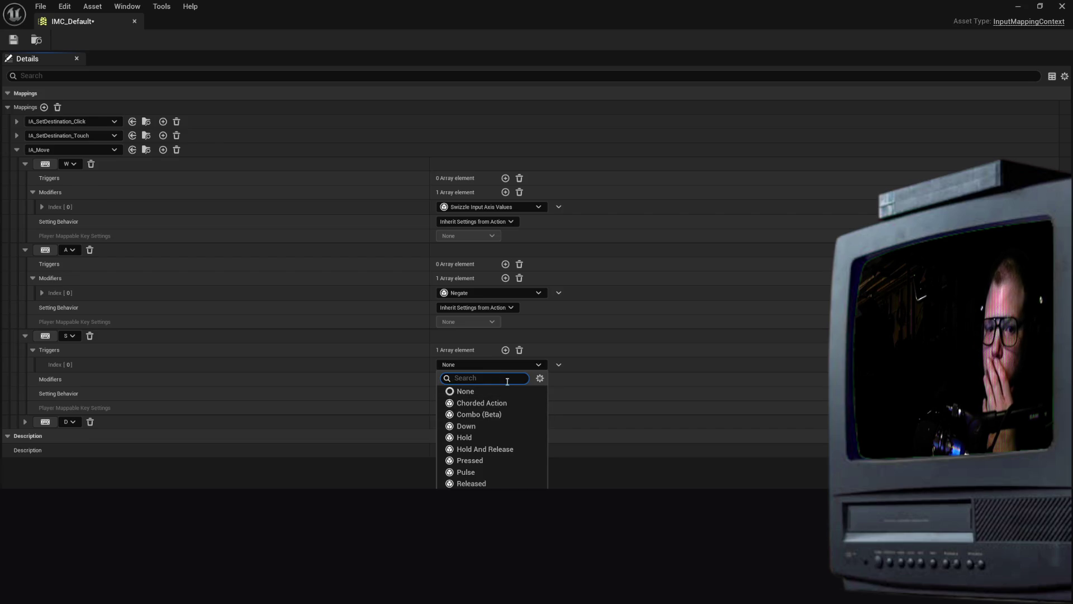
{"action": "left_click", "coordinate": [560, 394]}
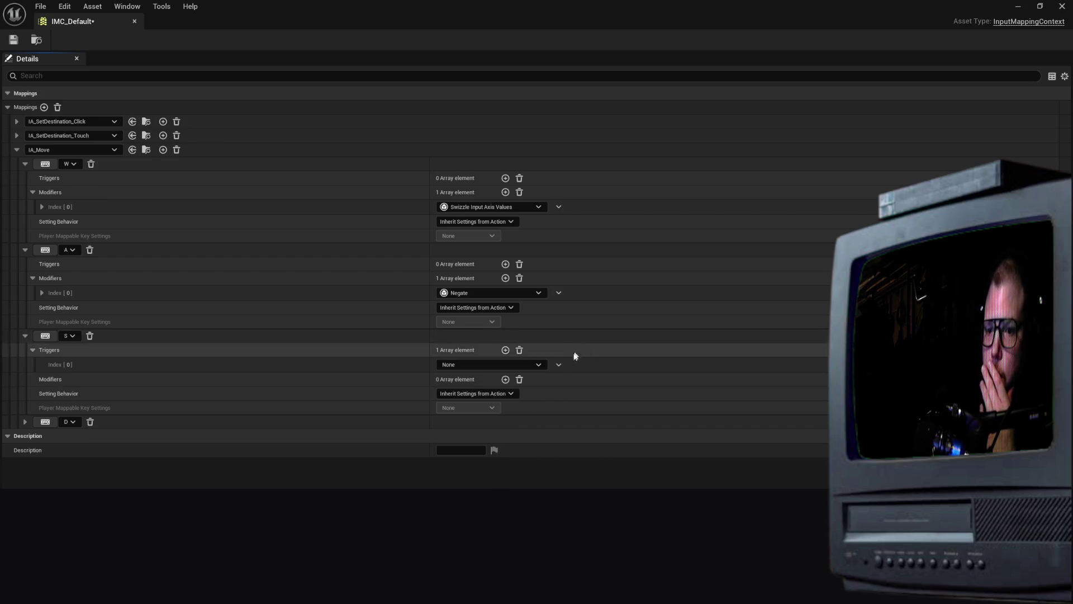
{"action": "left_click", "coordinate": [540, 366]}
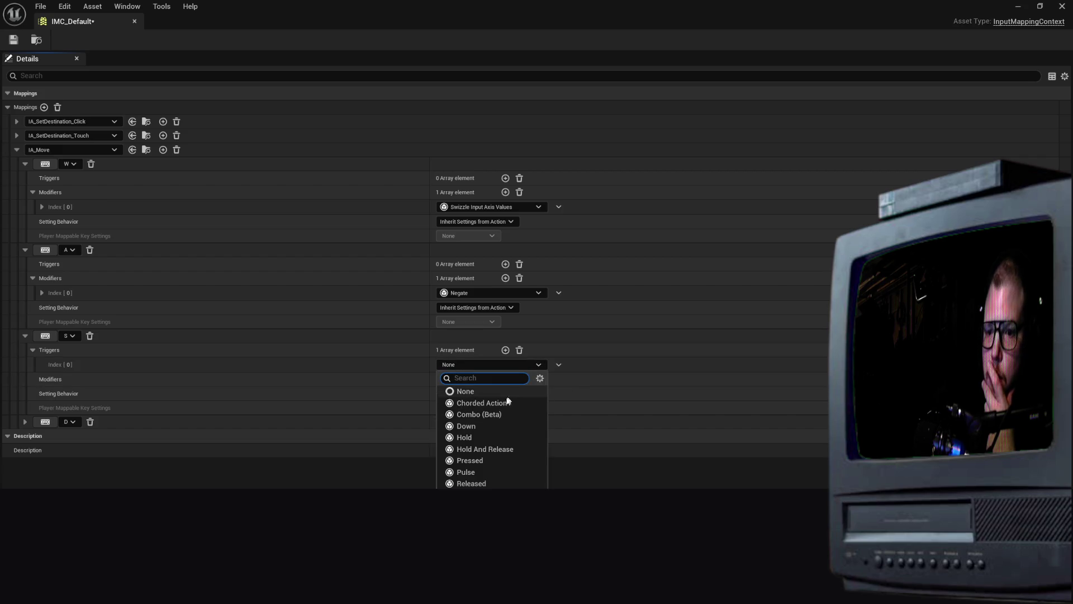
{"action": "left_click", "coordinate": [574, 368]}
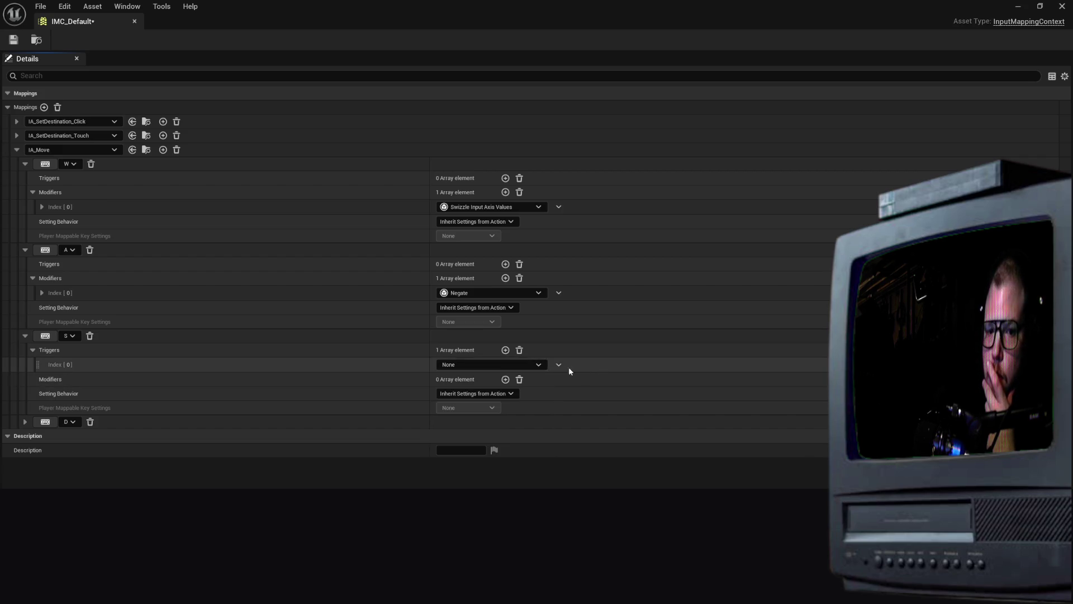
Give S two modifiers: Negate at index 0, Swizzle Input Axis Values at index 1
{"action": "left_click", "coordinate": [505, 380]}
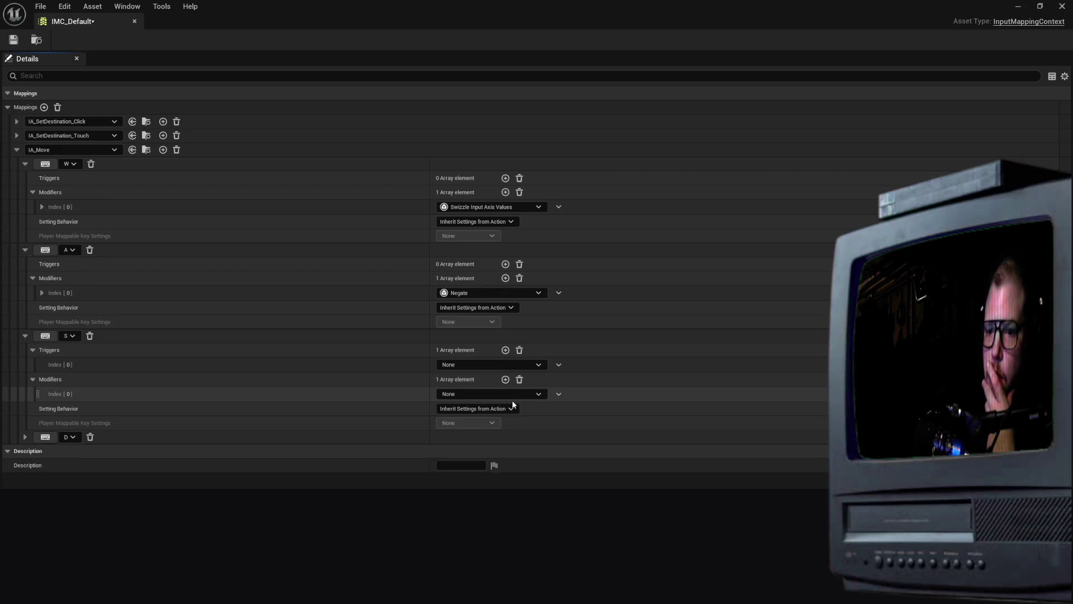
{"action": "left_click", "coordinate": [514, 393]}
{"action": "left_click", "coordinate": [469, 455]}
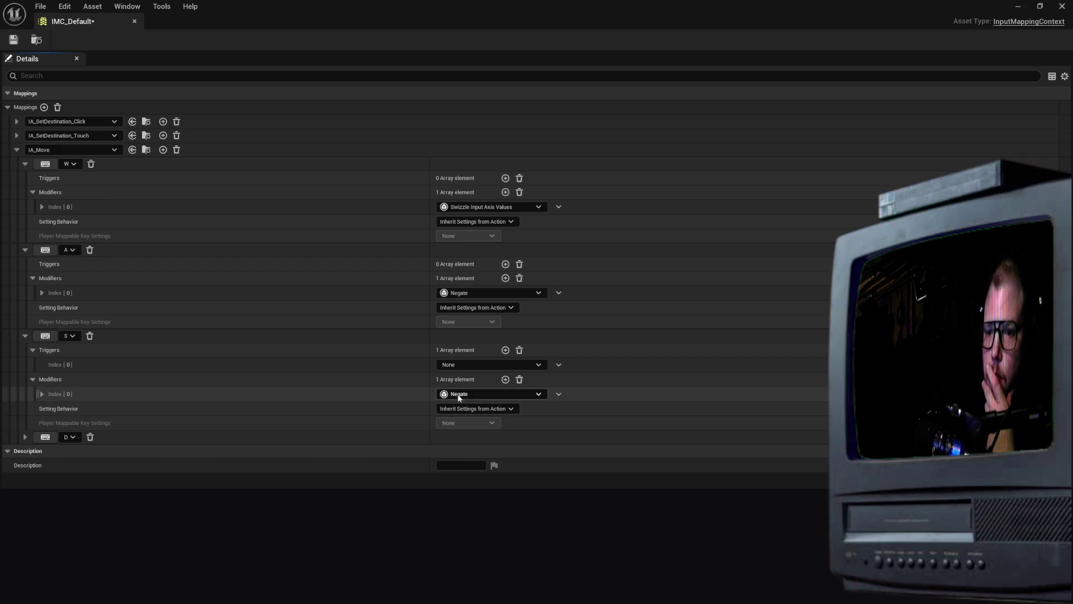
{"action": "left_click", "coordinate": [506, 380]}
{"action": "left_click", "coordinate": [508, 409]}
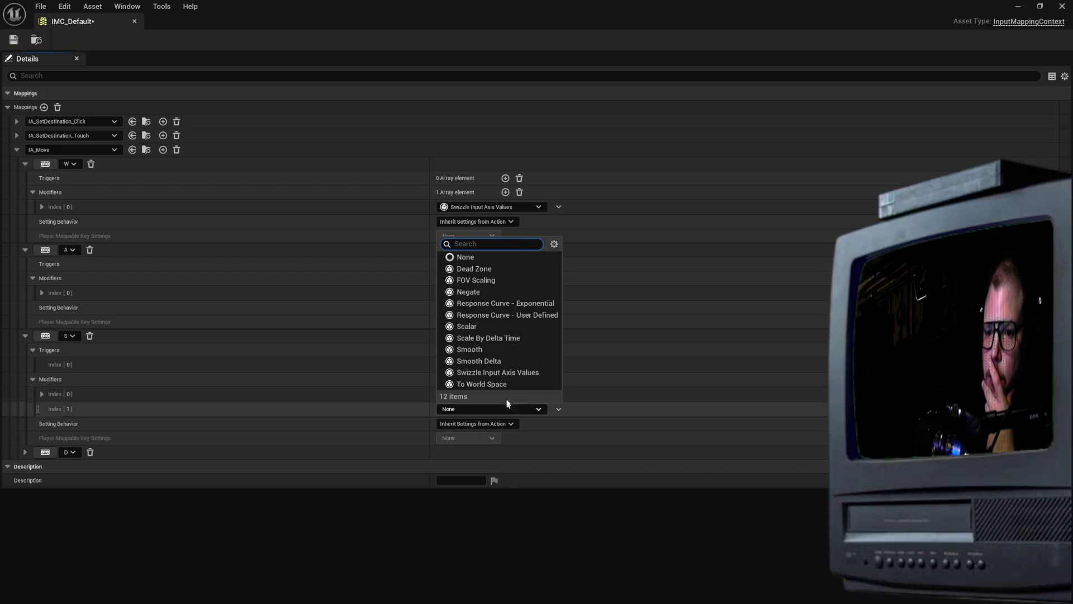
{"action": "left_click", "coordinate": [497, 373]}
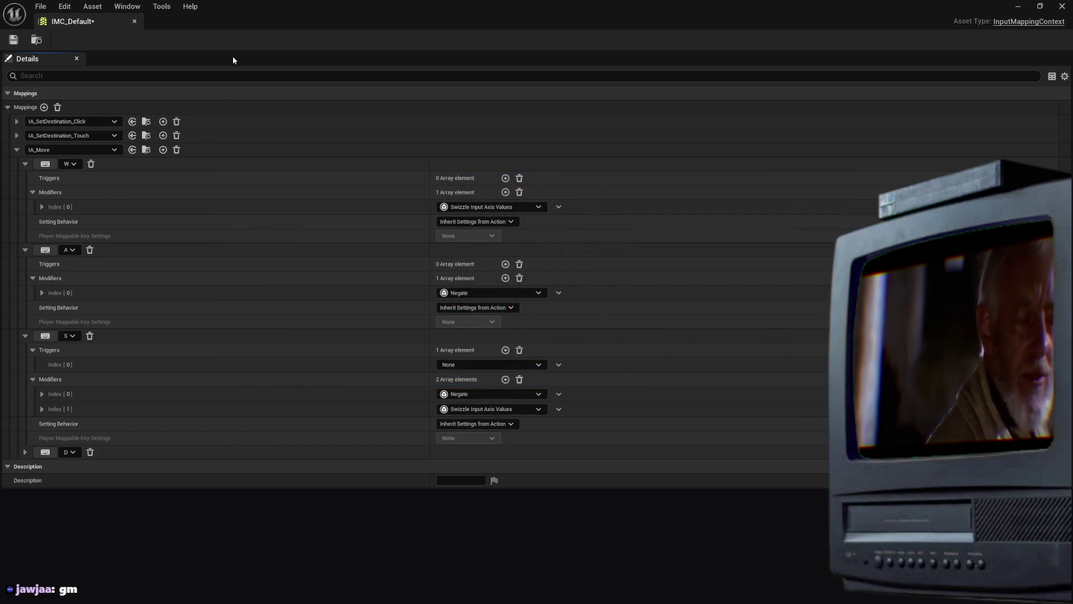
Save IMC_Default, read the null Input Trigger warning, then bind D to the new mapping
{"action": "key", "text": "ctrl+s"}
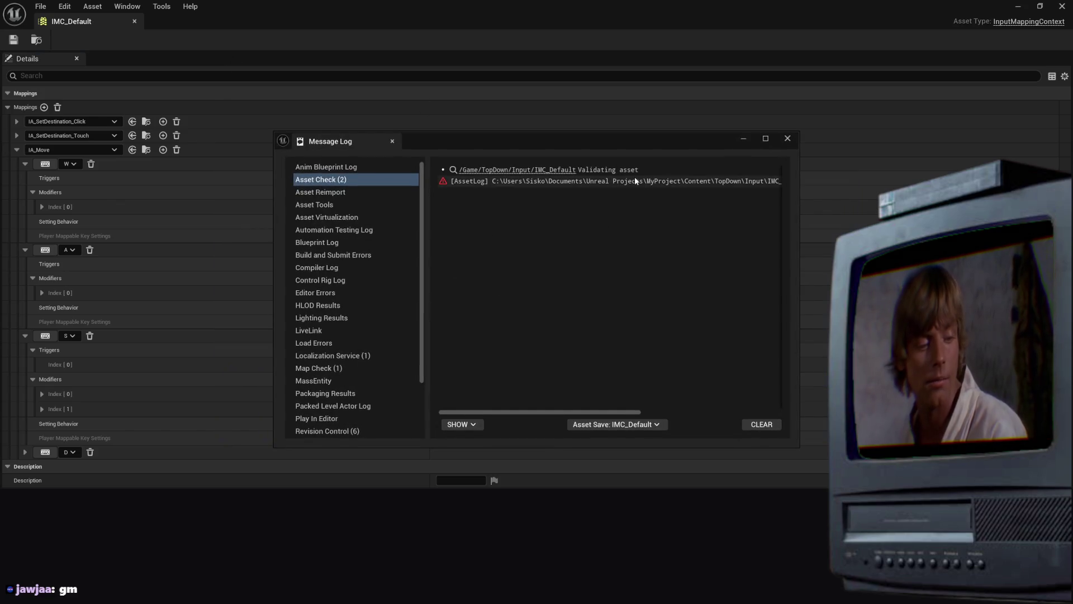
{"action": "left_click", "coordinate": [635, 181]}
{"action": "mouse_move", "coordinate": [800, 226]}
{"action": "left_mouse_down"}
{"action": "mouse_move", "coordinate": [1012, 227]}
{"action": "mouse_move", "coordinate": [904, 227]}
{"action": "left_mouse_up"}
{"action": "left_click_drag", "start_coordinate": [607, 413], "coordinate": [759, 407]}
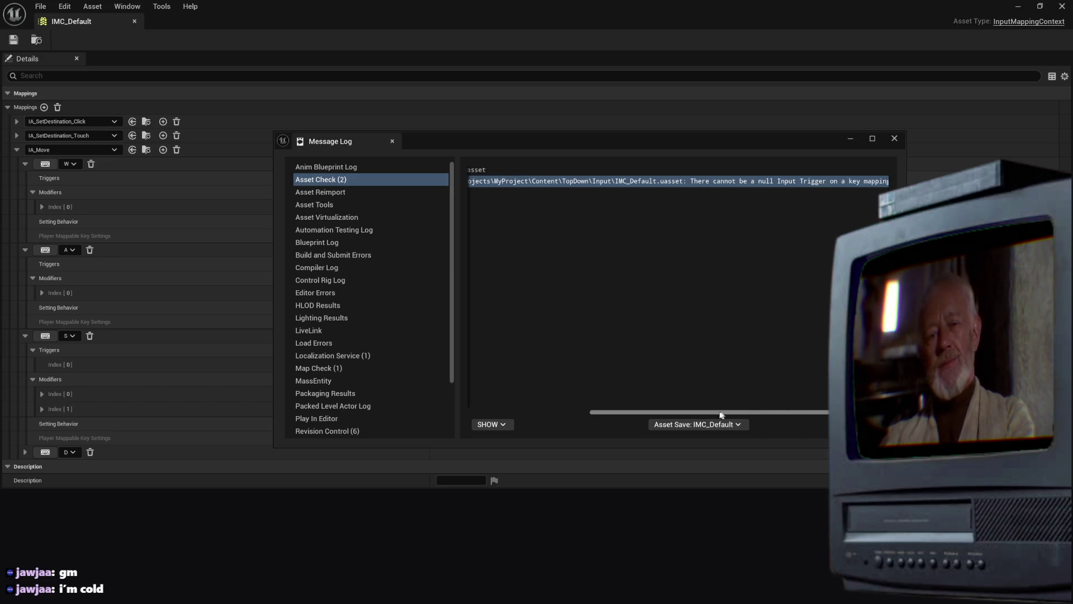
{"action": "left_click", "coordinate": [894, 138]}
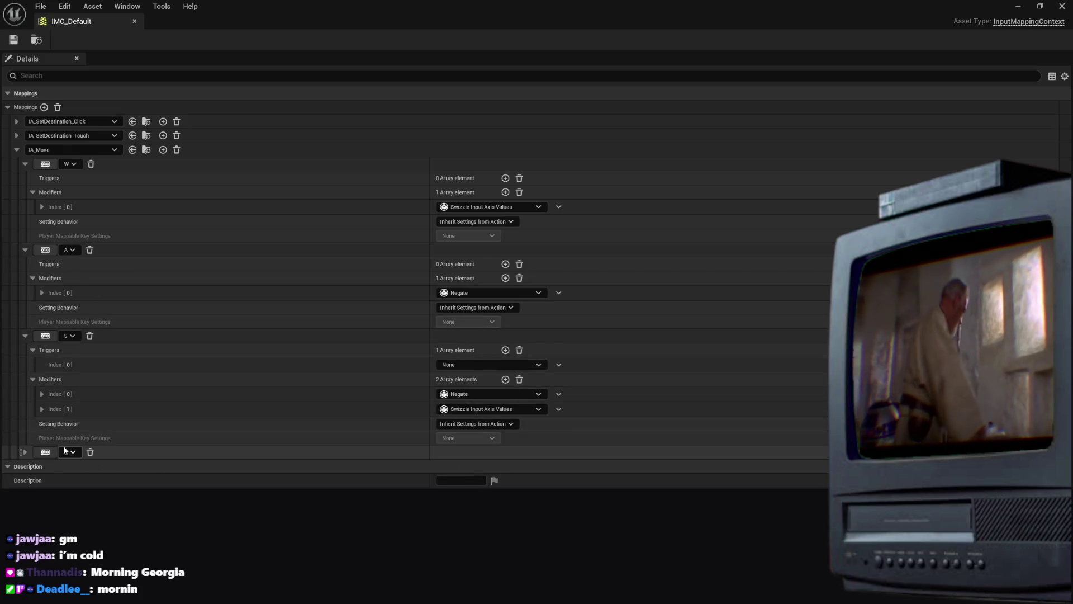
{"action": "key", "text": "d"}
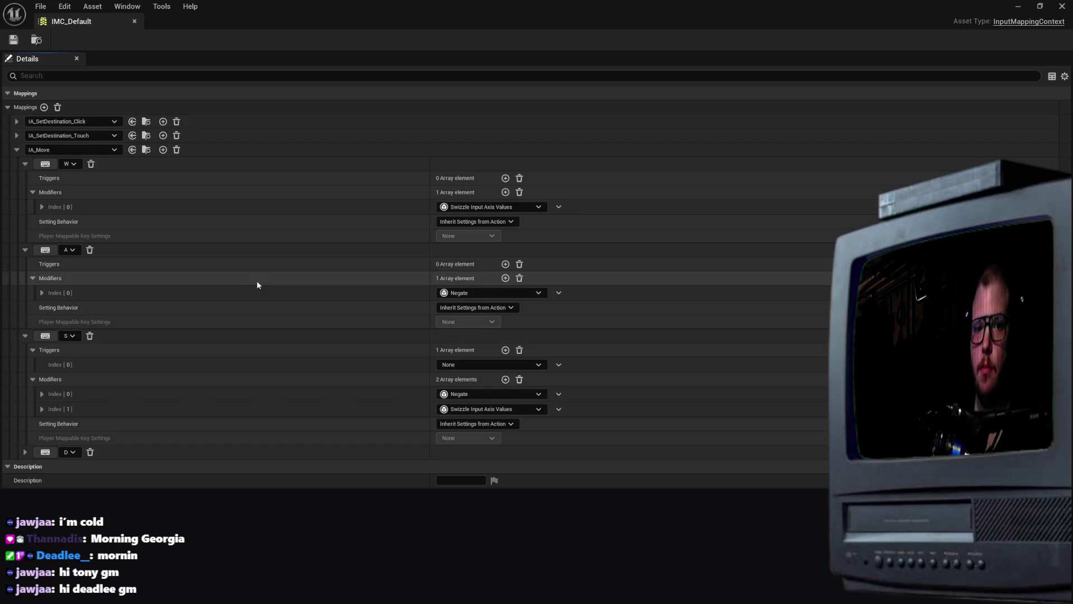
Collapse the A, S and W key entries under IA_Move
{"action": "right_click", "coordinate": [39, 293]}
{"action": "key", "text": "Escape"}
{"action": "left_click", "coordinate": [32, 278]}
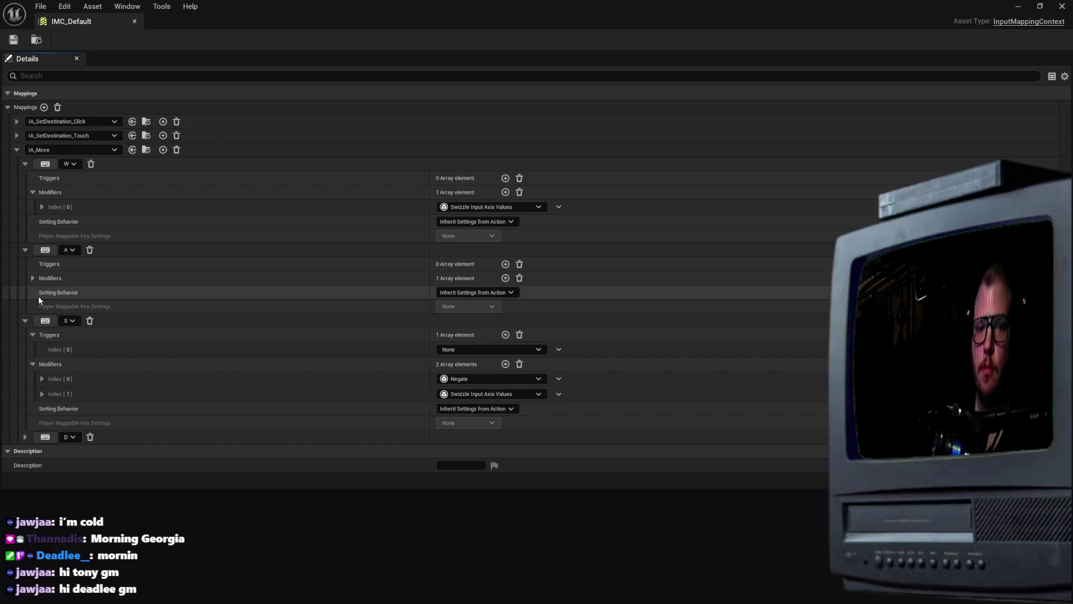
{"action": "left_click", "coordinate": [25, 322]}
{"action": "left_click", "coordinate": [25, 250]}
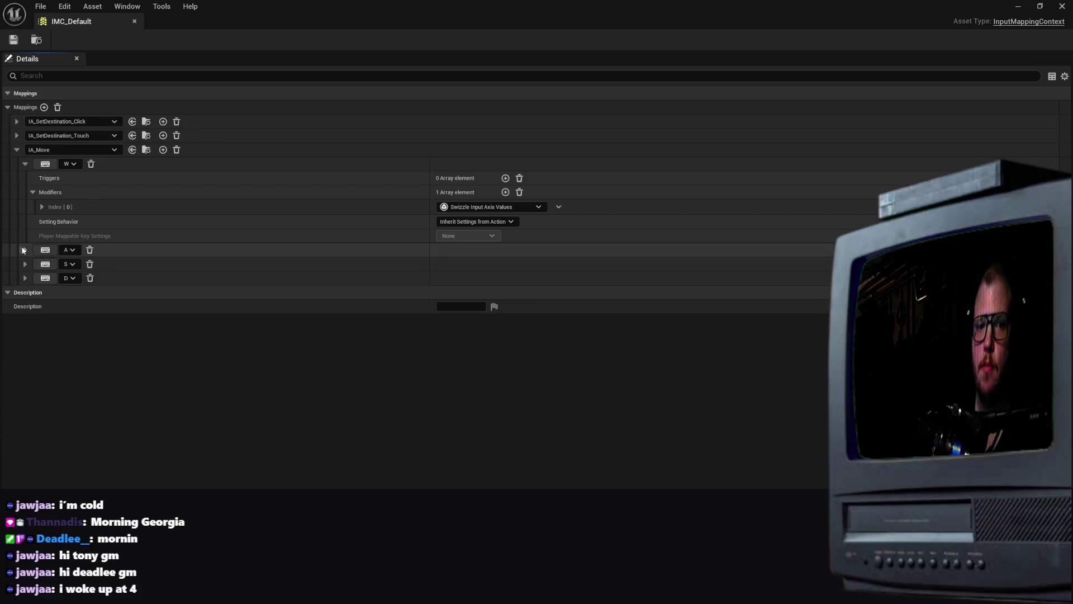
{"action": "left_click", "coordinate": [33, 192]}
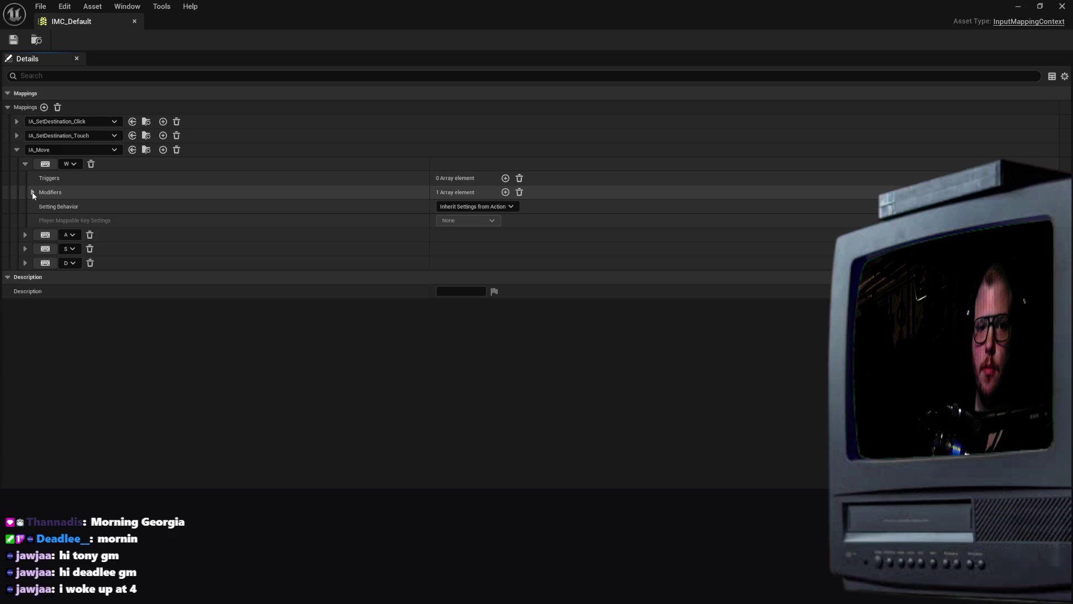
{"action": "left_click", "coordinate": [34, 194]}
{"action": "left_click", "coordinate": [24, 164]}
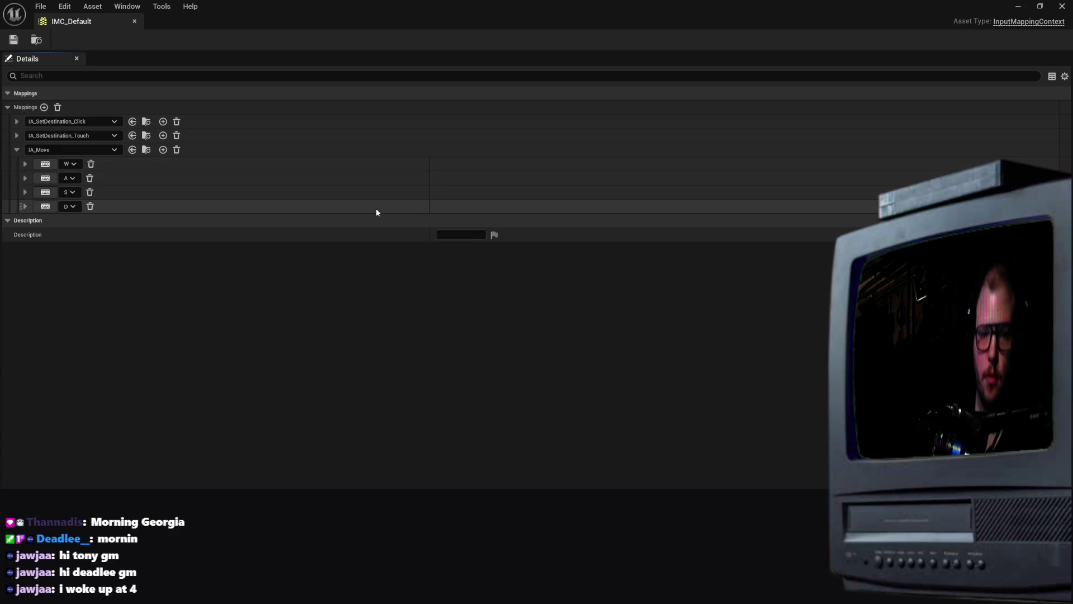
Save IMC_Default, review the null Input Trigger warnings, then re-expand W
{"action": "key", "text": "ctrl+s"}
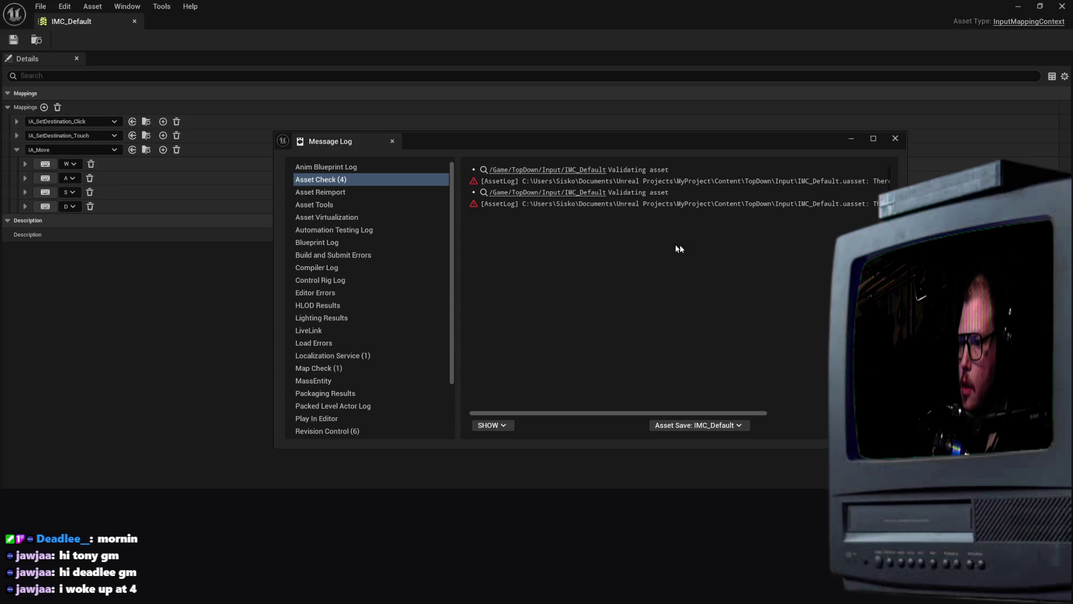
{"action": "left_click", "coordinate": [699, 204]}
{"action": "left_click", "coordinate": [795, 429]}
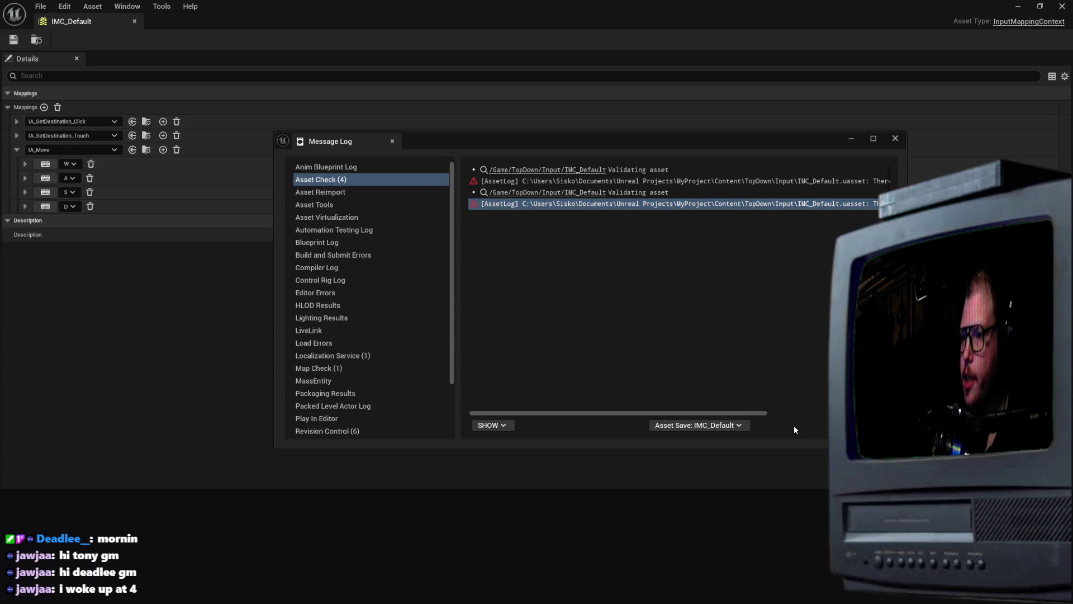
{"action": "left_click_drag", "start_coordinate": [741, 411], "coordinate": [862, 412]}
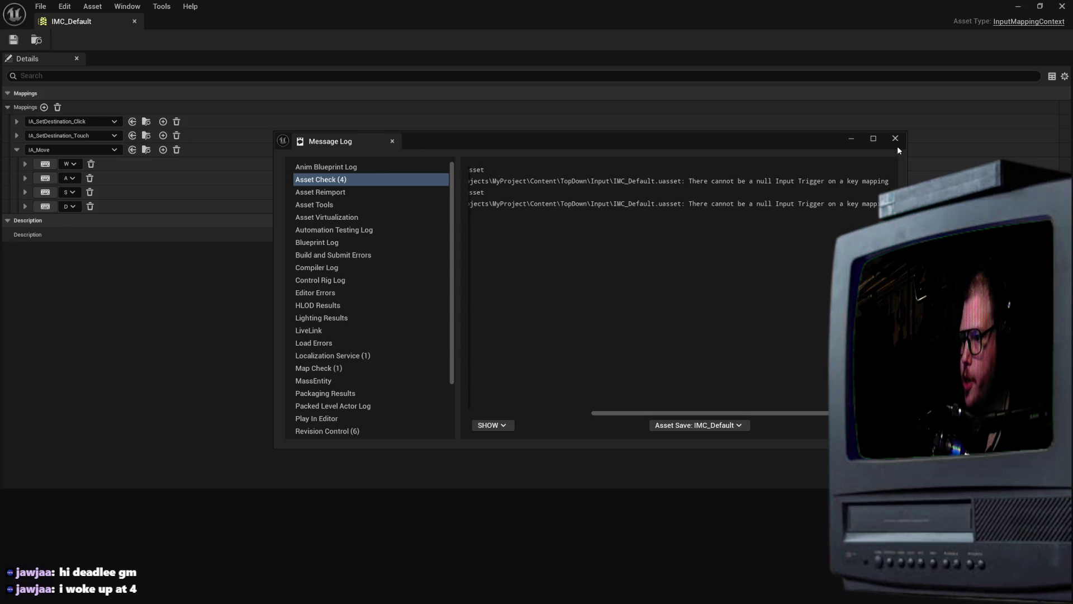
{"action": "left_click", "coordinate": [895, 138]}
{"action": "left_click", "coordinate": [25, 164]}
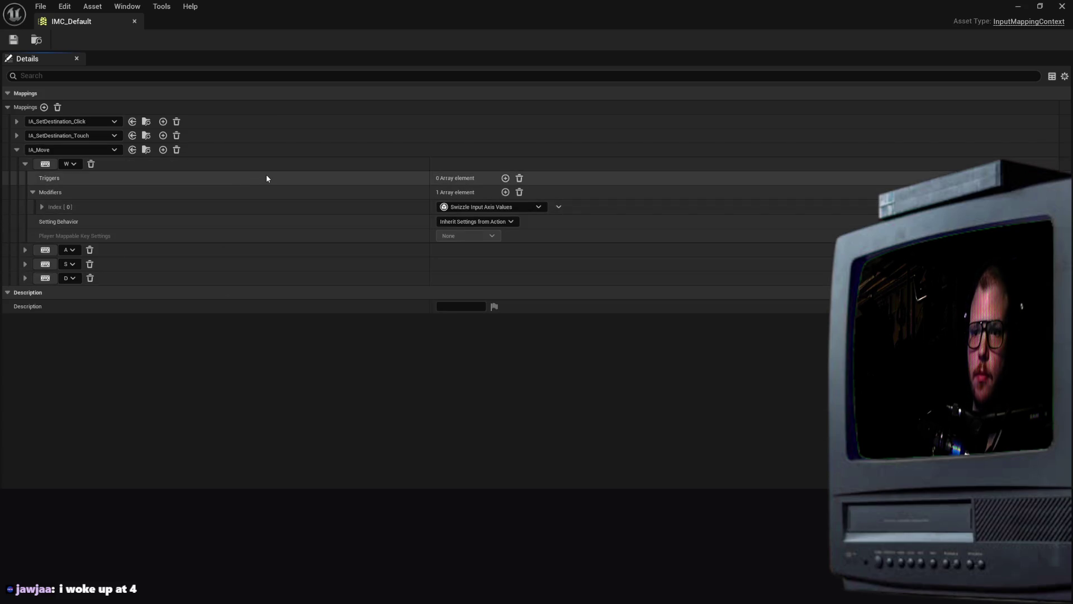
Show Insert/Delete/Duplicate options for W's Swizzle Input Axis Values modifier, then dismiss them
{"action": "right_click", "coordinate": [45, 181]}
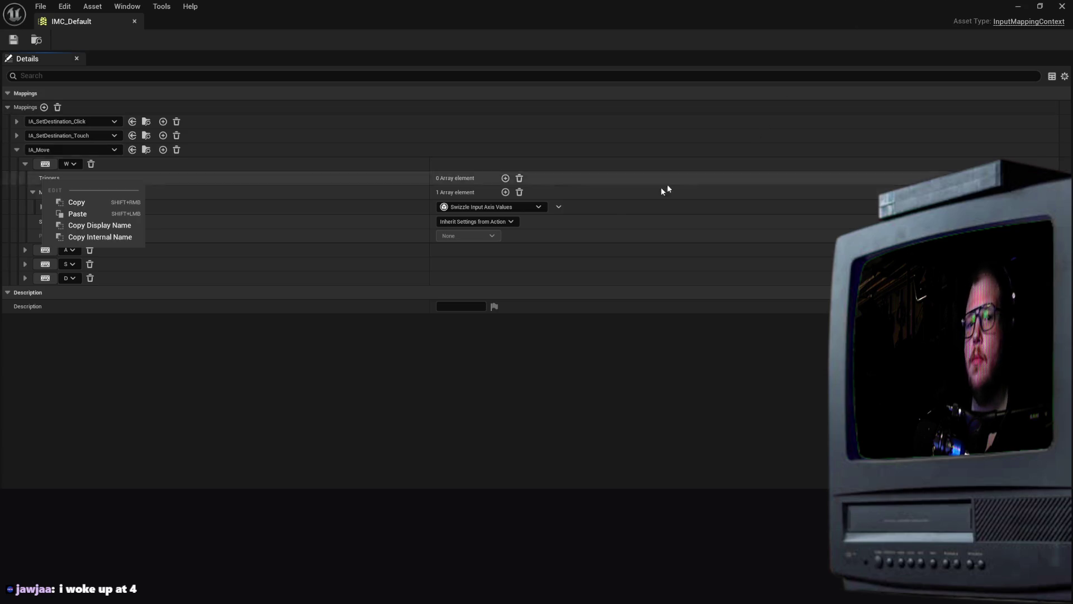
{"action": "left_click", "coordinate": [251, 357]}
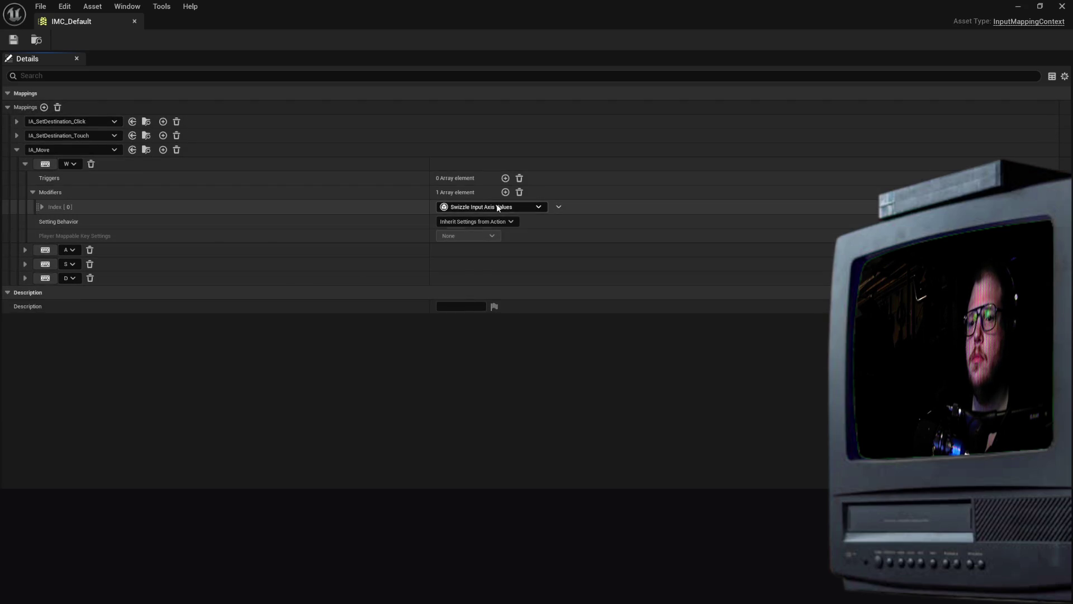
{"action": "left_click", "coordinate": [560, 206]}
{"action": "right_click", "coordinate": [560, 206]}
{"action": "left_click", "coordinate": [560, 206]}
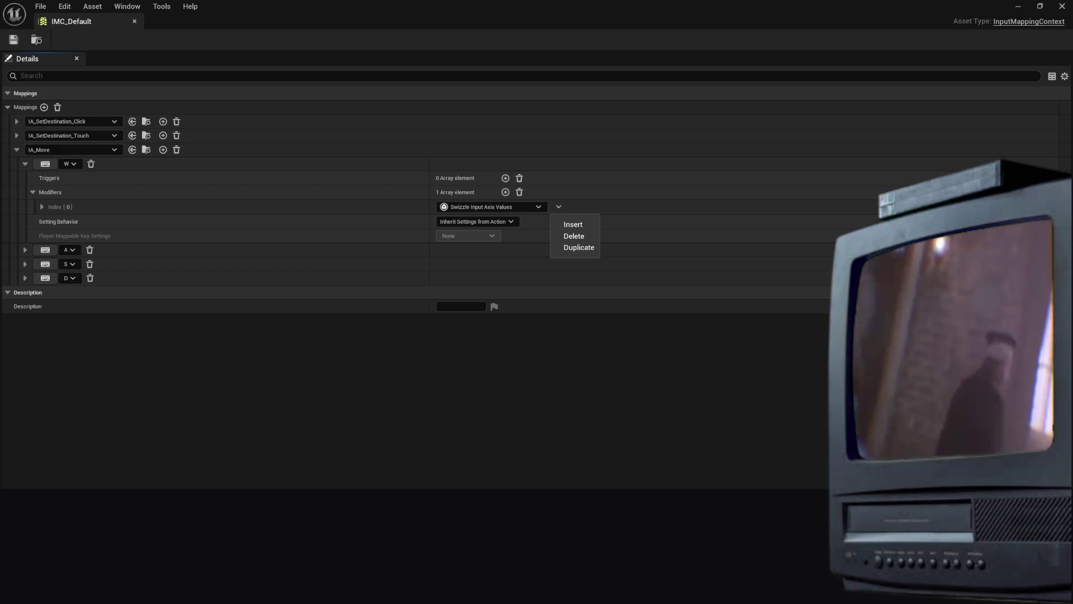
{"action": "key", "text": "Escape"}
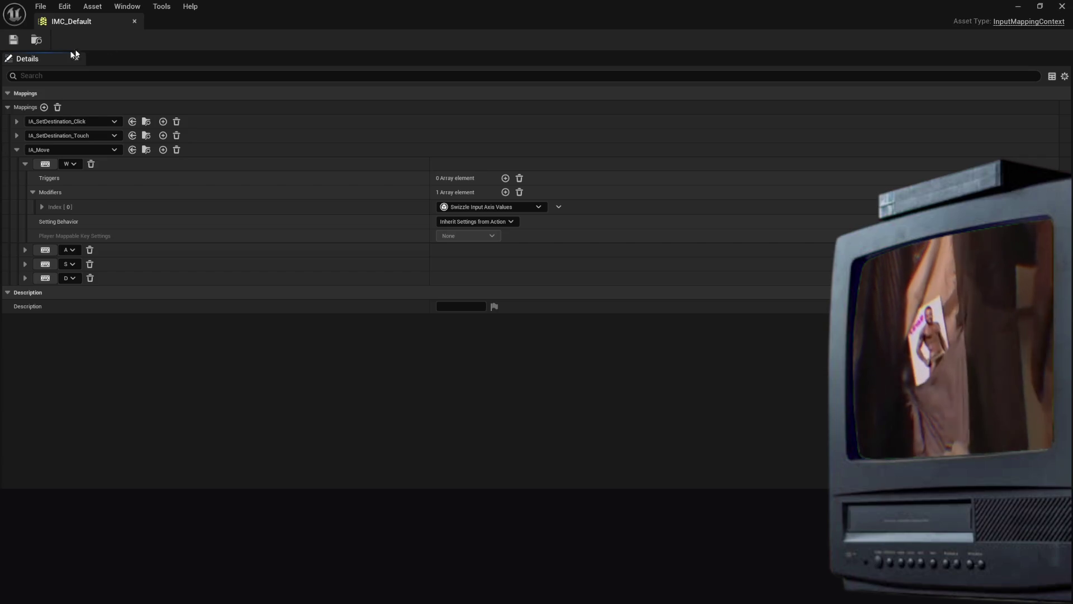
Save IMC_Default again with Ctrl+S
{"action": "key", "text": "ctrl+s"}
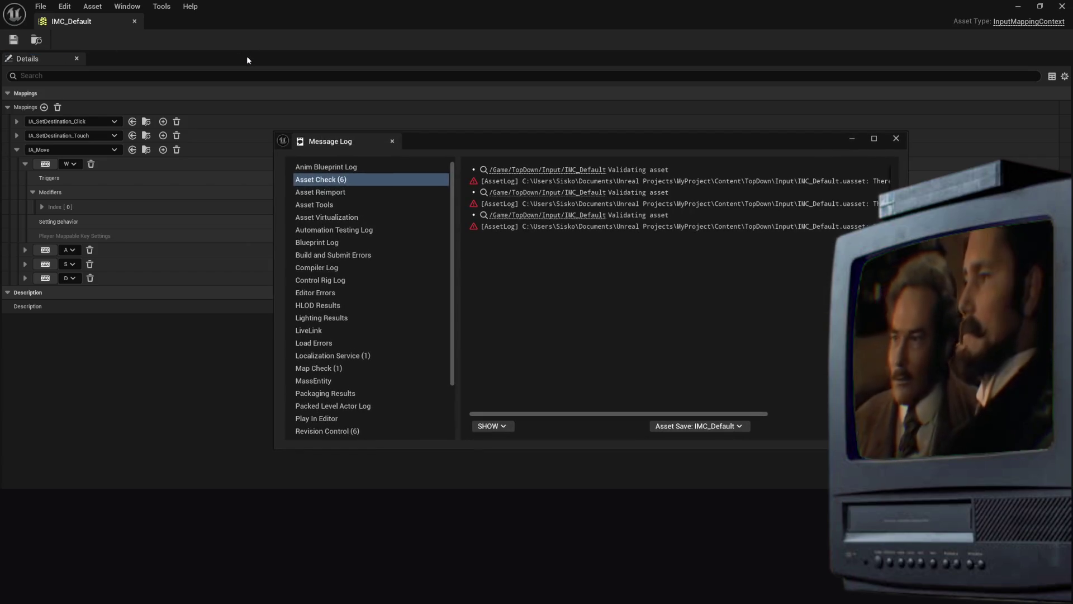
Click through the Asset Check warnings and check the list of saved assets
{"action": "left_click", "coordinate": [727, 226]}
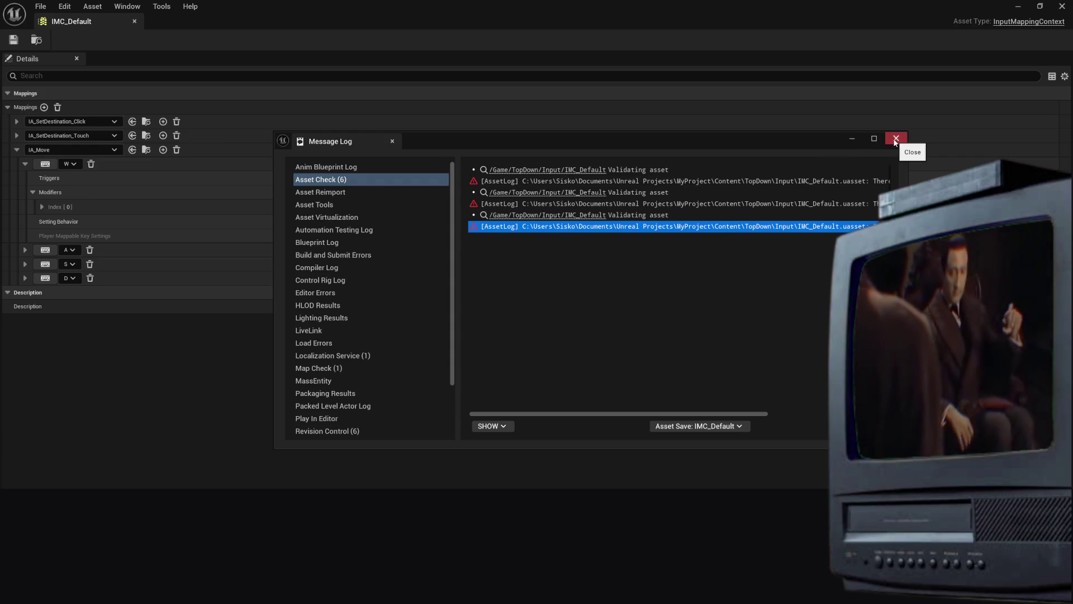
{"action": "left_click", "coordinate": [492, 426]}
{"action": "left_click", "coordinate": [495, 407]}
{"action": "left_click", "coordinate": [478, 216]}
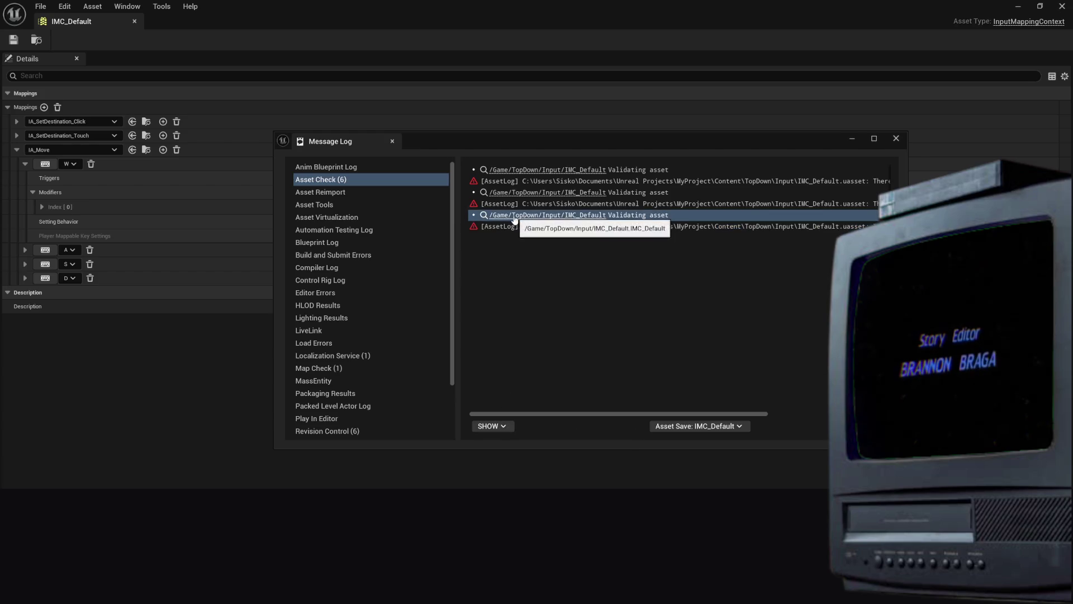
{"action": "left_click", "coordinate": [476, 227]}
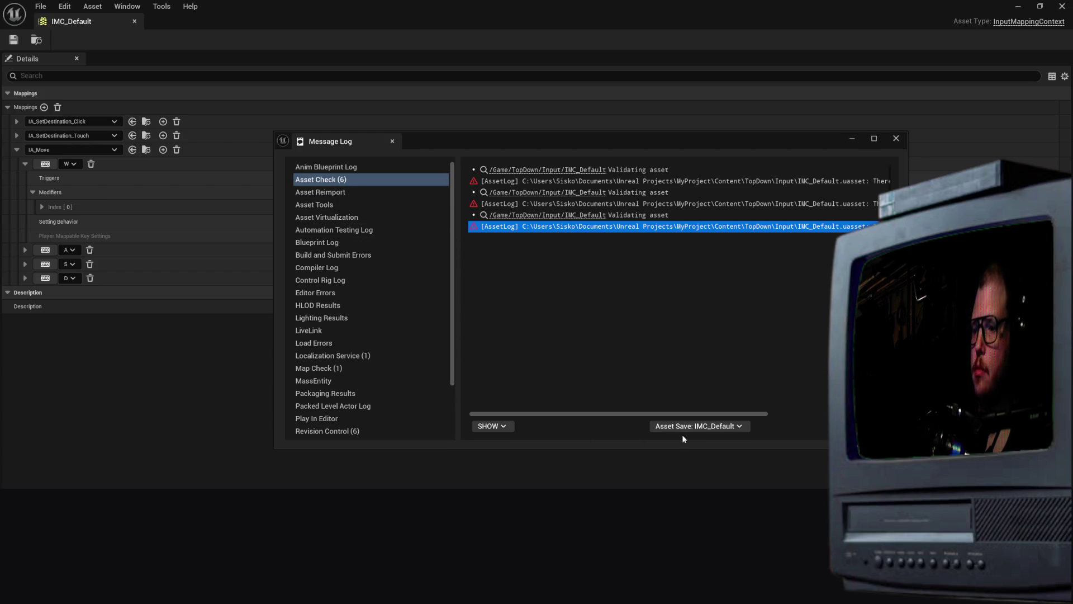
{"action": "left_click", "coordinate": [699, 427]}
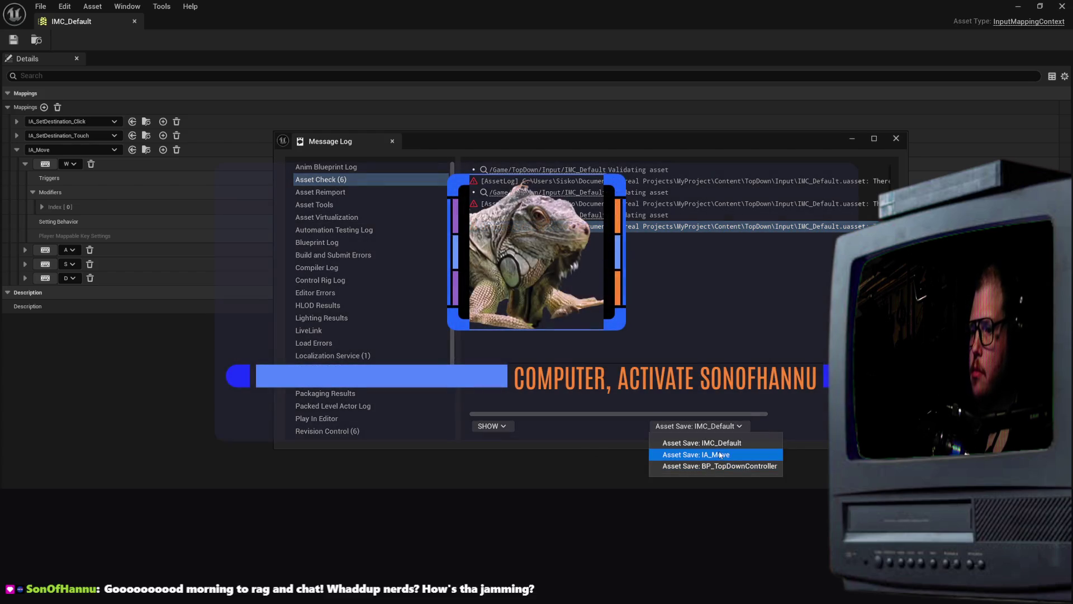
{"action": "scroll", "coordinate": [681, 226], "scroll_direction": "down", "scroll_amount": 2}
{"action": "scroll", "coordinate": [680, 226], "scroll_direction": "up", "scroll_amount": 2}
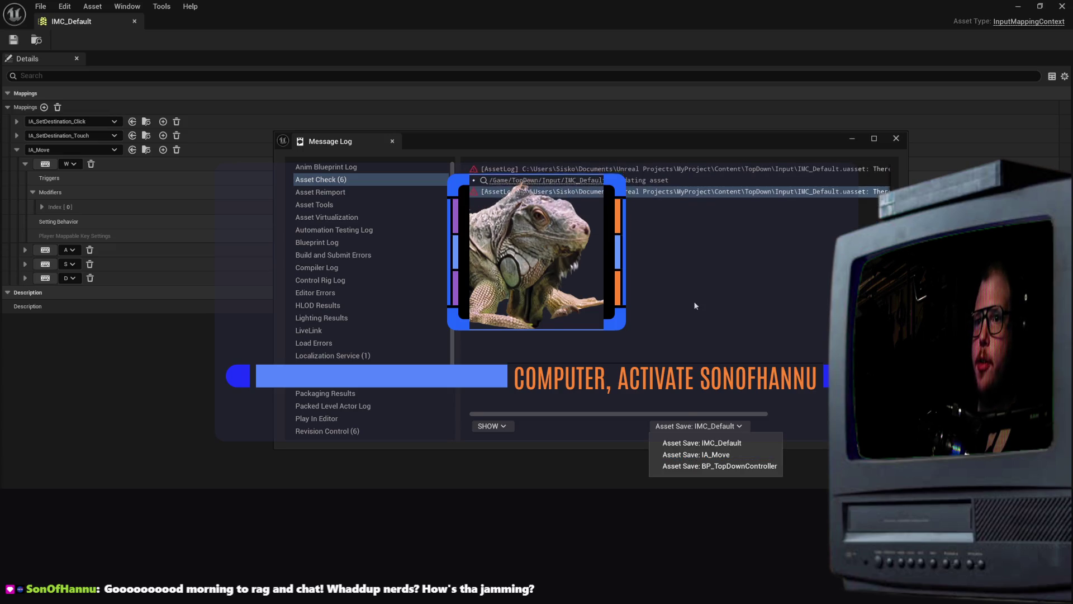
{"action": "left_click", "coordinate": [686, 305]}
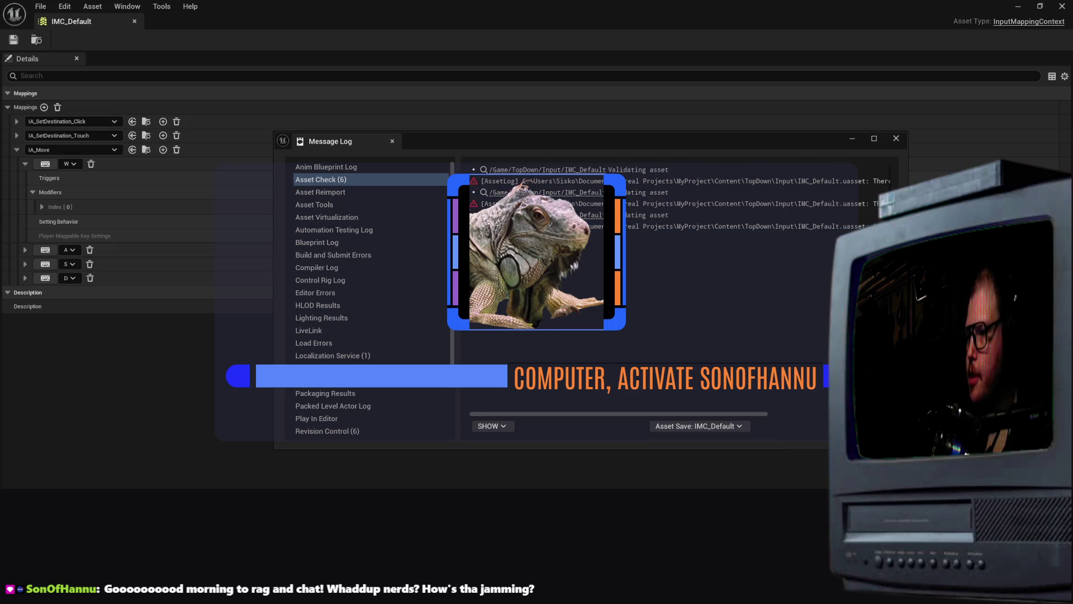
Select the first IMC_Default null-trigger error line, then close the Message Log
{"action": "left_click_drag", "start_coordinate": [743, 416], "coordinate": [866, 416]}
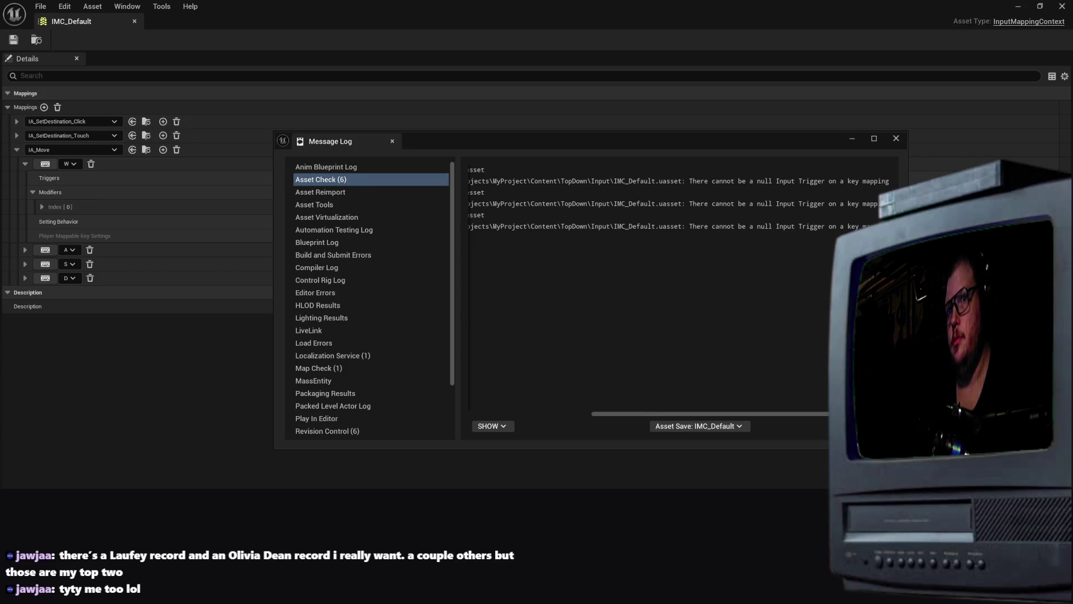
{"action": "left_click", "coordinate": [338, 183]}
{"action": "left_click", "coordinate": [542, 183]}
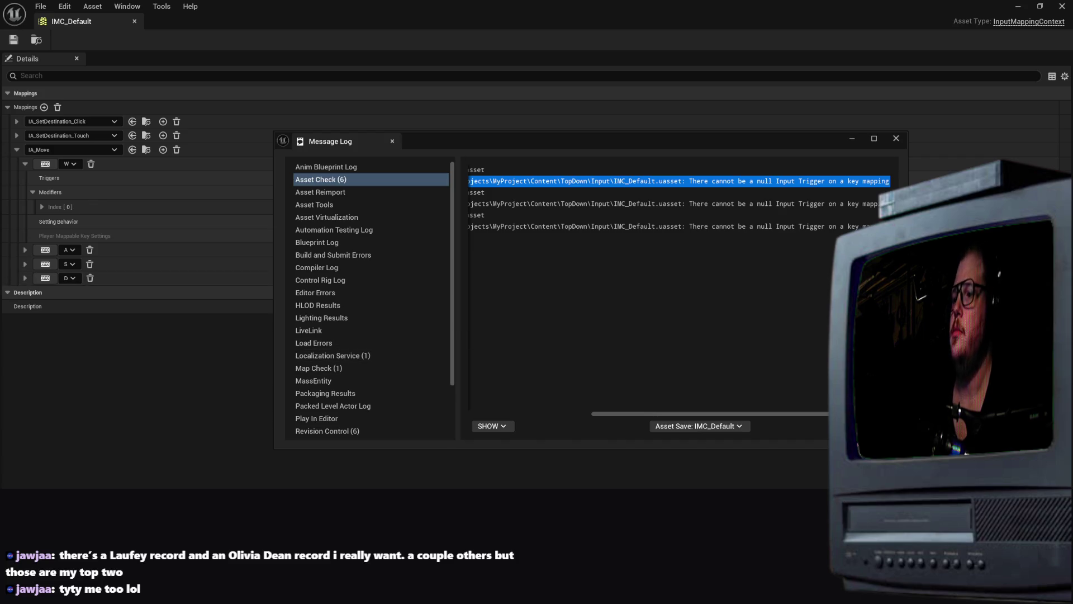
{"action": "left_click", "coordinate": [519, 261]}
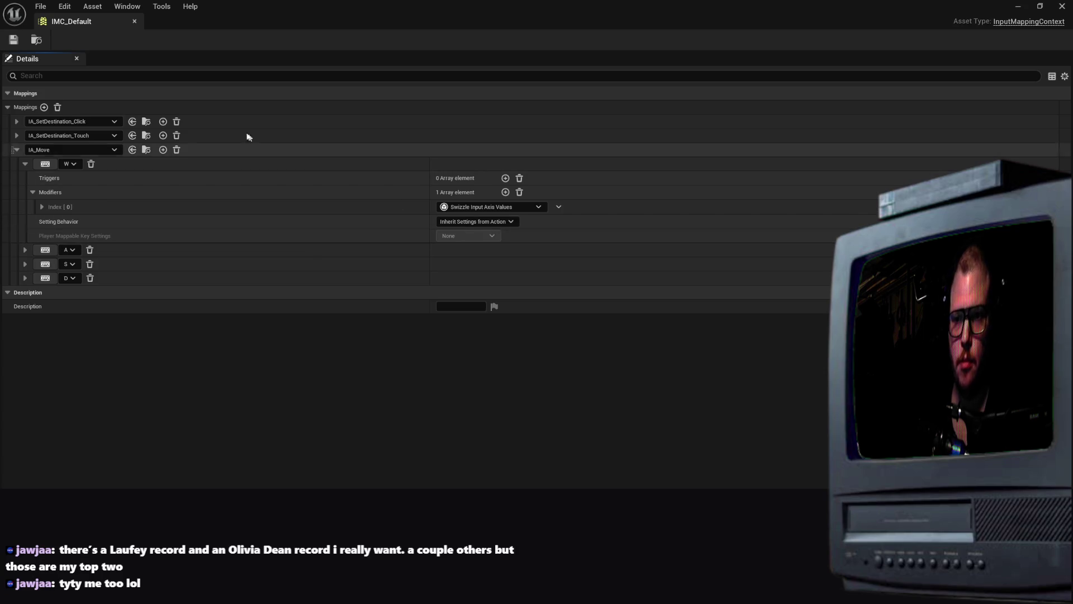
Inspect the IA_SetDestination_Touch mapping and its Touch 1 key, then collapse it
{"action": "left_click", "coordinate": [80, 139]}
{"action": "left_click", "coordinate": [80, 139]}
{"action": "left_click", "coordinate": [16, 136]}
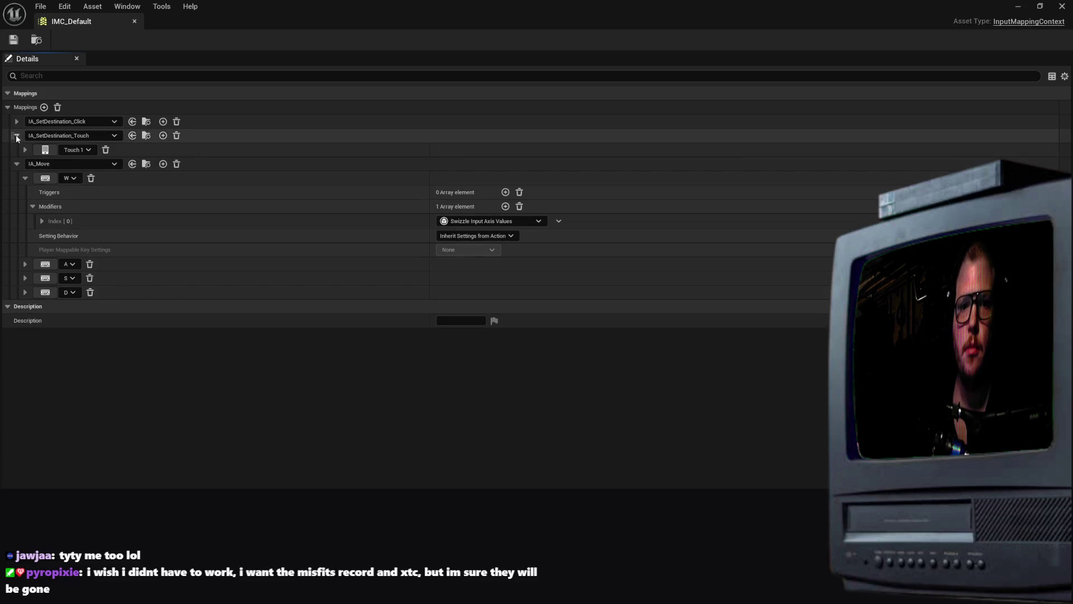
{"action": "left_click", "coordinate": [23, 151]}
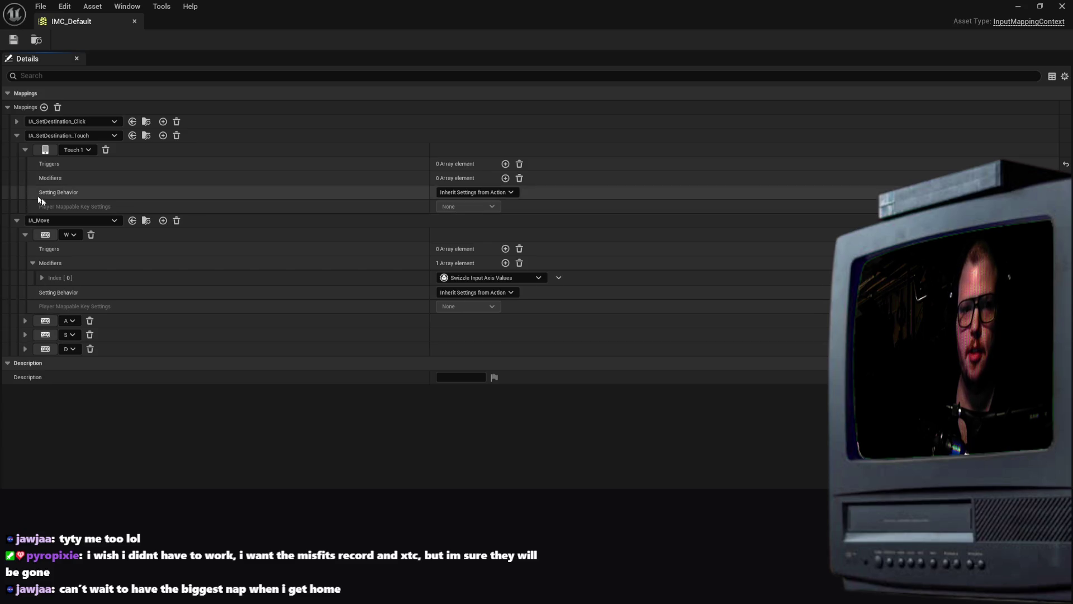
{"action": "left_click", "coordinate": [17, 221]}
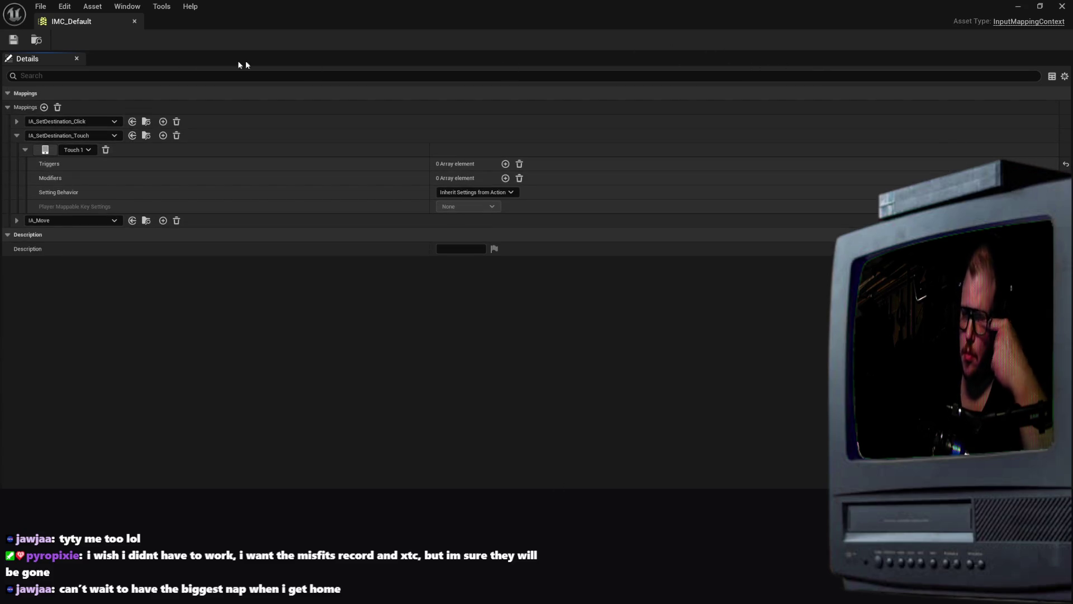
{"action": "left_click", "coordinate": [25, 150]}
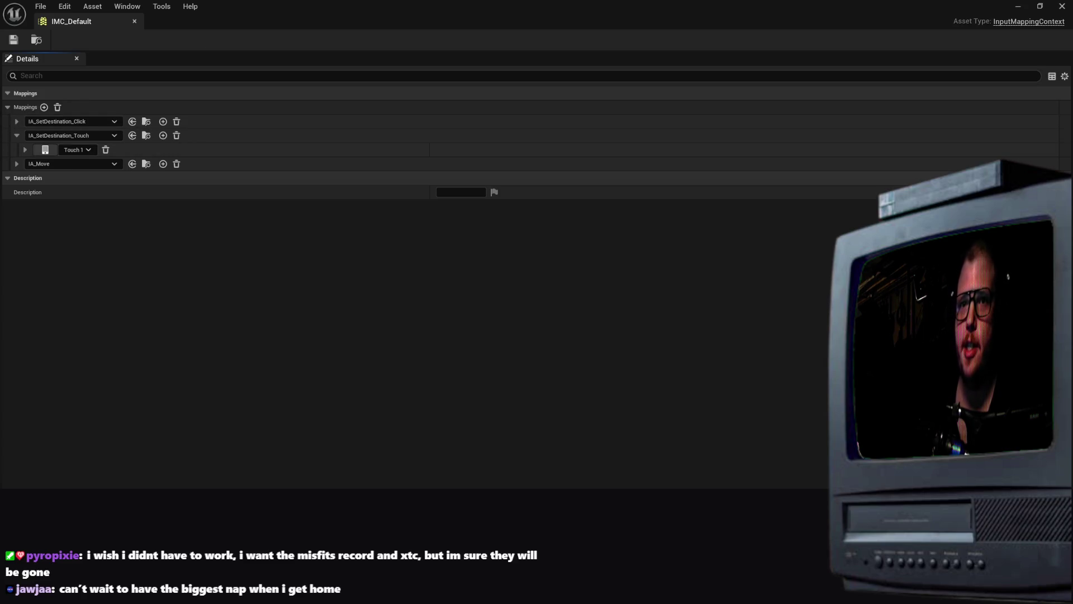
{"action": "left_click", "coordinate": [23, 149]}
{"action": "left_click", "coordinate": [22, 149]}
{"action": "left_click", "coordinate": [16, 136]}
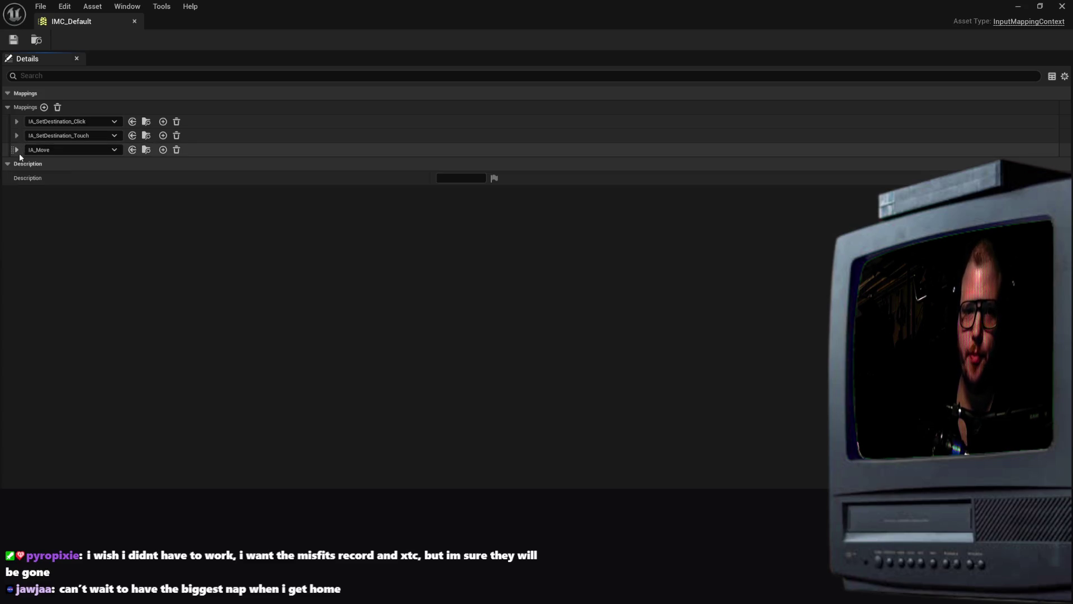
Expand IA_Move's W and A keys to check their modifiers, then save IMC_Default
{"action": "left_click", "coordinate": [49, 151]}
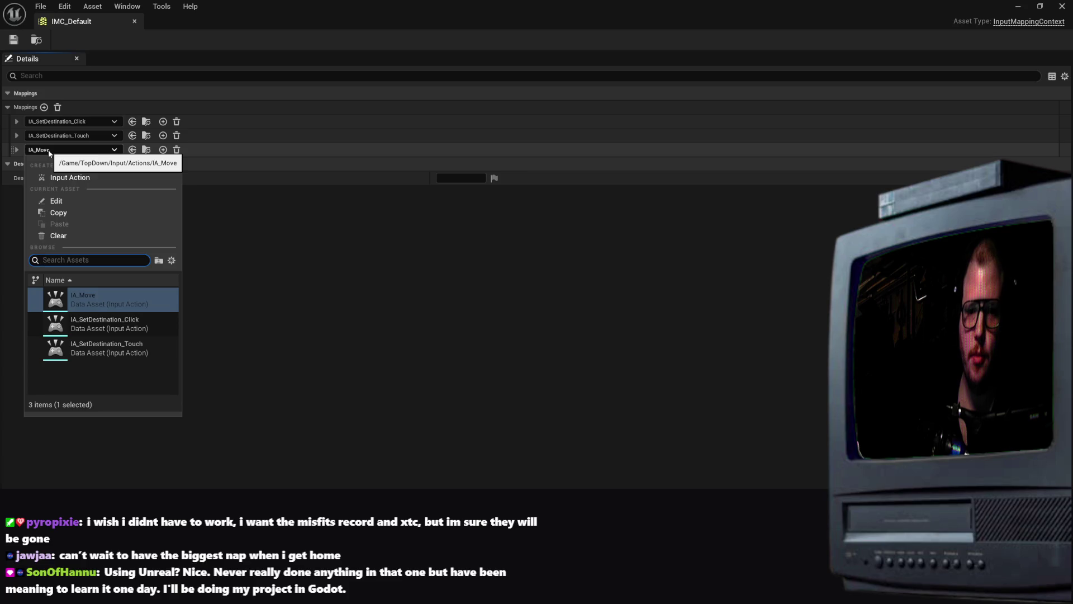
{"action": "left_click", "coordinate": [49, 150]}
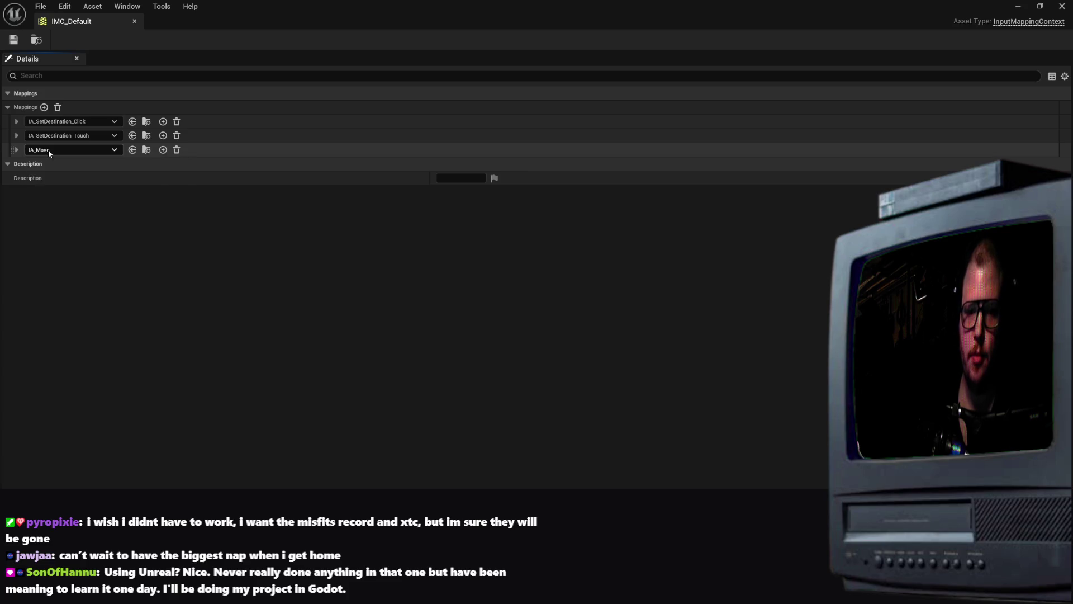
{"action": "left_click", "coordinate": [133, 154]}
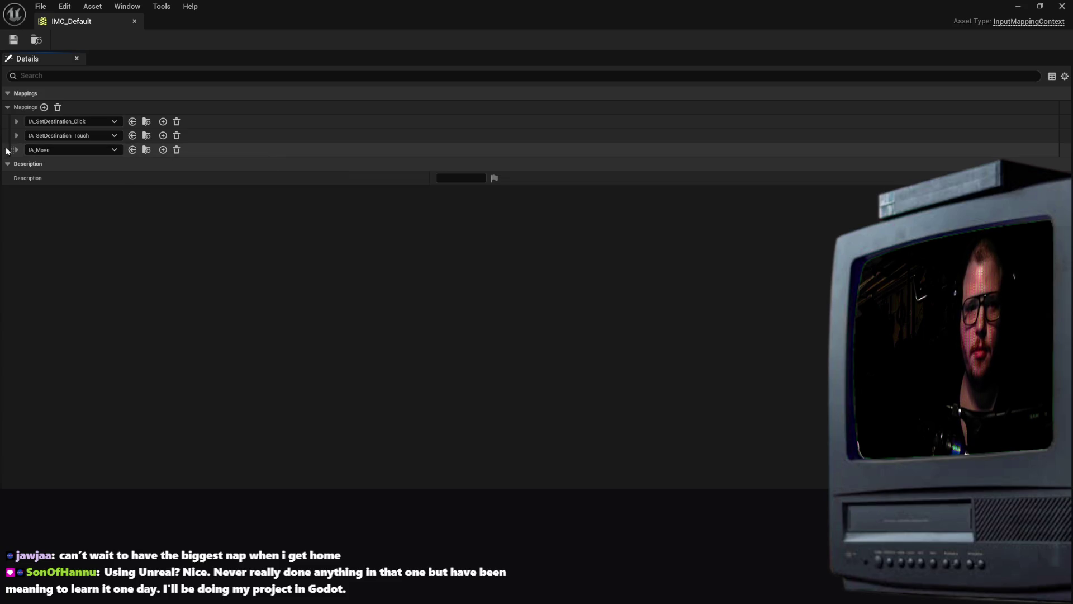
{"action": "left_click", "coordinate": [17, 149]}
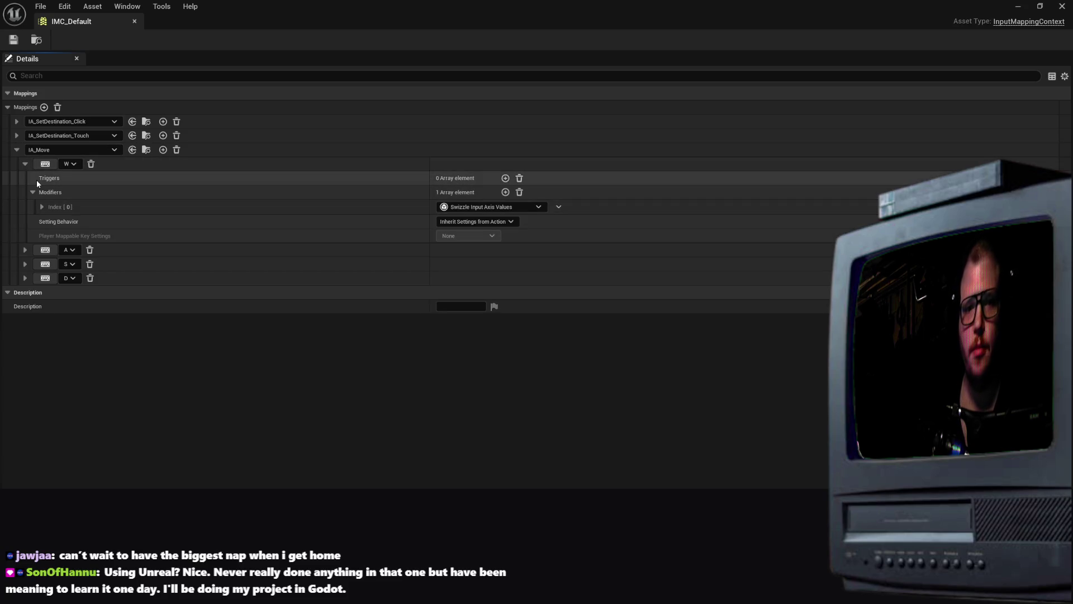
{"action": "left_click", "coordinate": [32, 190]}
{"action": "left_click", "coordinate": [33, 190]}
{"action": "left_click", "coordinate": [33, 191]}
{"action": "double_click", "coordinate": [33, 190]}
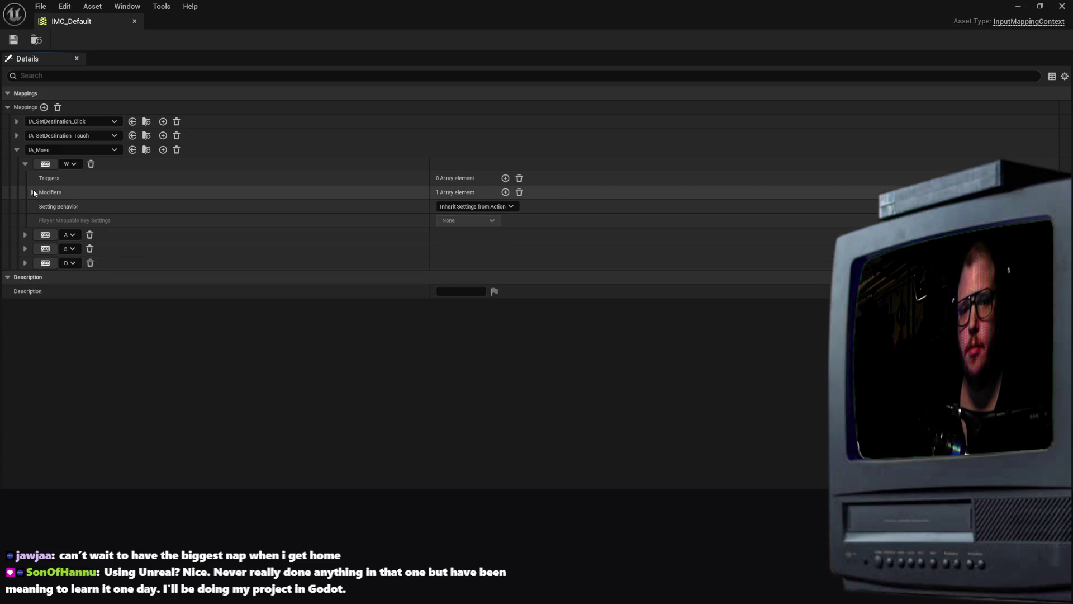
{"action": "left_click", "coordinate": [25, 234]}
{"action": "double_click", "coordinate": [25, 235]}
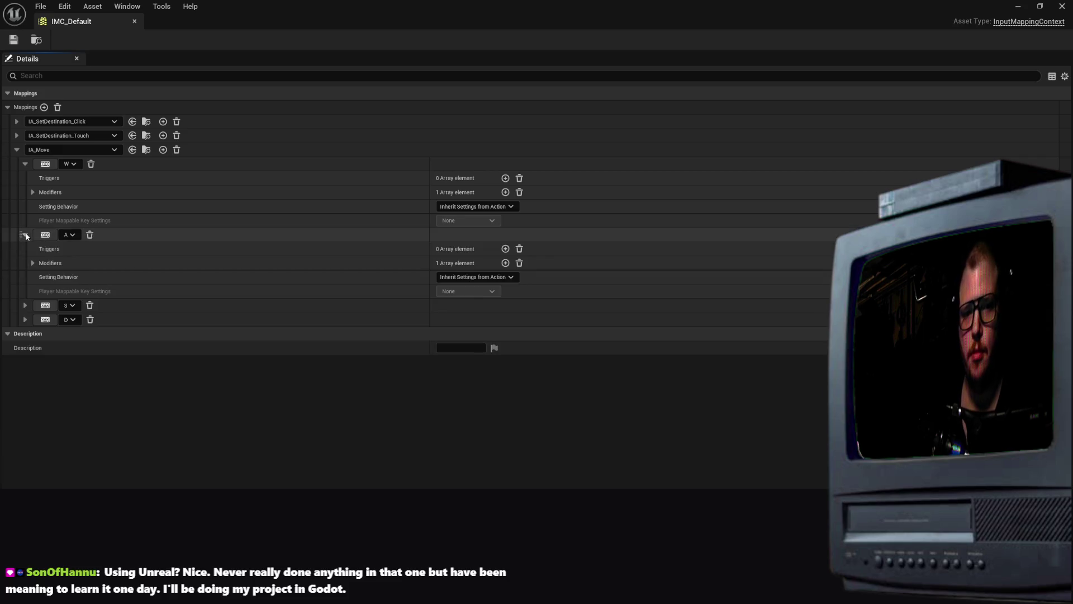
{"action": "left_click", "coordinate": [25, 235]}
{"action": "left_click", "coordinate": [14, 39]}
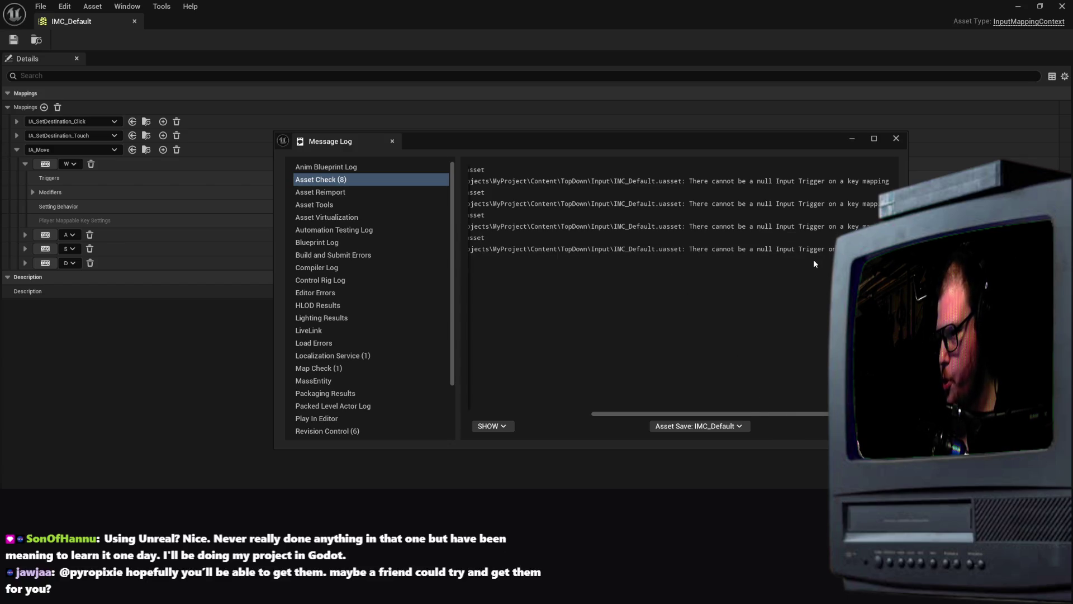
Browse the revision control, map check and localization logs, then return to Asset Check
{"action": "left_click", "coordinate": [492, 426]}
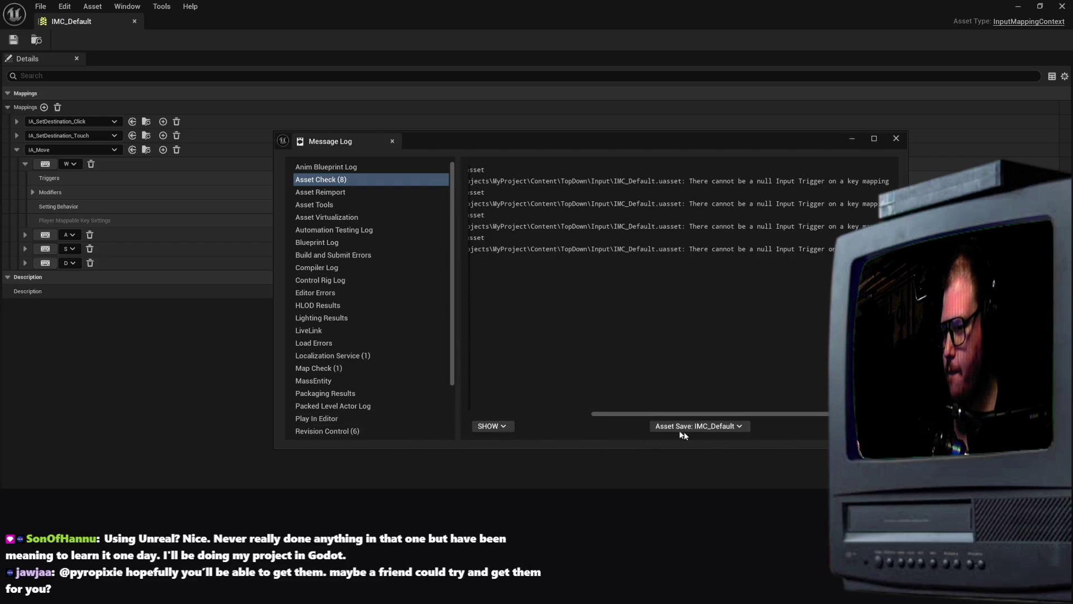
{"action": "left_click_drag", "start_coordinate": [453, 263], "coordinate": [456, 347]}
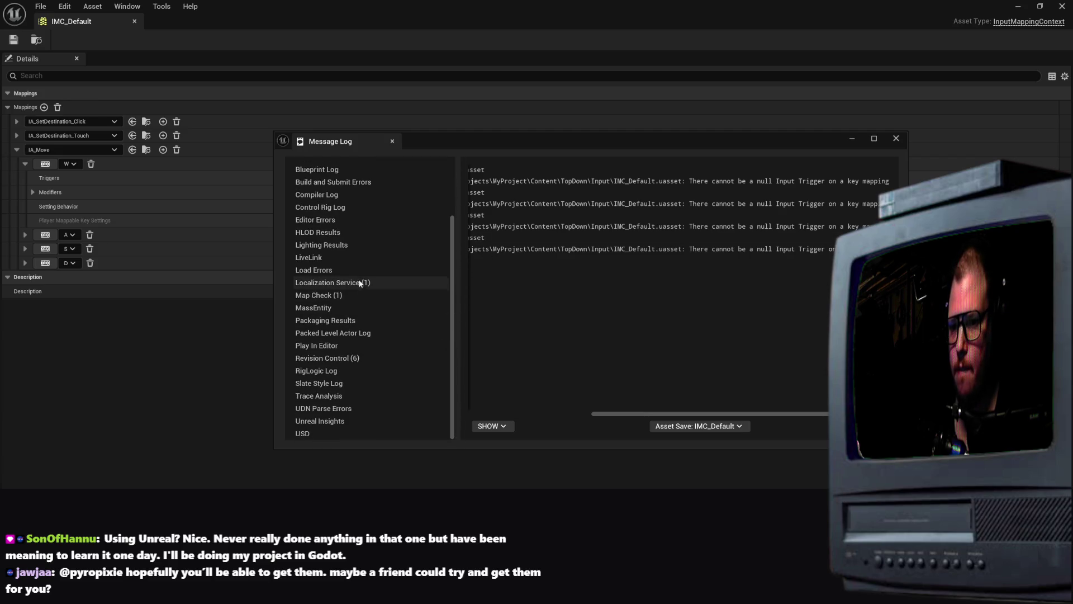
{"action": "left_click", "coordinate": [357, 356]}
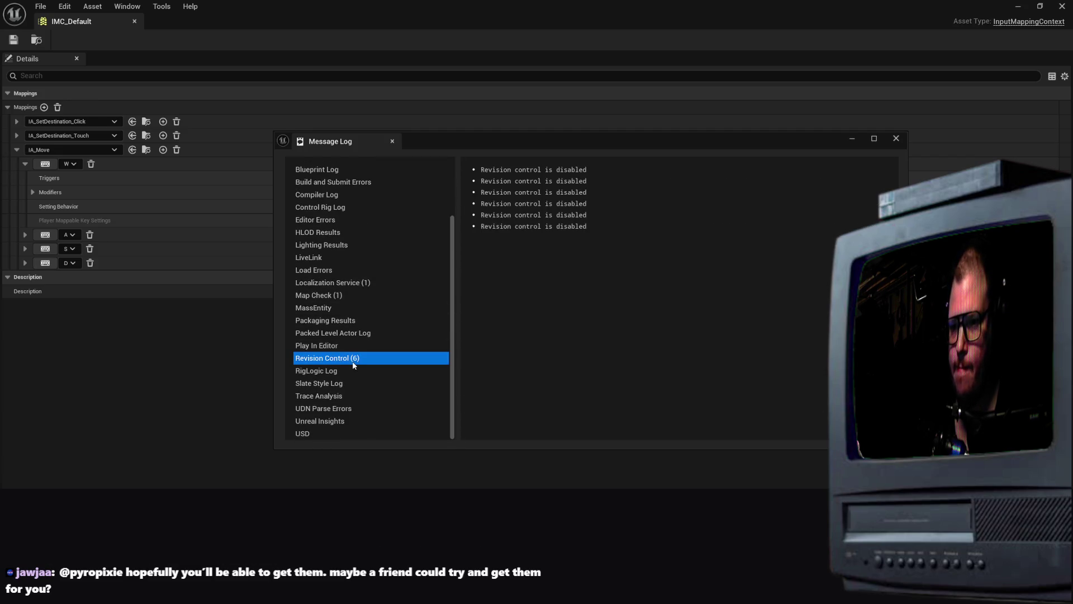
{"action": "left_click", "coordinate": [338, 295]}
{"action": "left_click", "coordinate": [357, 283]}
{"action": "scroll", "coordinate": [370, 272], "scroll_direction": "up", "scroll_amount": 3}
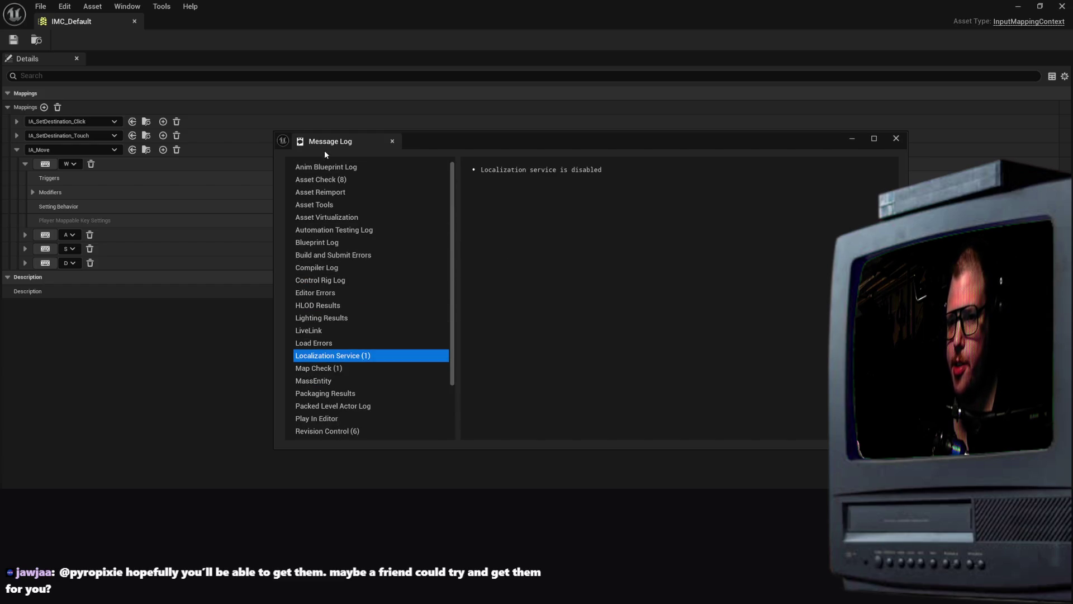
{"action": "left_click", "coordinate": [329, 180]}
Widen the Message Log to read the full warnings, then close it
{"action": "left_click_drag", "start_coordinate": [559, 141], "coordinate": [357, 135]}
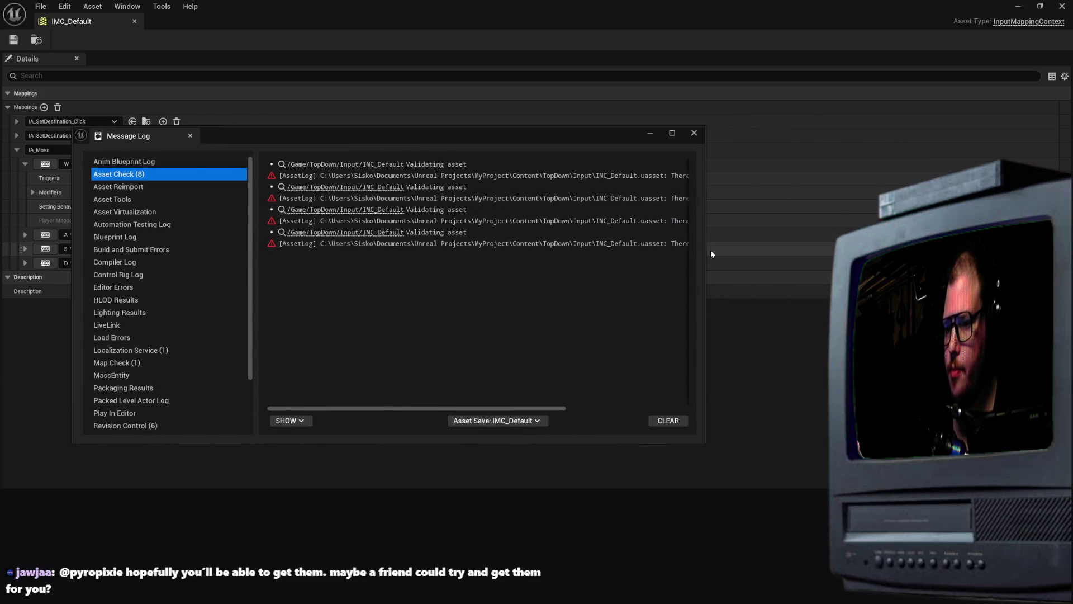
{"action": "left_click", "coordinate": [704, 254]}
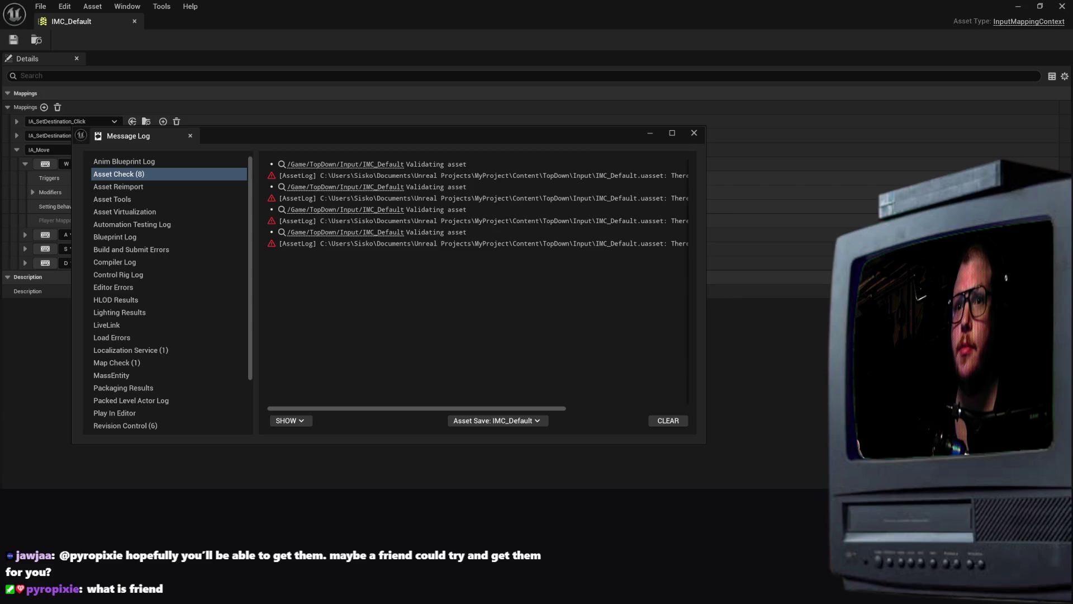
{"action": "left_click_drag", "start_coordinate": [705, 298], "coordinate": [996, 298]}
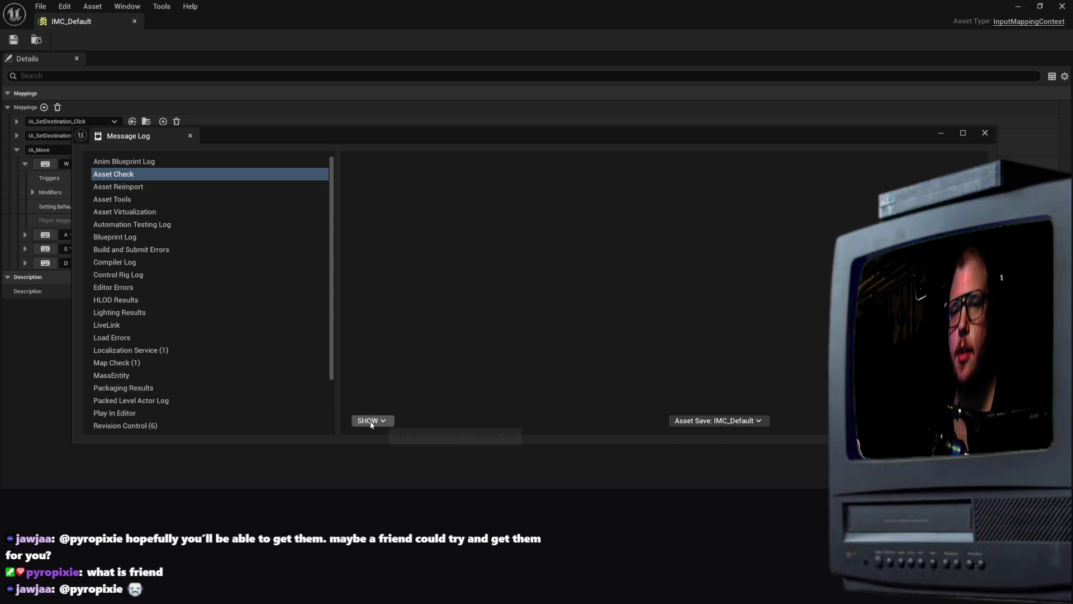
{"action": "left_click", "coordinate": [985, 134]}
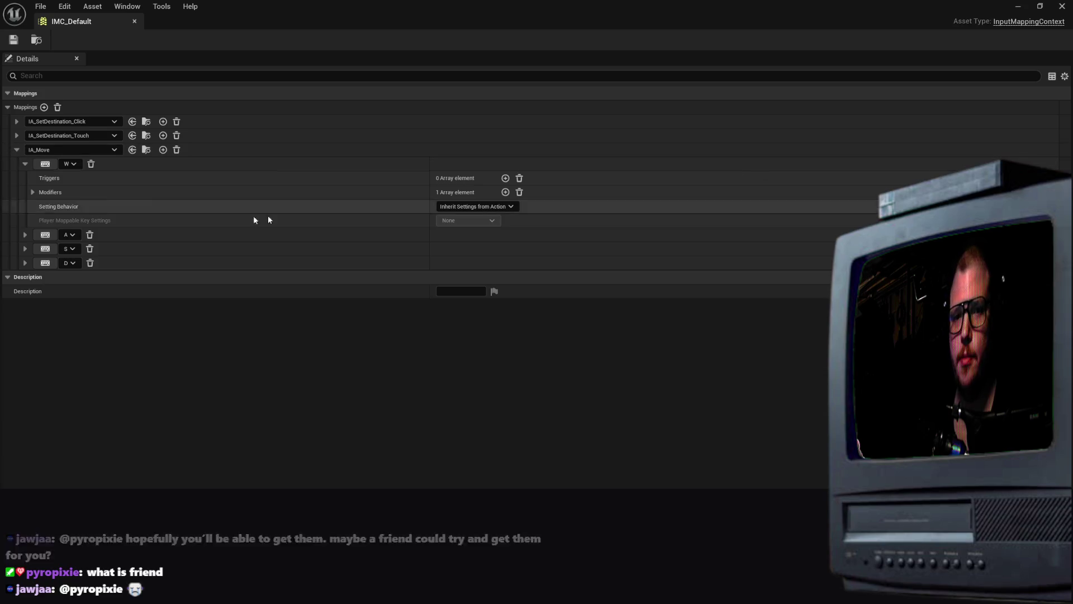
Open IMC_Default in the Property Matrix and list all six Mappings entries
{"action": "left_click", "coordinate": [24, 165]}
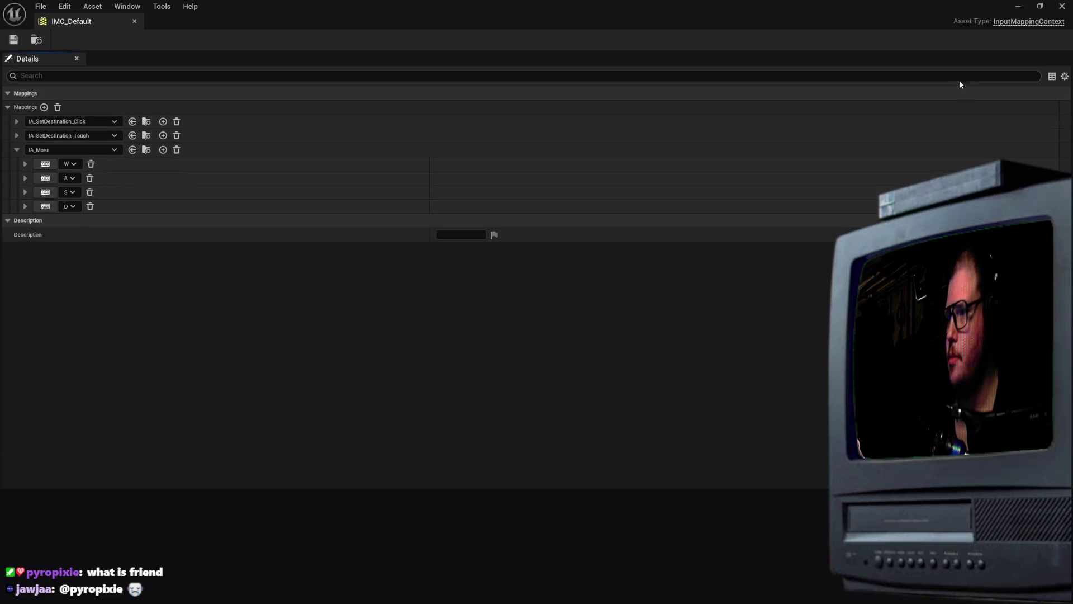
{"action": "left_click", "coordinate": [1052, 77]}
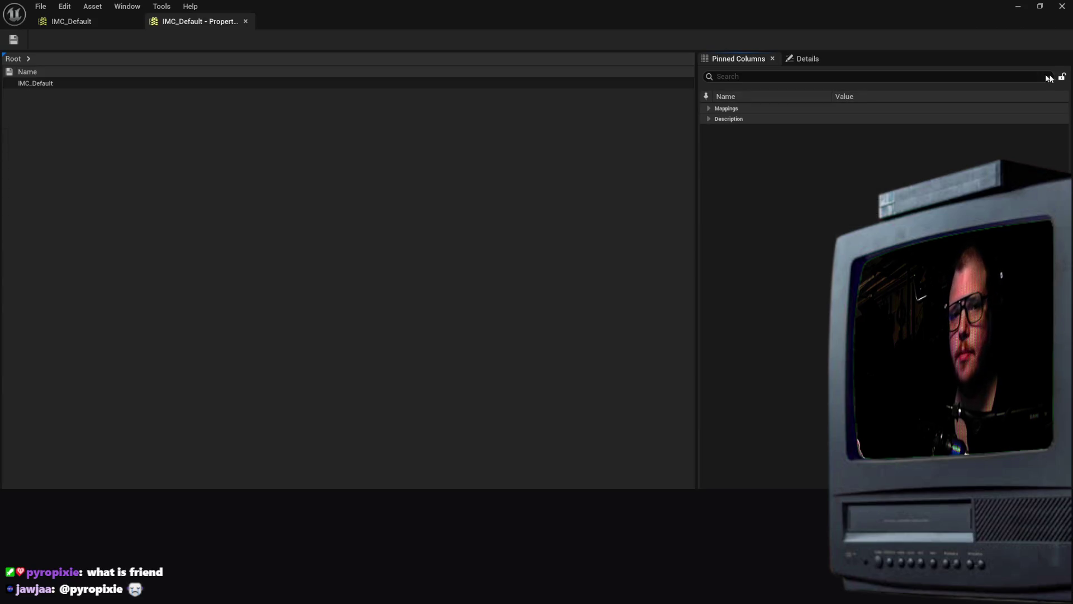
{"action": "left_click", "coordinate": [724, 108]}
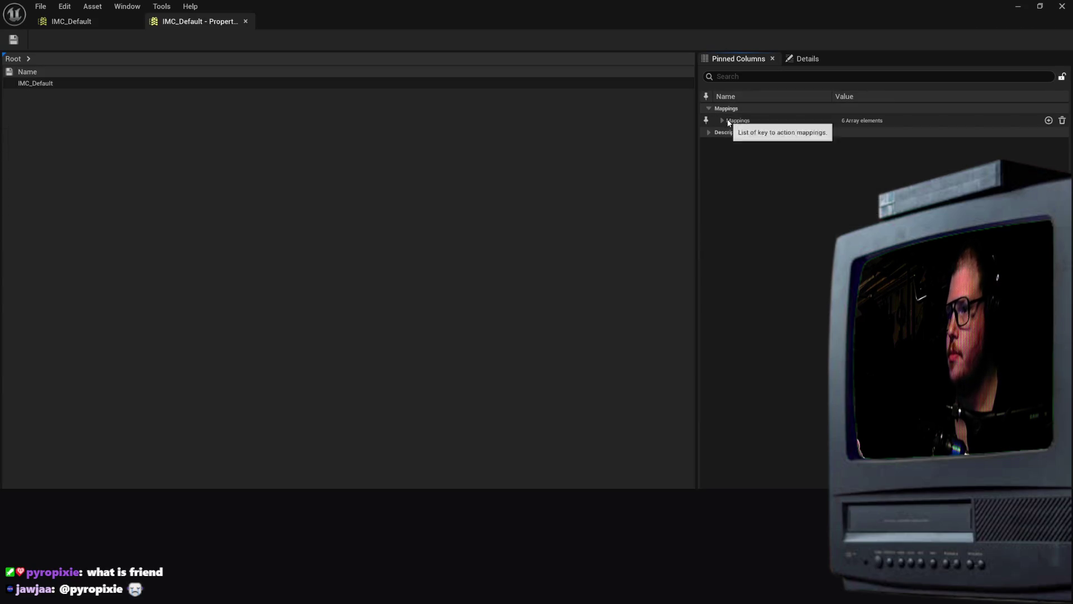
{"action": "left_click", "coordinate": [723, 121]}
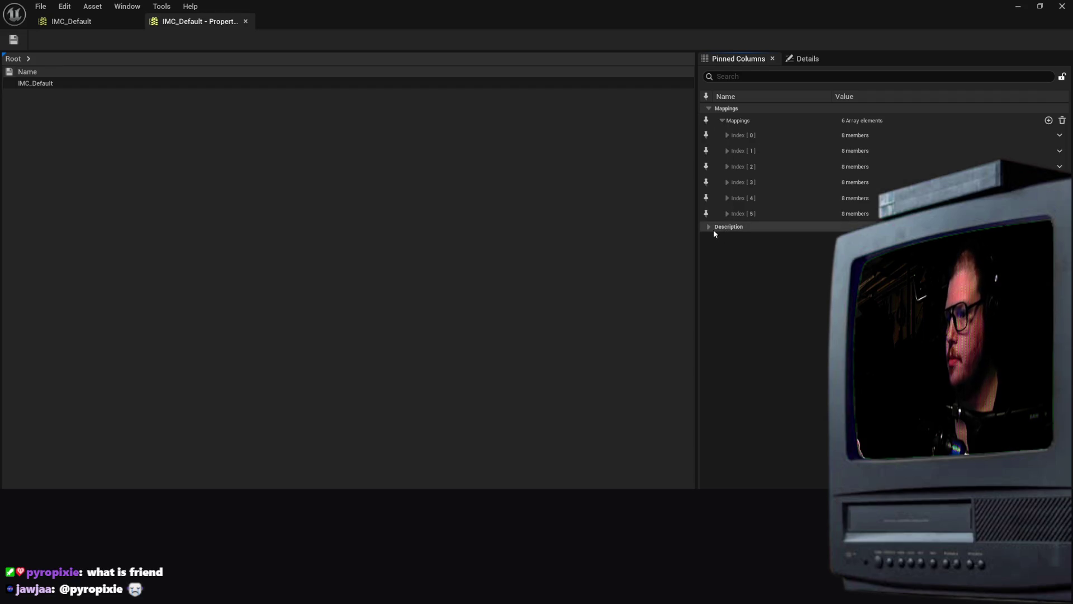
Inspect mapping Index [5], [4] and [3], then close the IMC_Default editor
{"action": "left_click", "coordinate": [727, 214]}
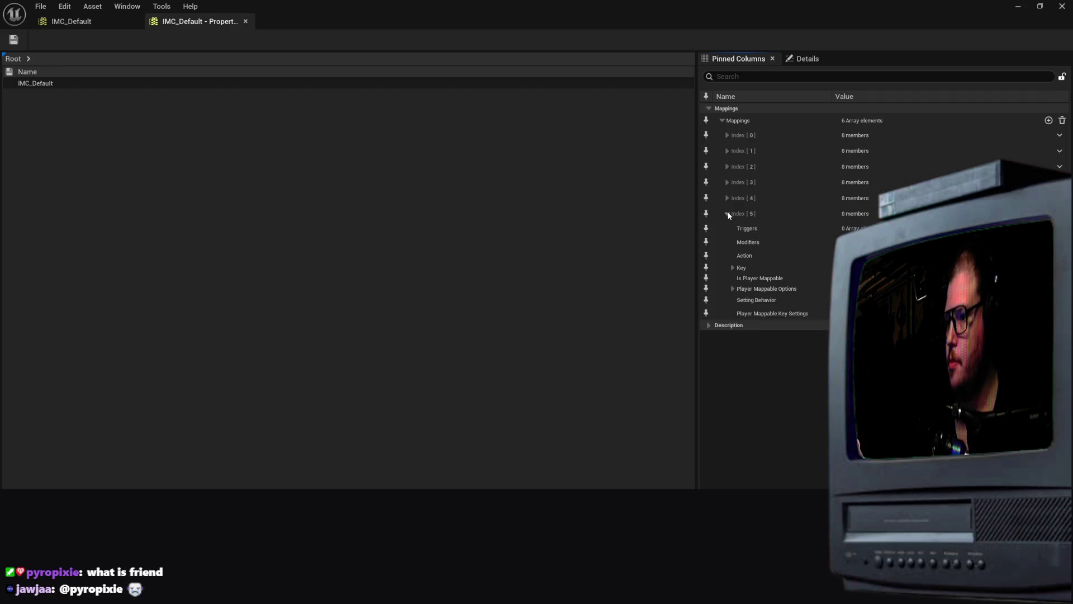
{"action": "left_click", "coordinate": [727, 214]}
{"action": "left_click", "coordinate": [728, 197]}
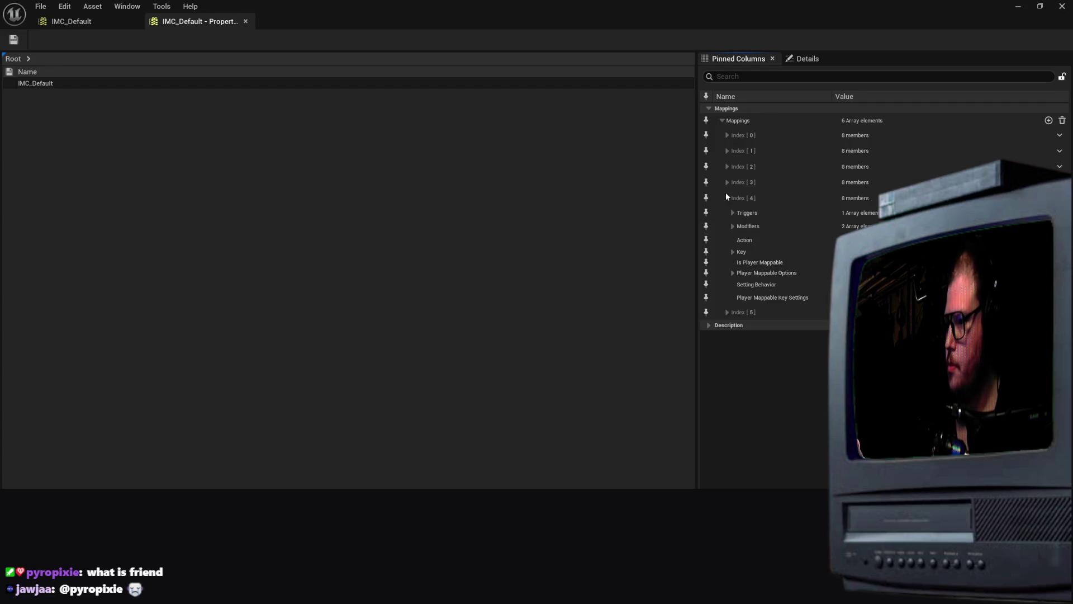
{"action": "left_click", "coordinate": [727, 198]}
{"action": "left_click", "coordinate": [727, 182]}
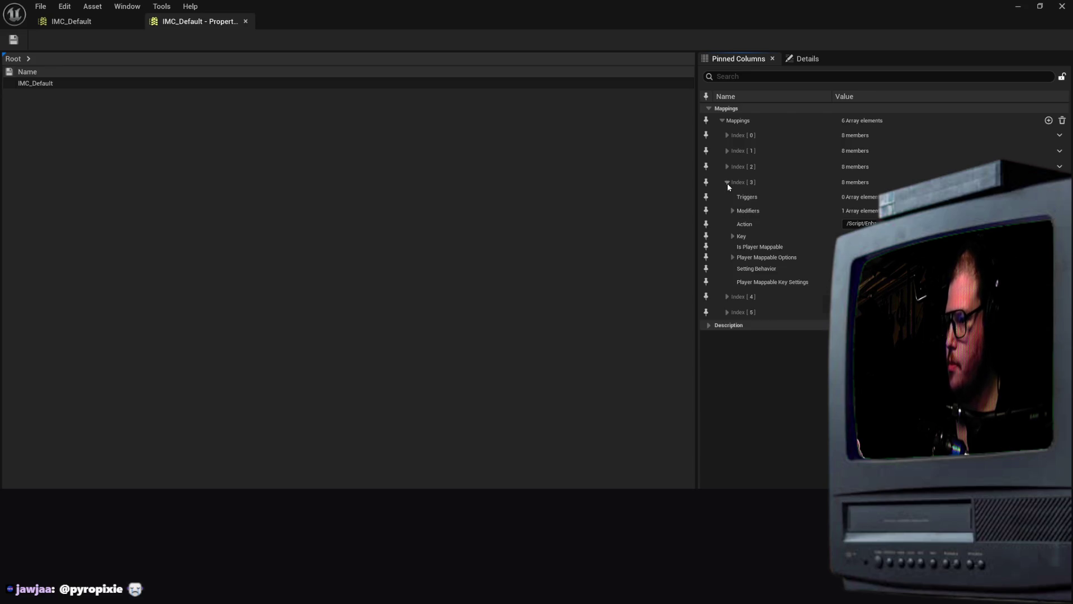
{"action": "left_click", "coordinate": [861, 224]}
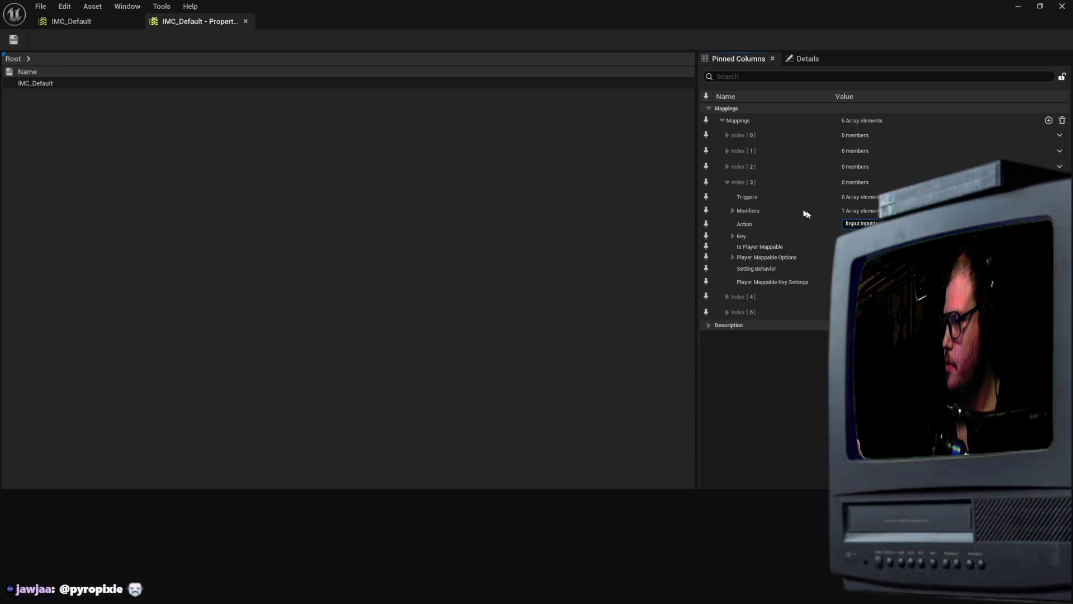
{"action": "left_click", "coordinate": [727, 182]}
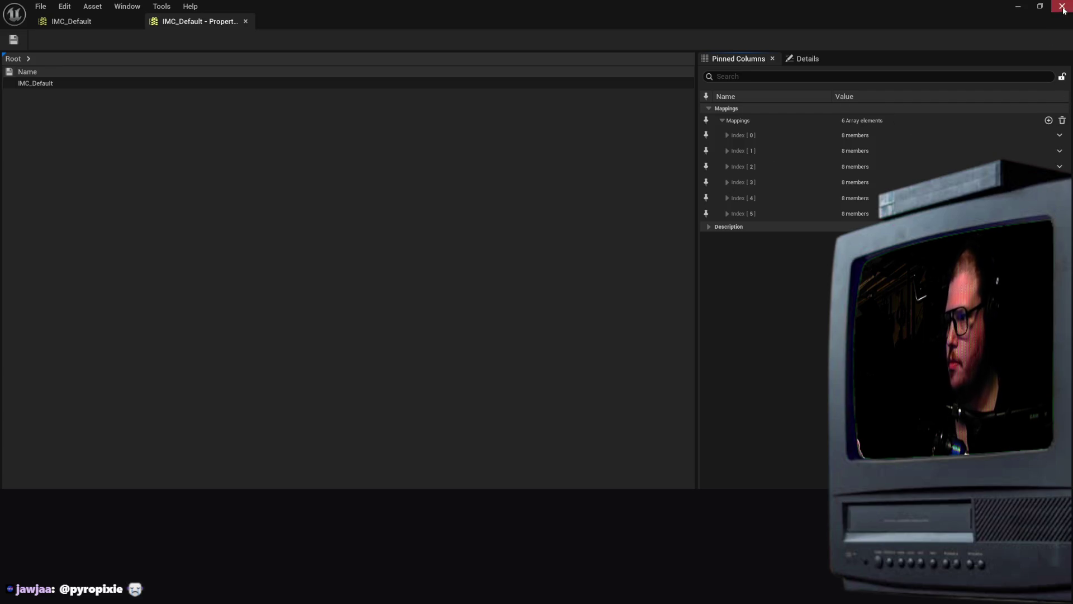
{"action": "left_click", "coordinate": [1062, 6]}
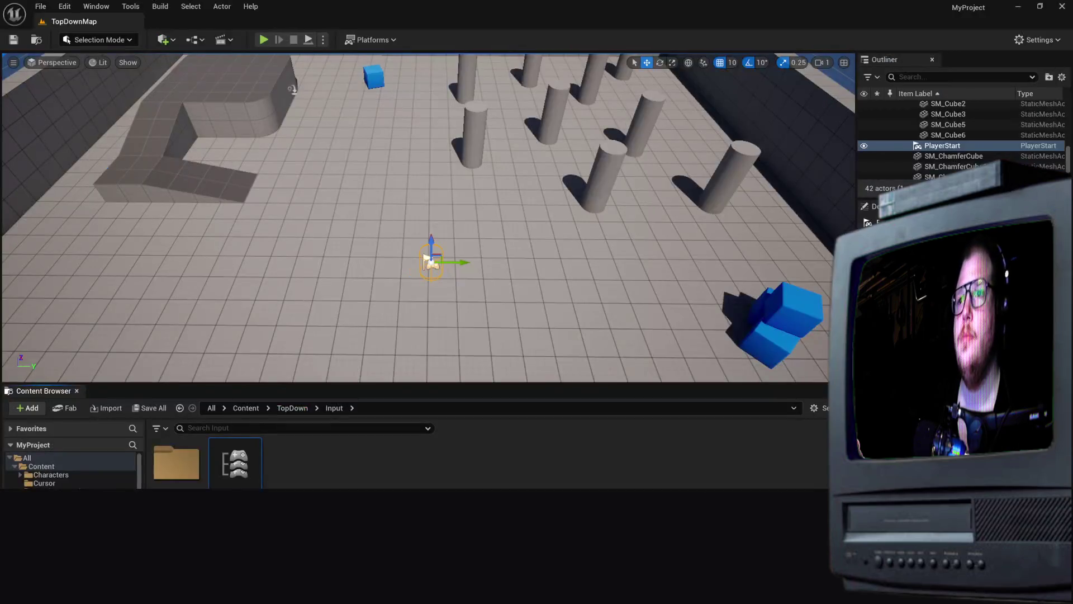
Reopen IMC_Default and collapse its W, A and S key mappings after reviewing them
{"action": "double_click", "coordinate": [226, 473]}
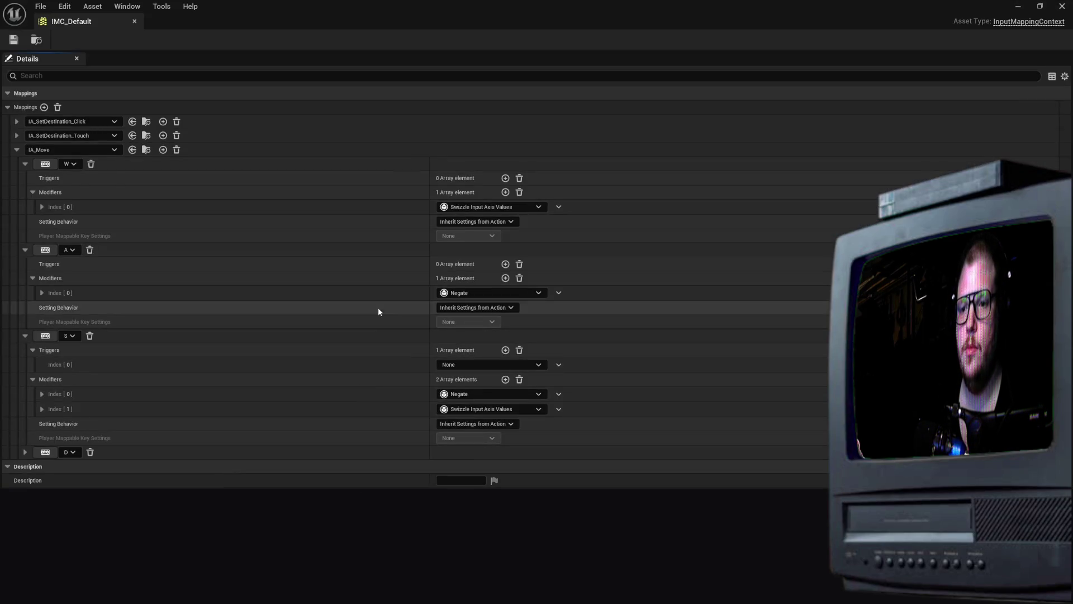
{"action": "left_click", "coordinate": [25, 163]}
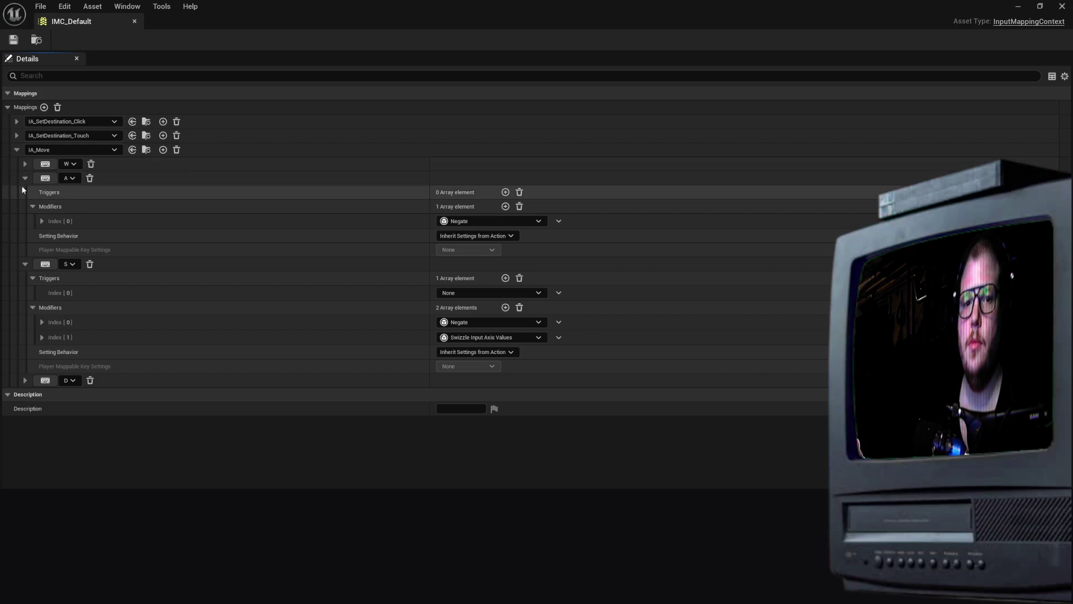
{"action": "left_click", "coordinate": [25, 178]}
{"action": "left_click", "coordinate": [25, 192]}
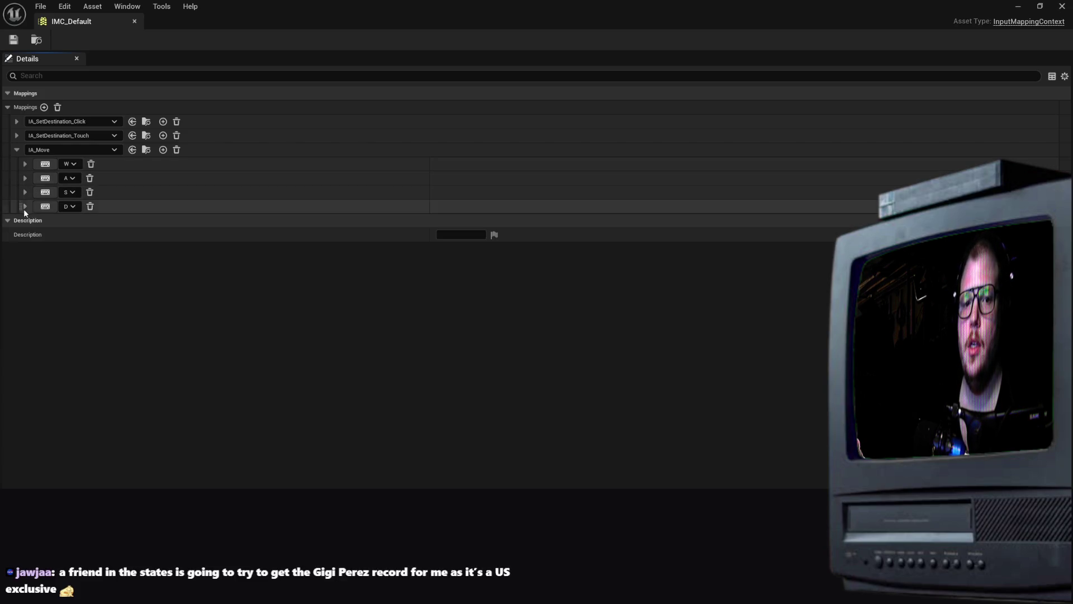
Collapse the whole Mappings list and save IMC_Default again
{"action": "left_click", "coordinate": [494, 235]}
{"action": "left_click", "coordinate": [494, 236]}
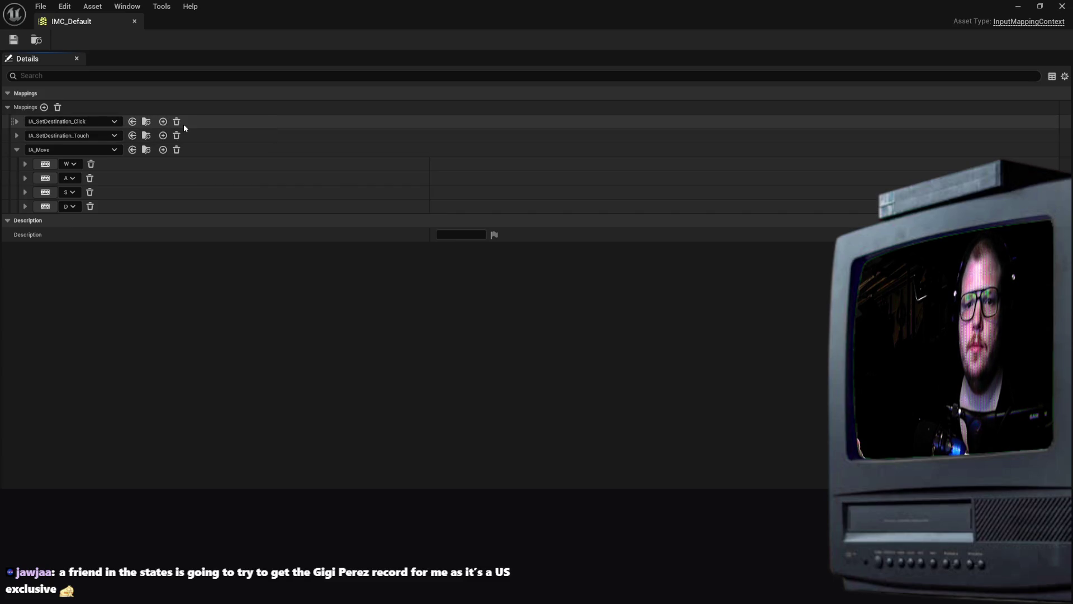
{"action": "left_click", "coordinate": [122, 108]}
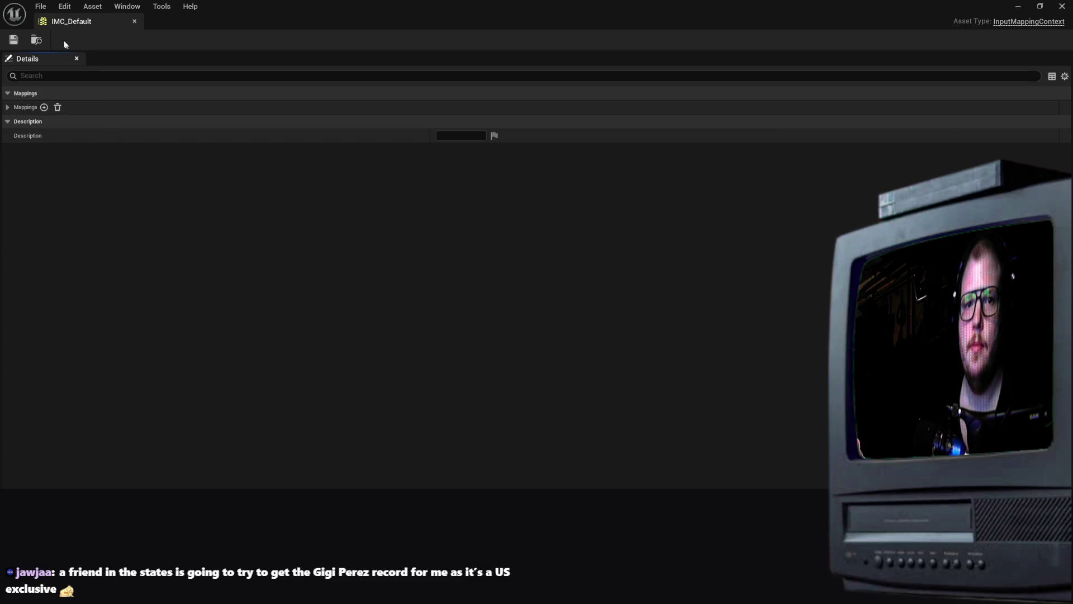
{"action": "left_click", "coordinate": [13, 39]}
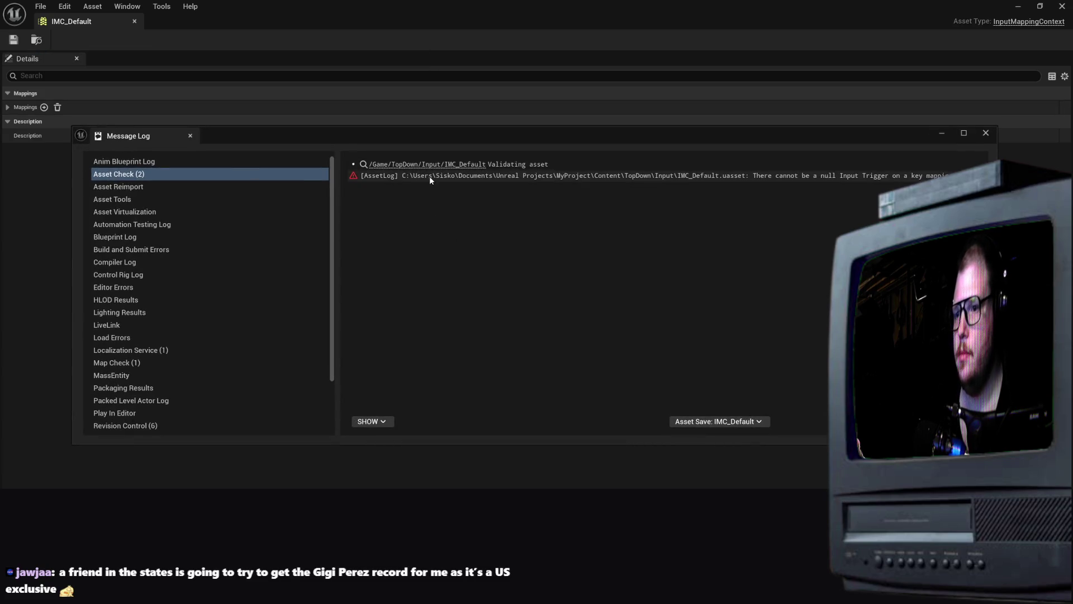
Select the null Input Trigger warning under Asset Check, then dismiss the Message Log
{"action": "left_click", "coordinate": [430, 178]}
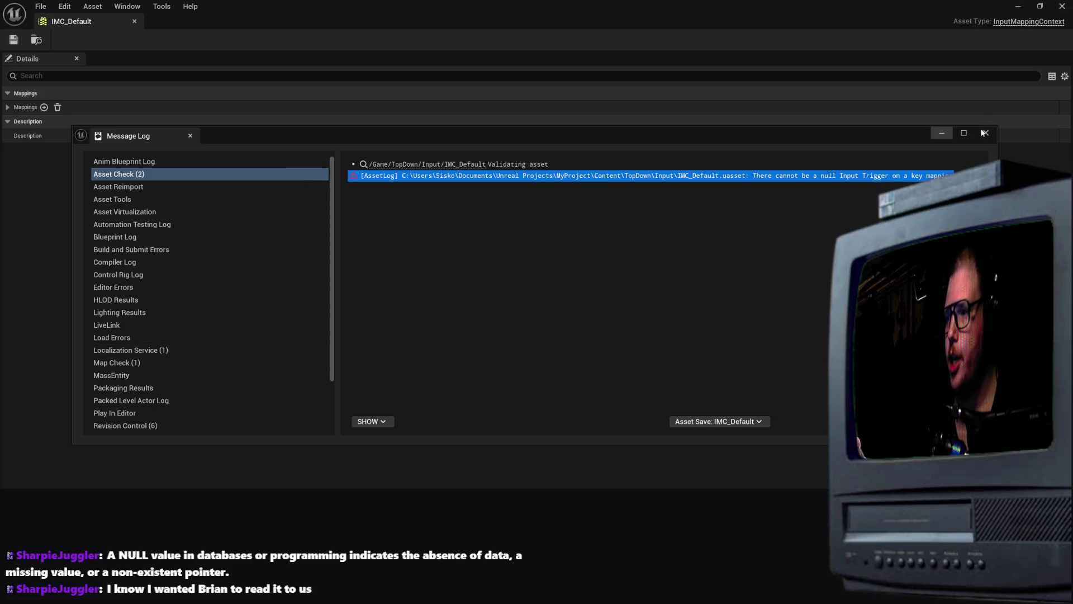
{"action": "left_click", "coordinate": [942, 133]}
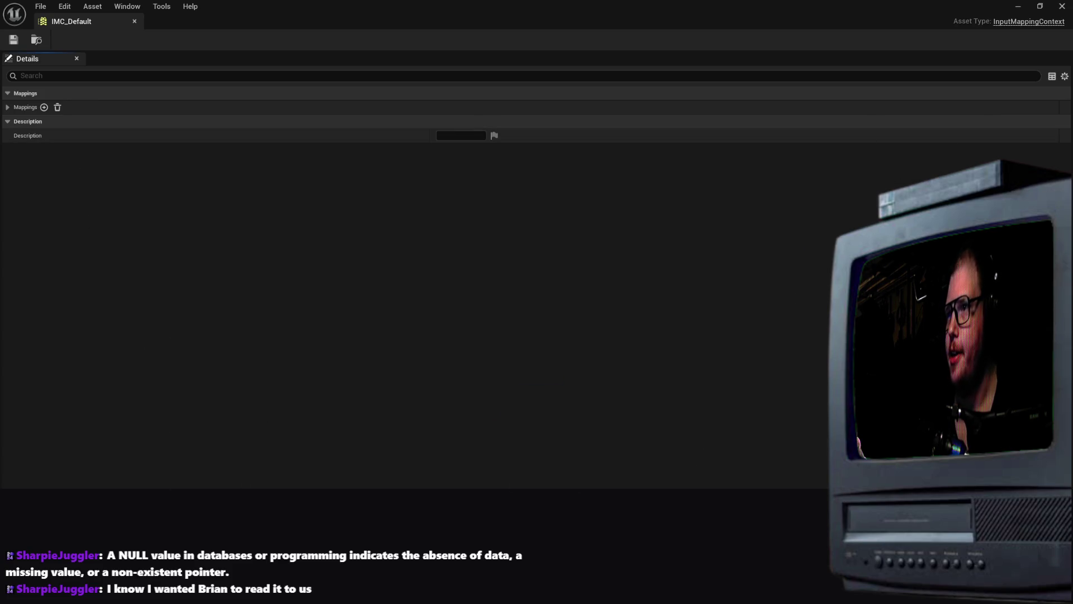
Expand Mappings and IA_SetDestination_Touch, confirm IA_Move keeps its D key, then minimize IMC_Default
{"action": "left_click", "coordinate": [7, 107]}
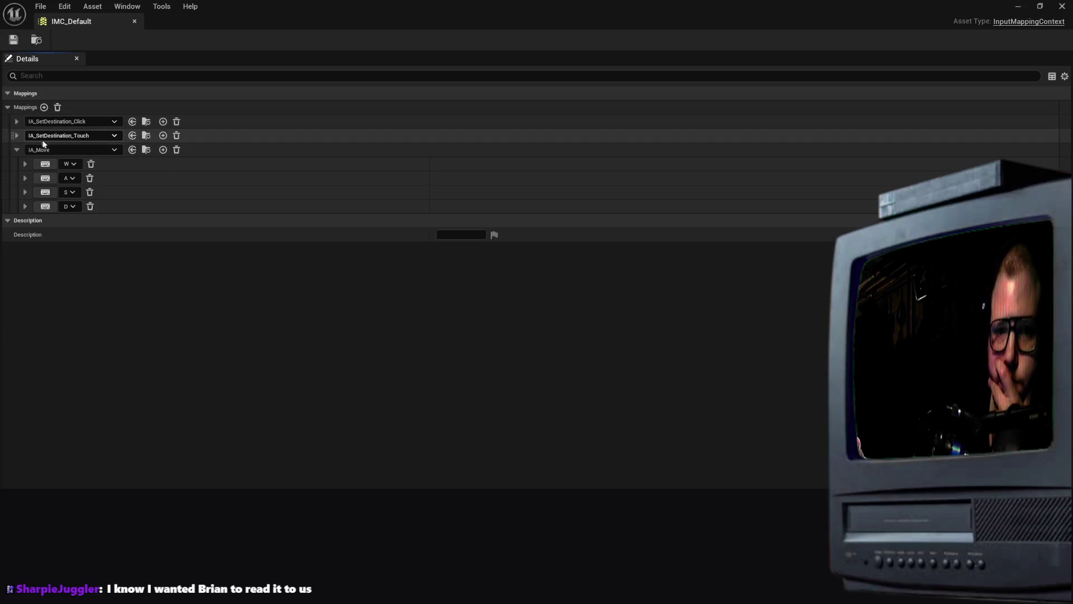
{"action": "left_click", "coordinate": [17, 135]}
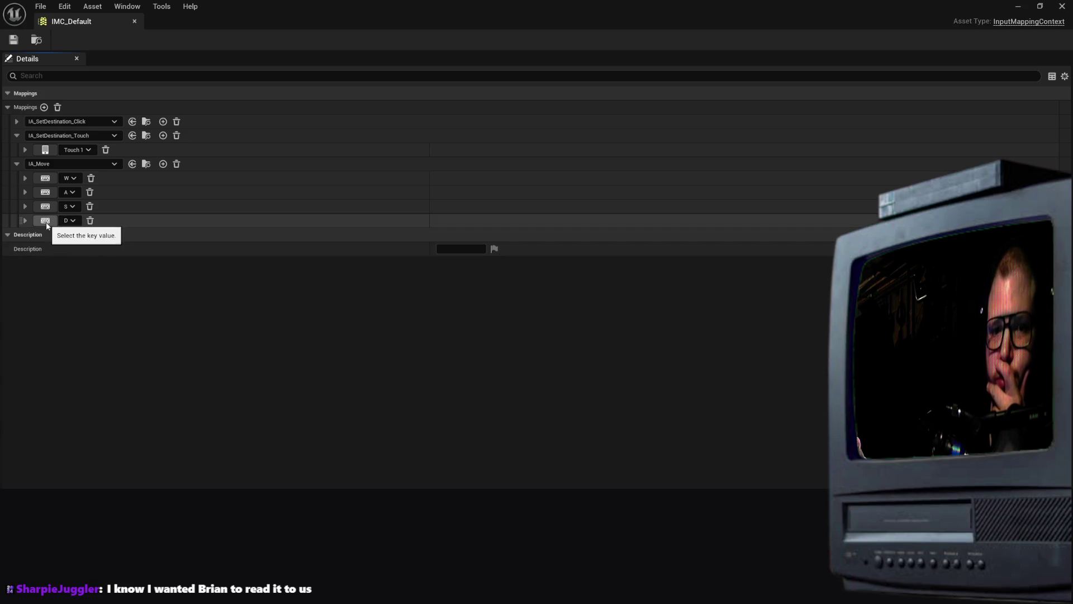
{"action": "left_click", "coordinate": [45, 220]}
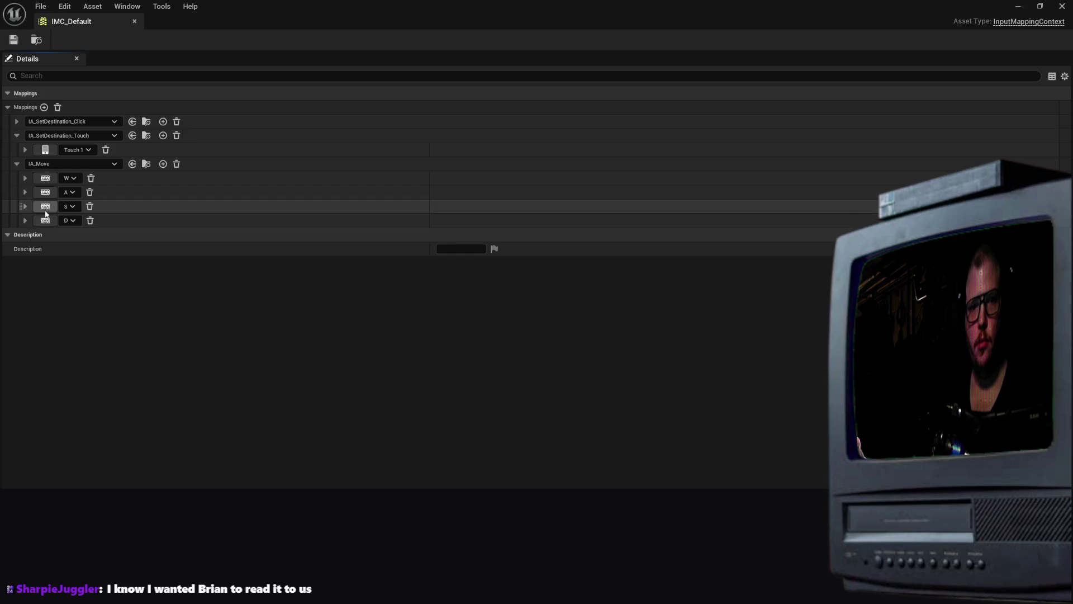
{"action": "key", "text": "Escape"}
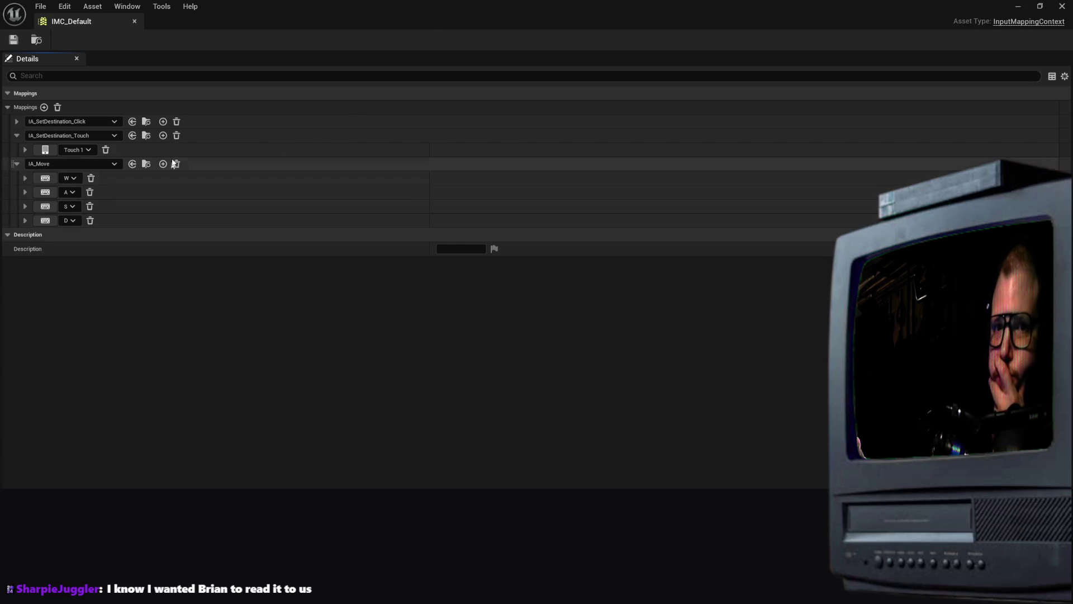
{"action": "left_click", "coordinate": [1019, 6]}
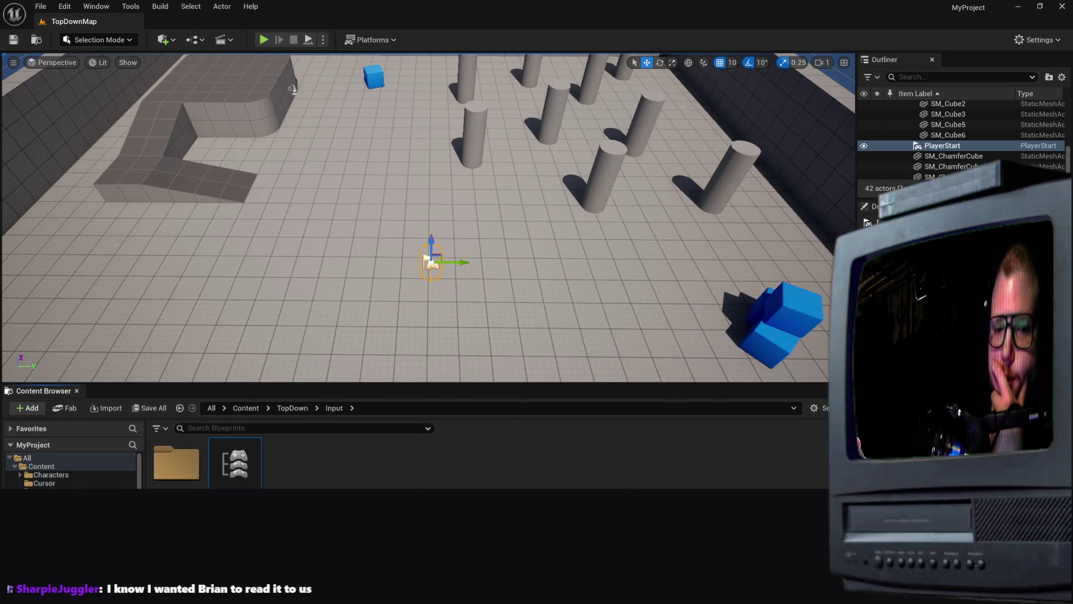
Bring back the IMC_Default and IA_Move editor, review IA_Move's Advanced settings, then minimize it
{"action": "key", "text": "alt+Left"}
{"action": "key", "text": "alt+Right"}
{"action": "key", "text": "alt+Right"}
{"action": "key", "text": "Return"}
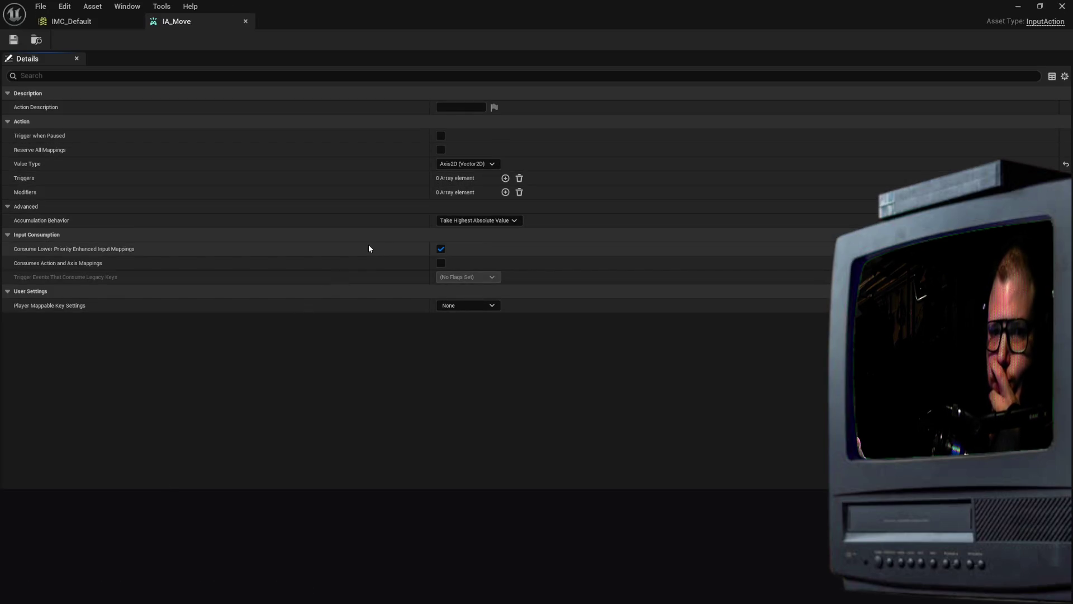
{"action": "left_click", "coordinate": [245, 209]}
{"action": "left_click", "coordinate": [243, 211]}
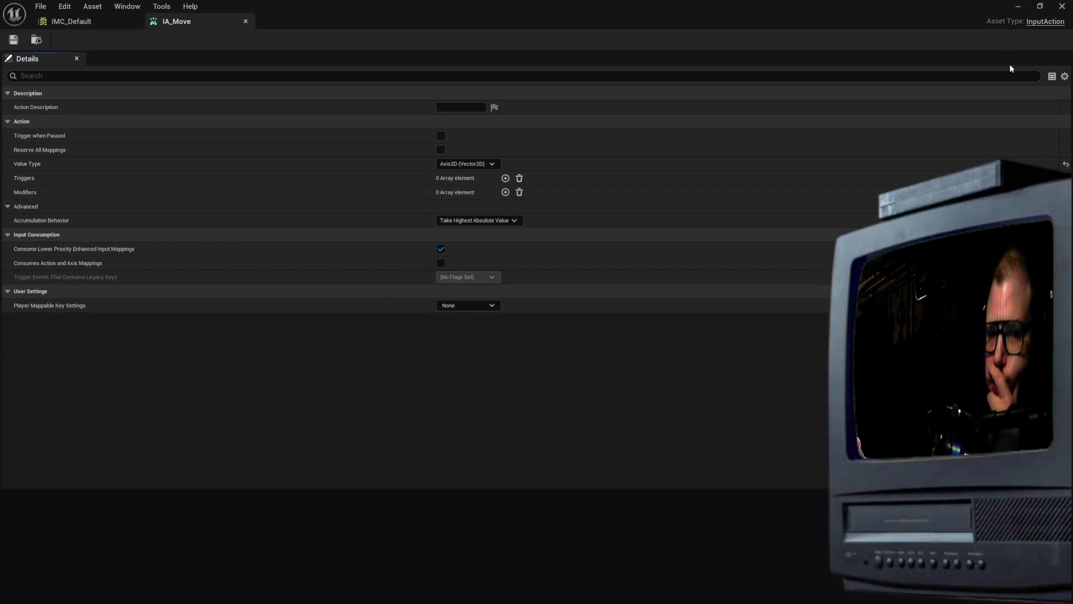
{"action": "left_click", "coordinate": [1019, 6]}
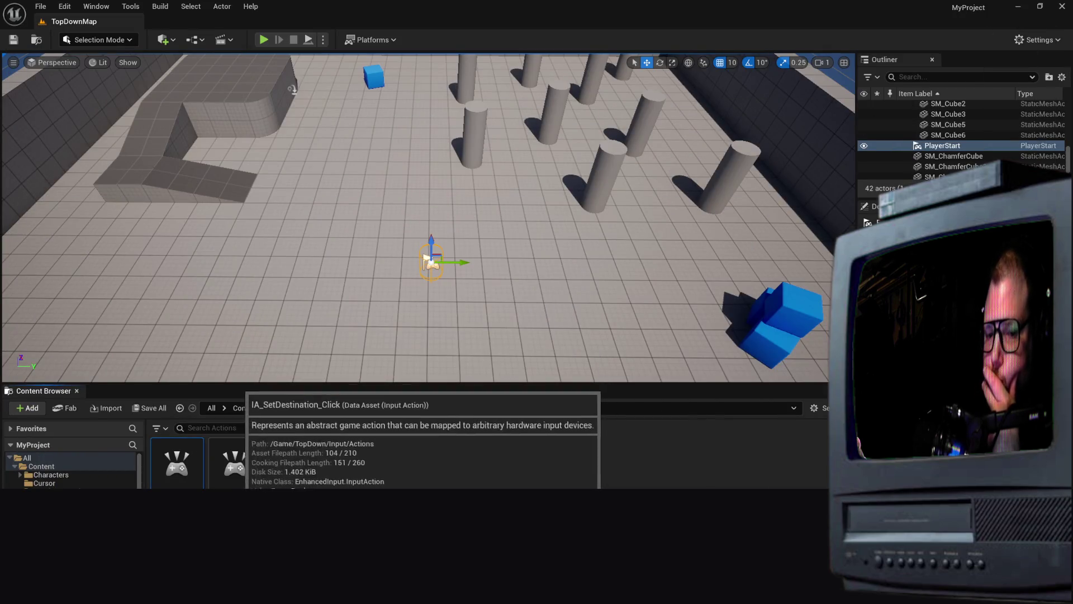
Reopen IMC_Default, switch to IA_Move, and bring up a widened Save Content prompt for BP_TopDownController
{"action": "key", "text": "alt+Left"}
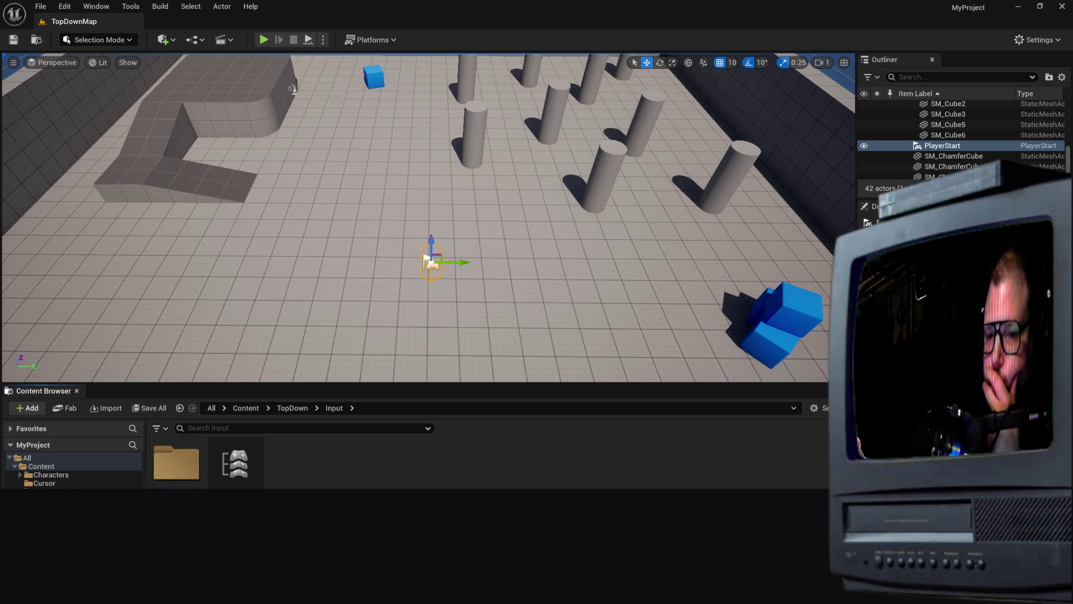
{"action": "double_click", "coordinate": [236, 463]}
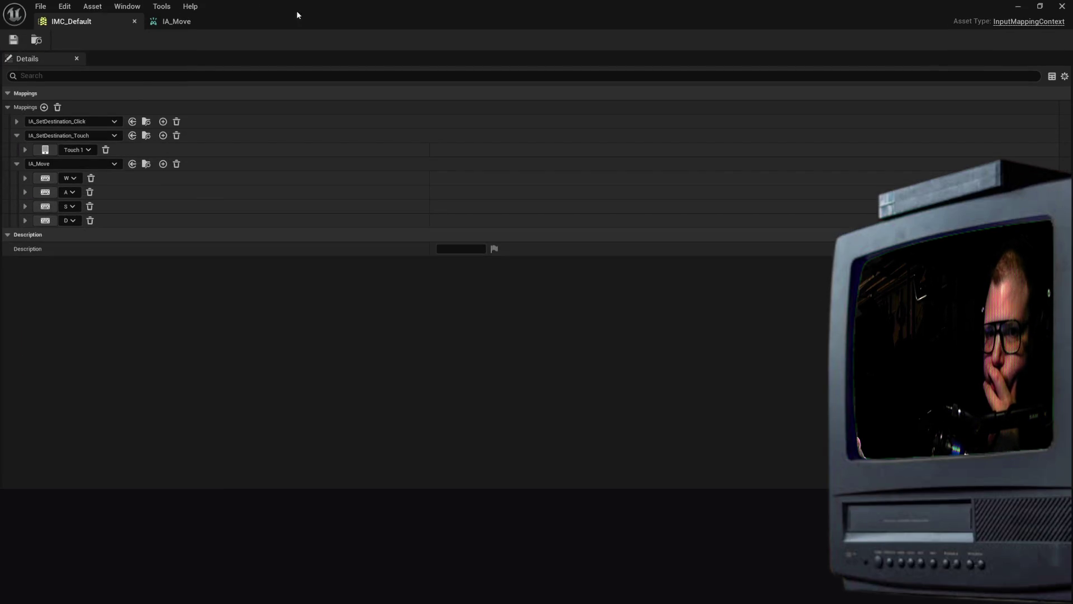
{"action": "left_click", "coordinate": [206, 21]}
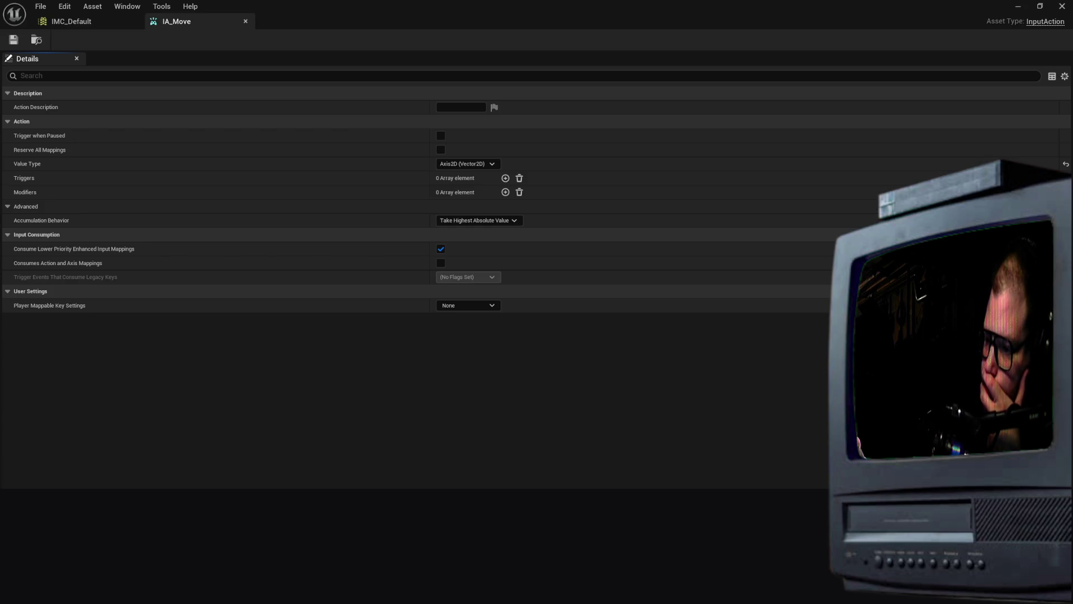
{"action": "key", "text": "ctrl+shift+s"}
{"action": "left_click_drag", "start_coordinate": [705, 325], "coordinate": [857, 325]}
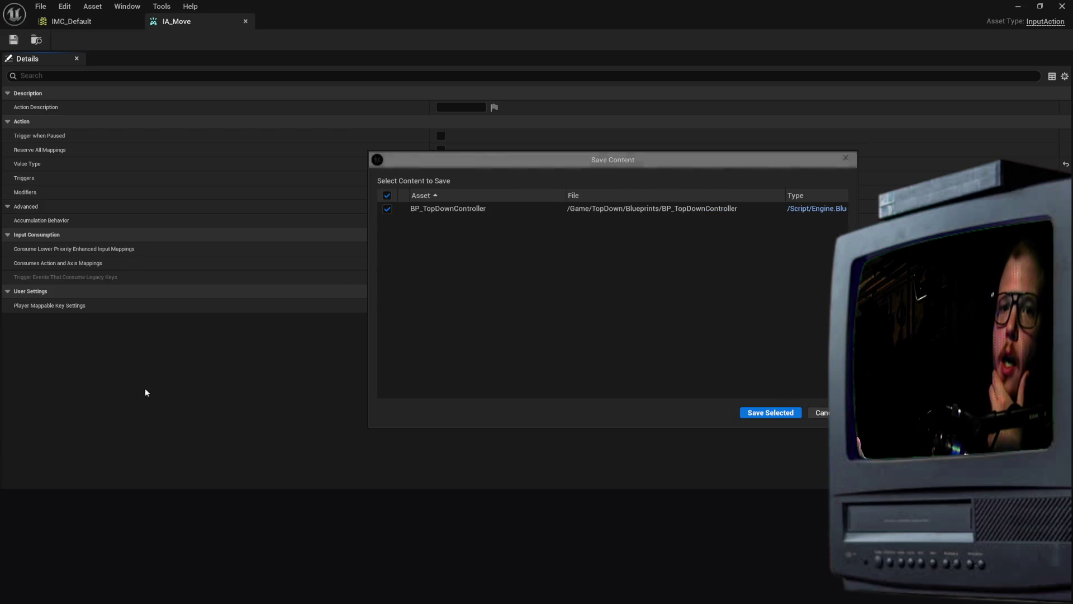
Cancel the Save Content prompt and save IA_Move with Ctrl+S
{"action": "left_click", "coordinate": [821, 413]}
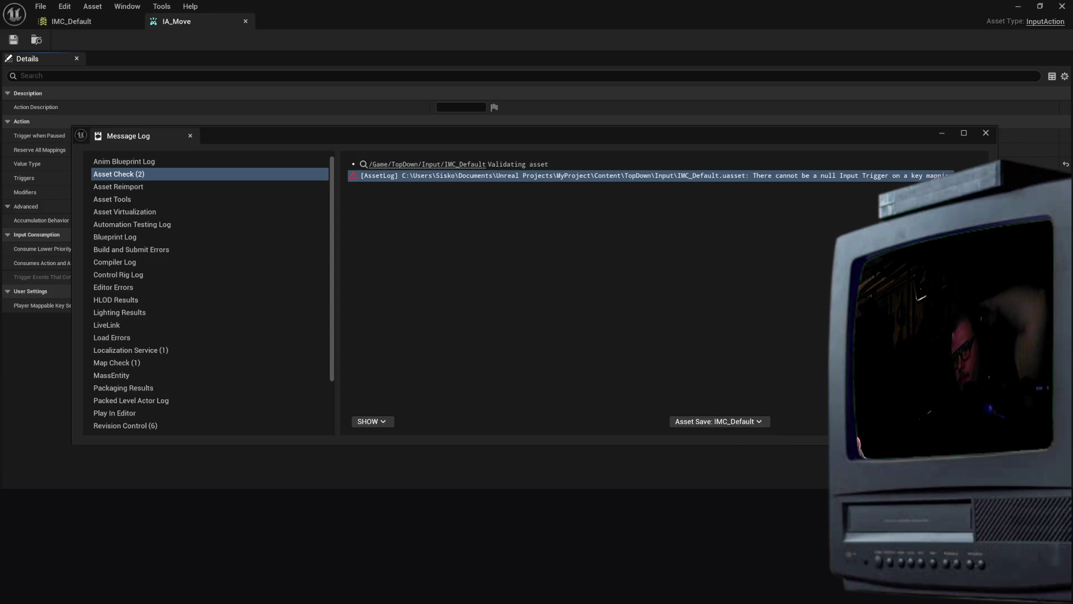
{"action": "left_click", "coordinate": [546, 470]}
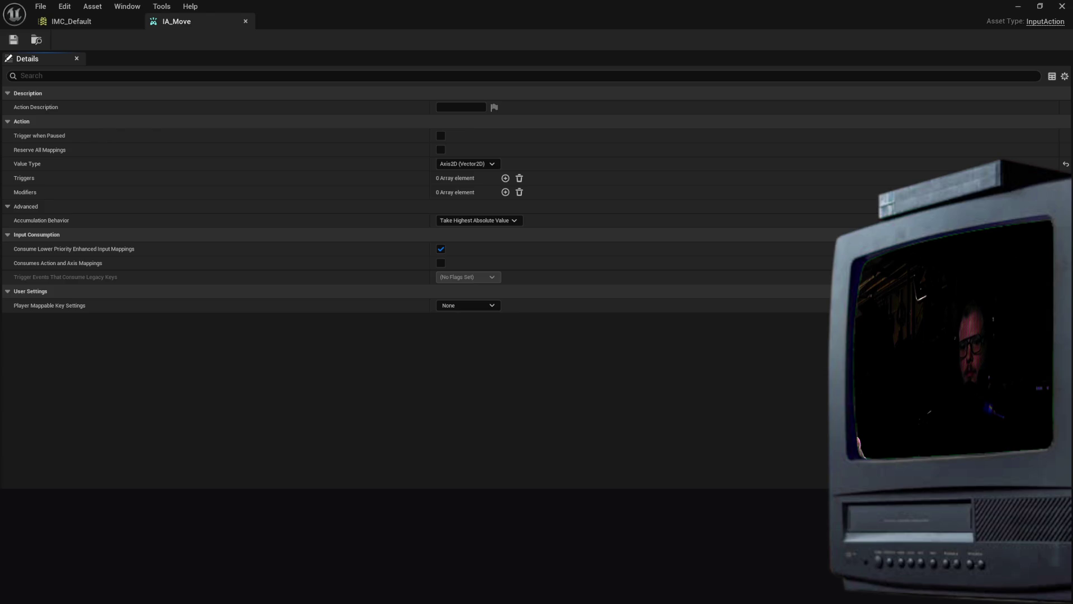
{"action": "key", "text": "ctrl+s"}
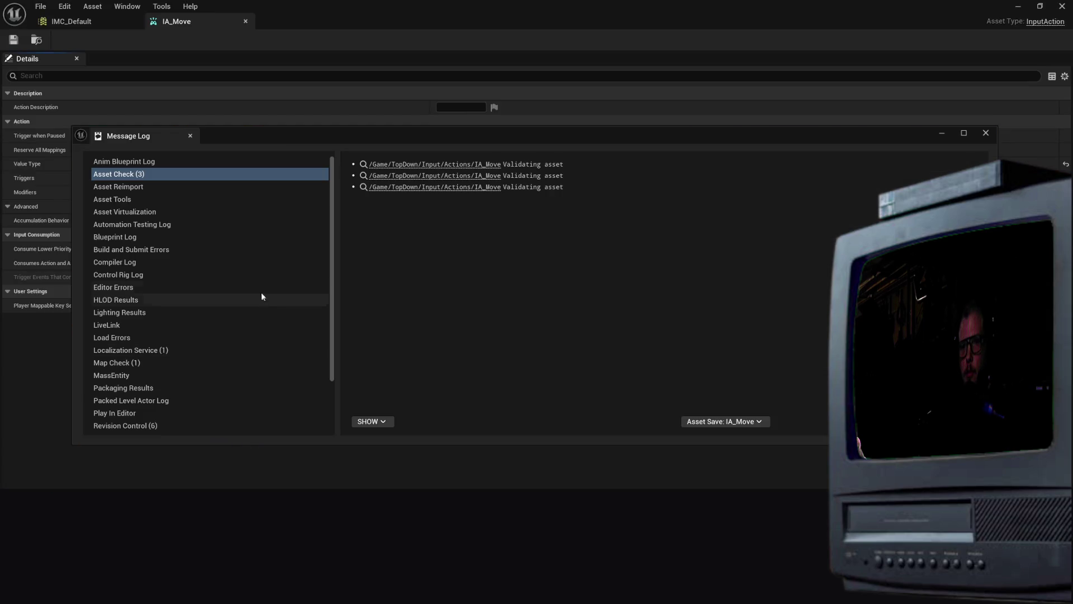
{"action": "scroll", "coordinate": [179, 259], "scroll_direction": "down", "scroll_amount": 3}
{"action": "scroll", "coordinate": [180, 259], "scroll_direction": "up", "scroll_amount": 3}
{"action": "scroll", "coordinate": [177, 261], "scroll_direction": "down", "scroll_amount": 3}
{"action": "scroll", "coordinate": [224, 285], "scroll_direction": "up", "scroll_amount": 2}
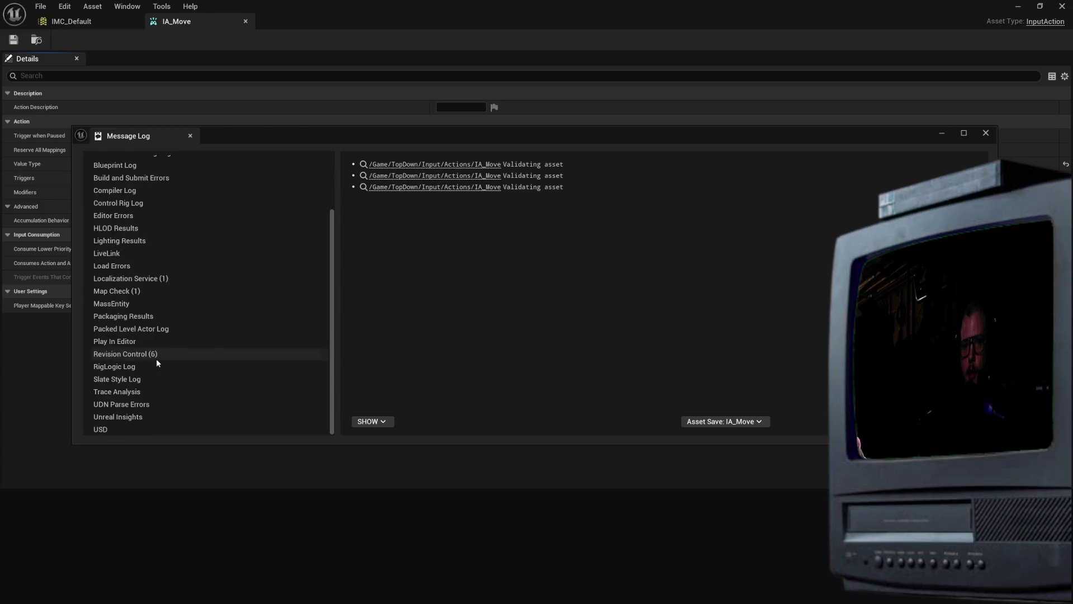
{"action": "scroll", "coordinate": [156, 359], "scroll_direction": "up", "scroll_amount": 1}
Review IA_Move's Asset Check validation messages, clear the log, and close the IA_Move editor
{"action": "left_click", "coordinate": [130, 191]}
{"action": "left_click", "coordinate": [132, 176]}
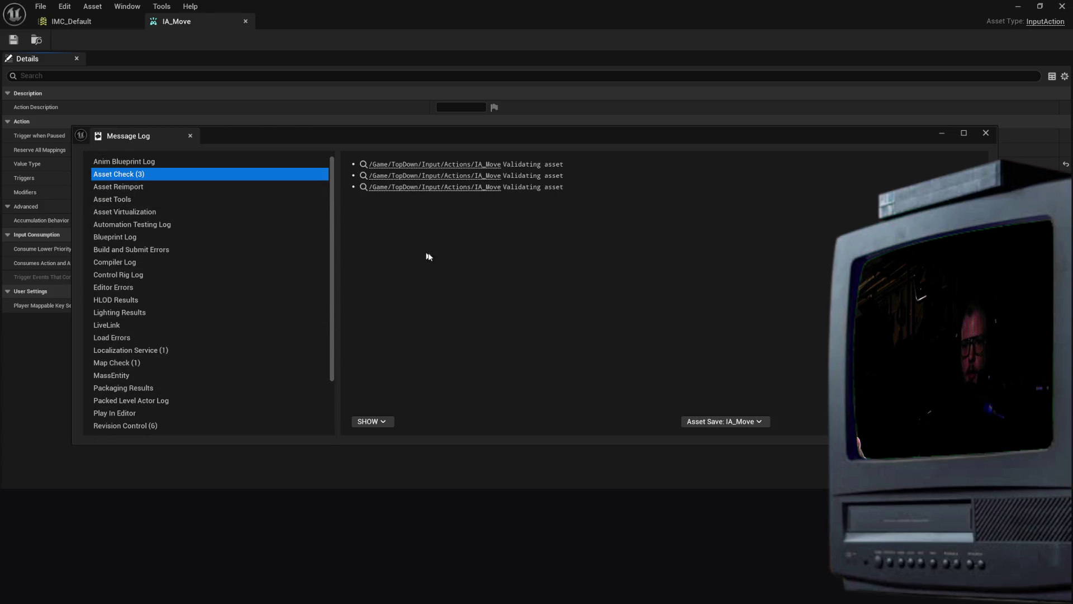
{"action": "left_click", "coordinate": [356, 189]}
{"action": "left_click_drag", "start_coordinate": [358, 189], "coordinate": [474, 207]}
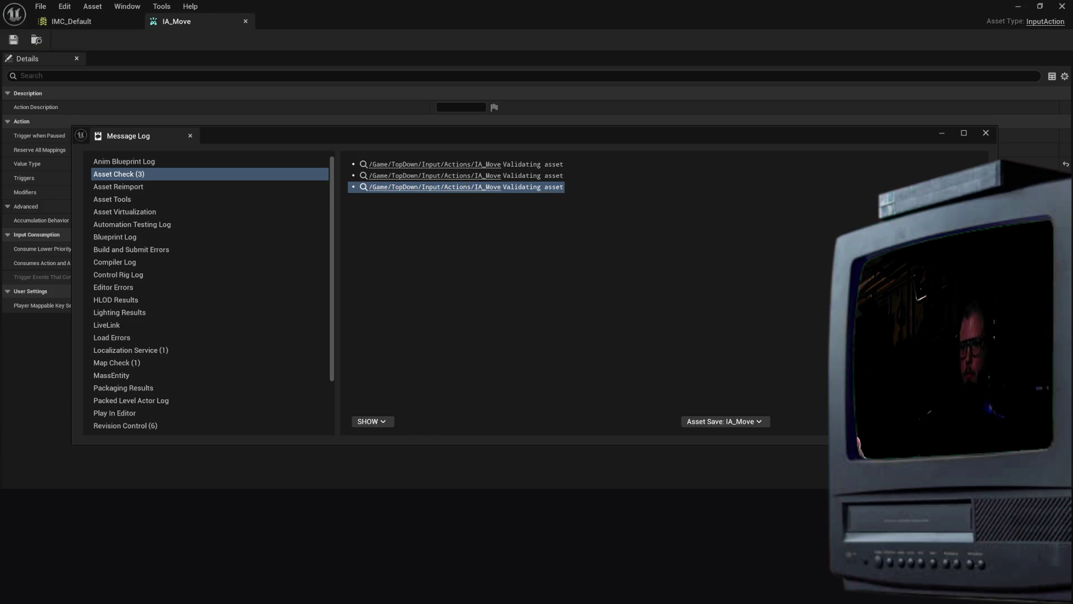
{"action": "left_click", "coordinate": [478, 484]}
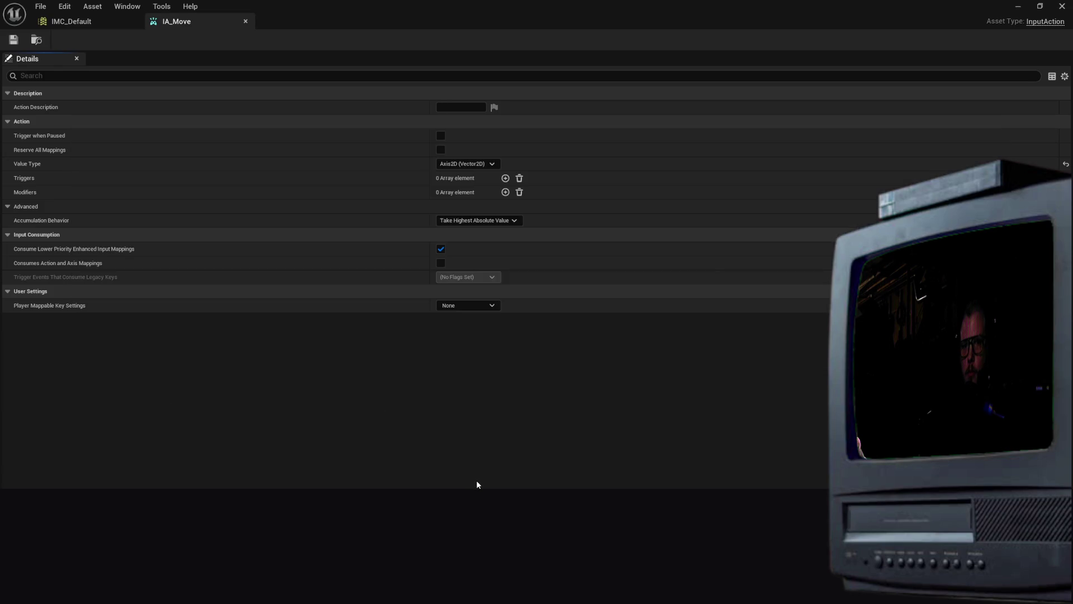
{"action": "left_click", "coordinate": [1059, 10]}
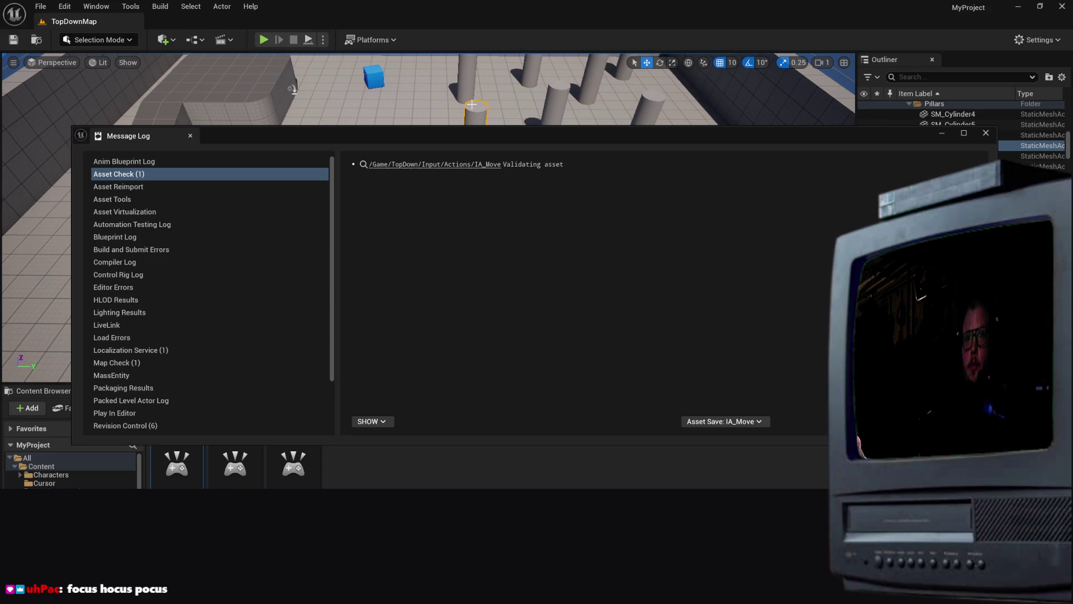
Close the Message Log and open BP_TopDownController from Content > TopDown > Blueprints
{"action": "left_click", "coordinate": [515, 32]}
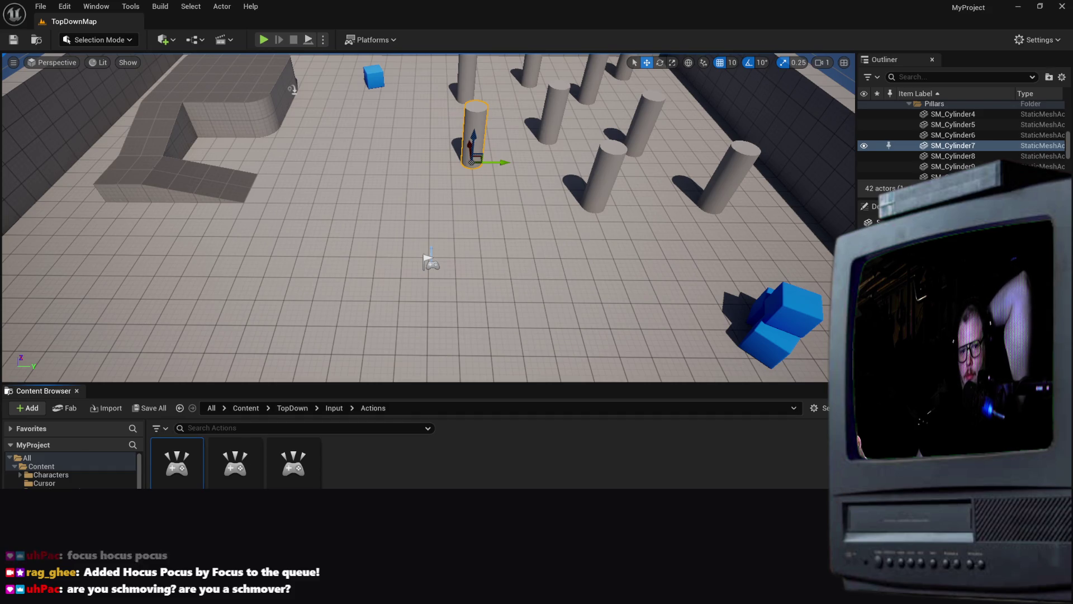
{"action": "left_click", "coordinate": [179, 407]}
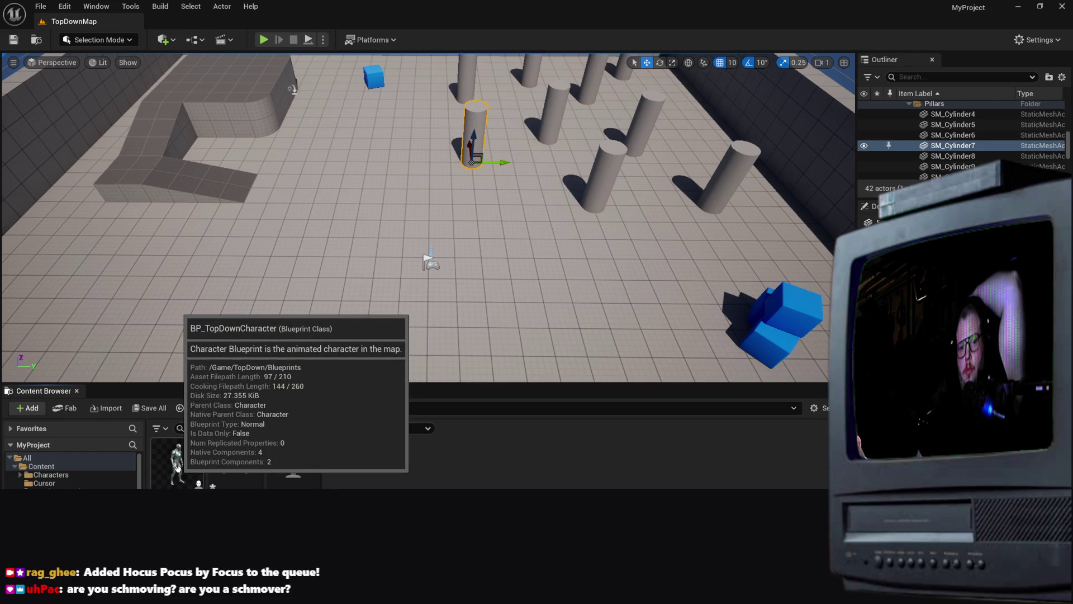
{"action": "double_click", "coordinate": [242, 483]}
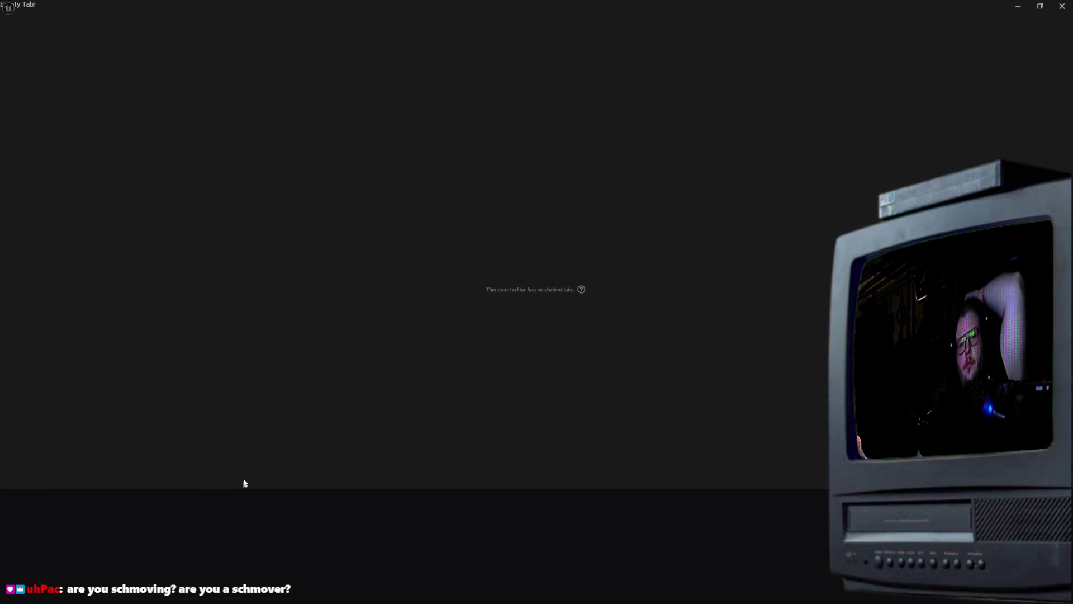
Expand EventGraph in My Blueprint and jump to the Event BeginPlay node
{"action": "scroll", "coordinate": [561, 287], "scroll_direction": "down", "scroll_amount": 12}
{"action": "scroll", "coordinate": [560, 287], "scroll_direction": "up", "scroll_amount": 8}
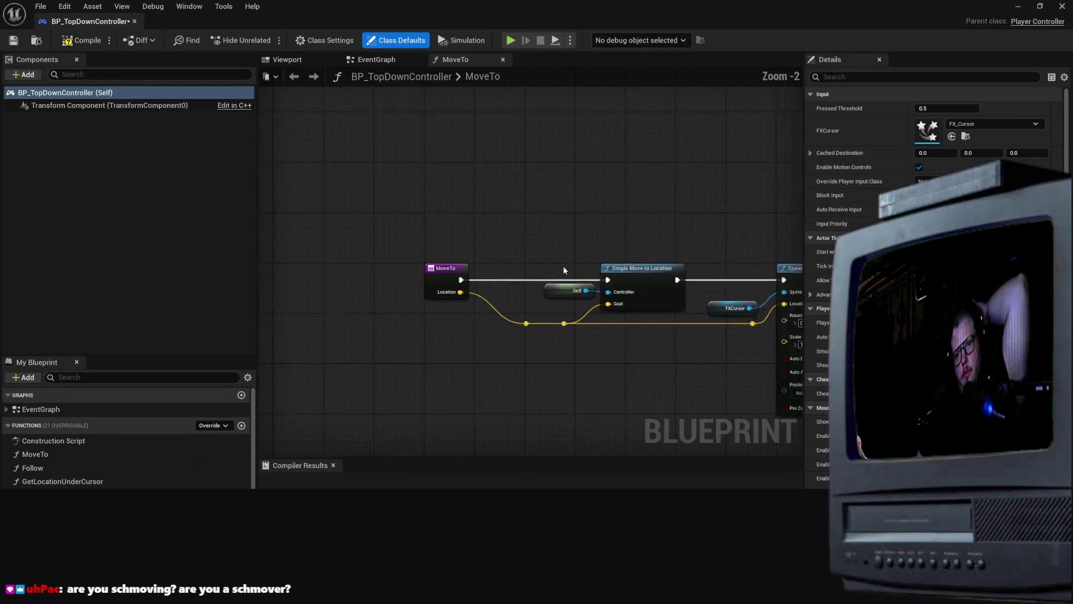
{"action": "scroll", "coordinate": [568, 187], "scroll_direction": "up", "scroll_amount": 3}
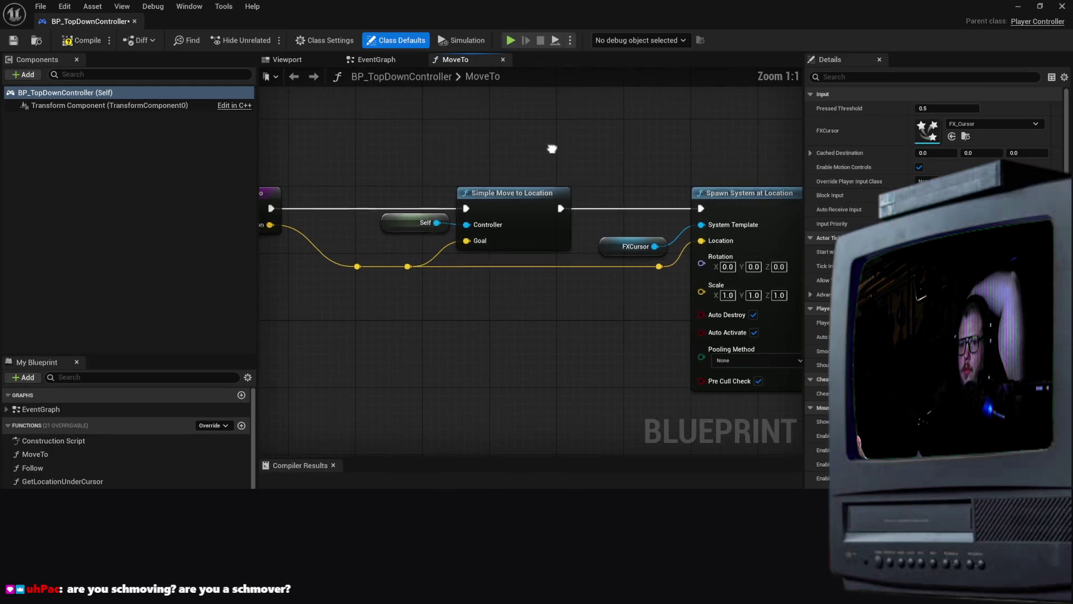
{"action": "left_click_drag", "start_coordinate": [542, 98], "coordinate": [643, 336]}
{"action": "scroll", "coordinate": [643, 336], "scroll_direction": "down", "scroll_amount": 3}
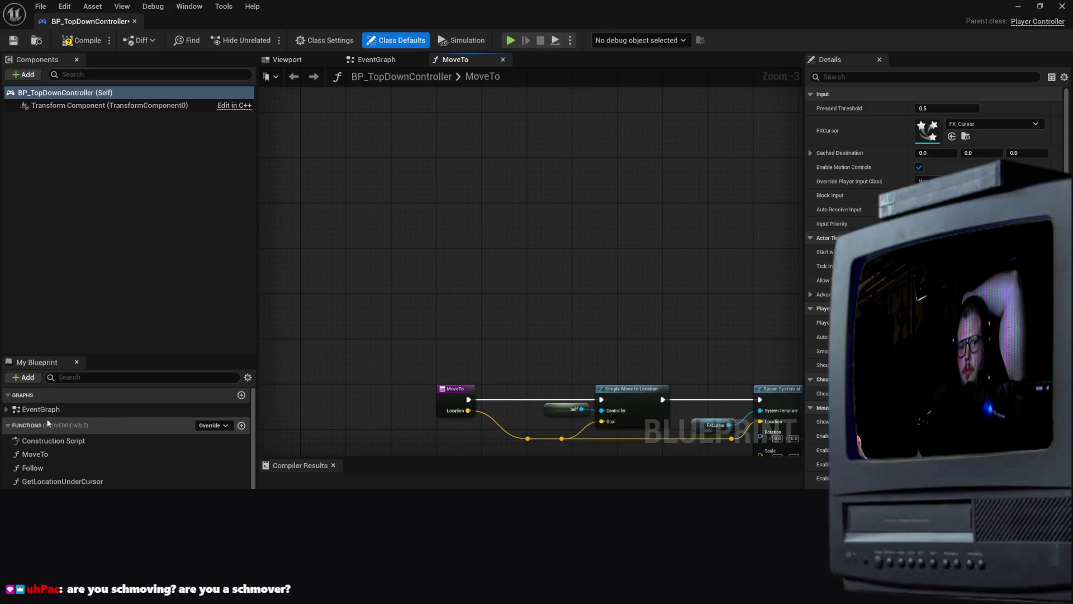
{"action": "left_click", "coordinate": [5, 410]}
{"action": "left_click", "coordinate": [5, 410]}
{"action": "left_click", "coordinate": [5, 410]}
{"action": "left_click", "coordinate": [5, 411]}
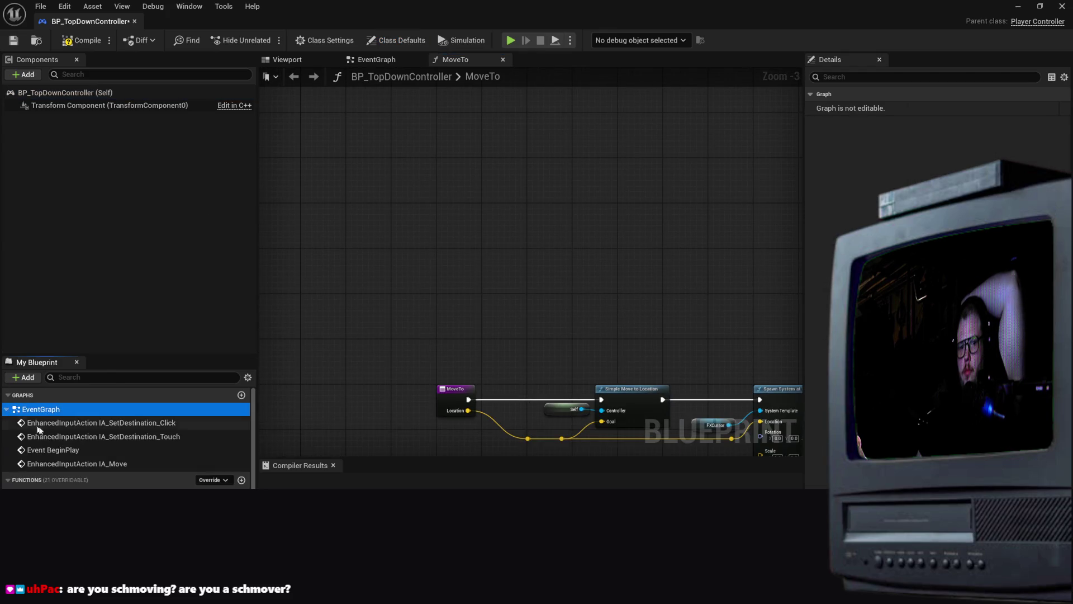
{"action": "left_click", "coordinate": [62, 452]}
{"action": "double_click", "coordinate": [34, 451]}
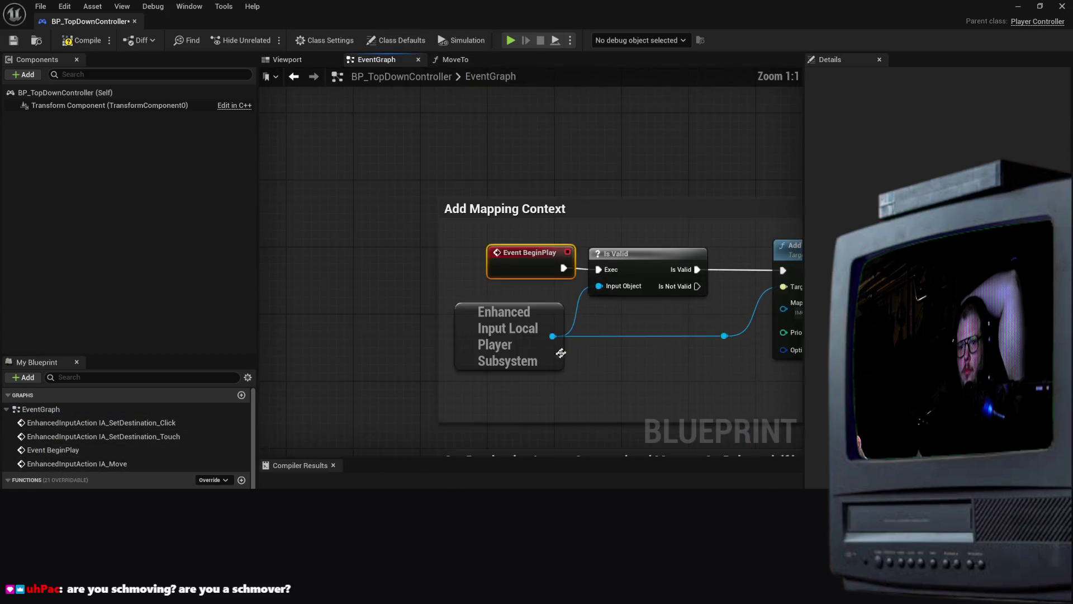
Pan and zoom the EventGraph to view the IA_Move event, its Branch, and Add Mapping Context
{"action": "mouse_move", "coordinate": [699, 261]}
{"action": "left_mouse_down"}
{"action": "mouse_move", "coordinate": [484, 193]}
{"action": "mouse_move", "coordinate": [604, 294]}
{"action": "left_mouse_up"}
{"action": "scroll", "coordinate": [604, 294], "scroll_direction": "up", "scroll_amount": 2}
{"action": "mouse_move", "coordinate": [447, 335]}
{"action": "left_mouse_down"}
{"action": "mouse_move", "coordinate": [426, 456]}
{"action": "mouse_move", "coordinate": [426, 124]}
{"action": "mouse_move", "coordinate": [478, 178]}
{"action": "left_mouse_up"}
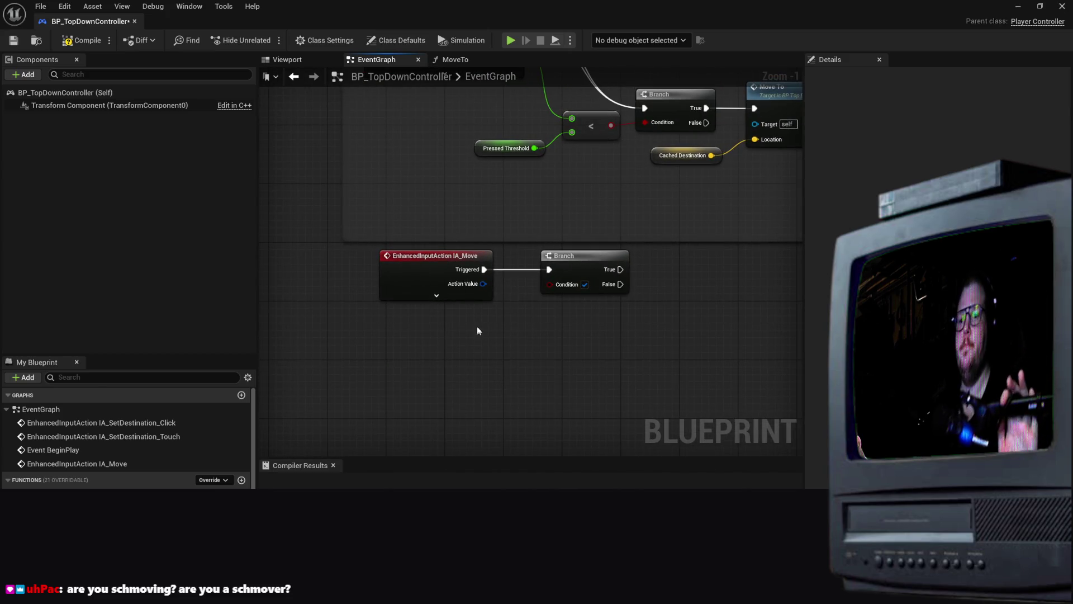
{"action": "scroll", "coordinate": [480, 294], "scroll_direction": "down", "scroll_amount": 1}
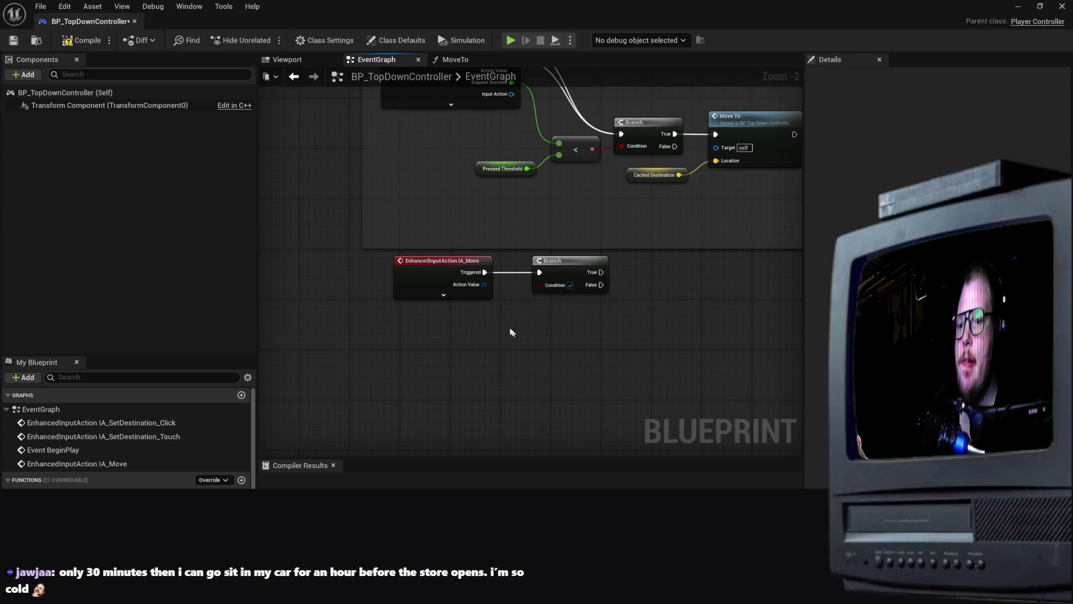
{"action": "scroll", "coordinate": [520, 256], "scroll_direction": "down", "scroll_amount": 6}
{"action": "scroll", "coordinate": [509, 240], "scroll_direction": "up", "scroll_amount": 6}
{"action": "left_click_drag", "start_coordinate": [508, 241], "coordinate": [523, 346]}
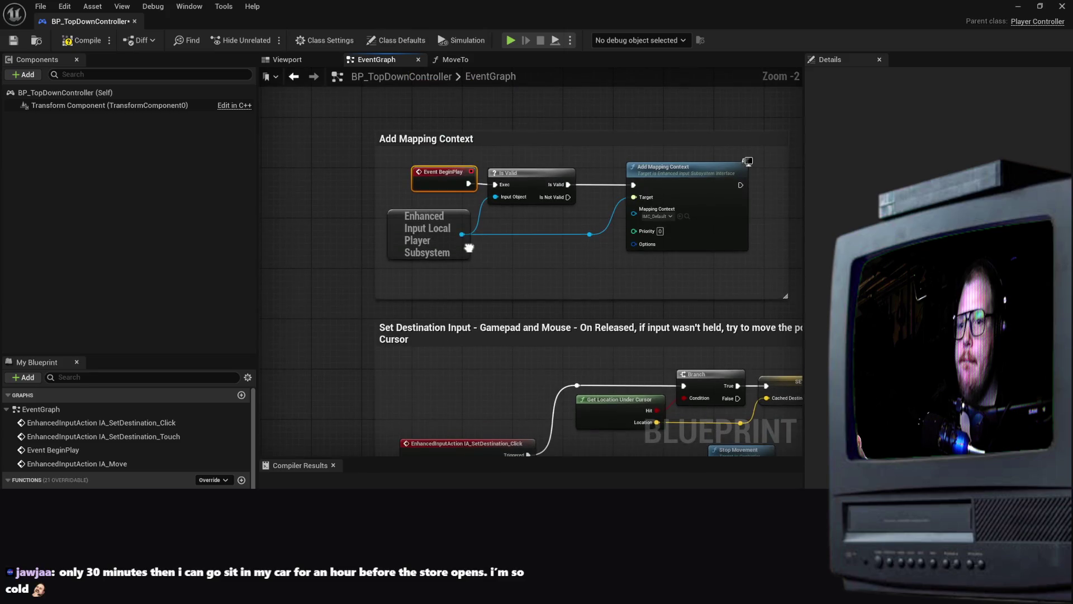
Frame the Add Mapping Context group, then zoom back in on the IA_Move event and its Branch
{"action": "mouse_move", "coordinate": [483, 242]}
{"action": "left_mouse_down"}
{"action": "mouse_move", "coordinate": [408, 231]}
{"action": "mouse_move", "coordinate": [382, 180]}
{"action": "left_mouse_up"}
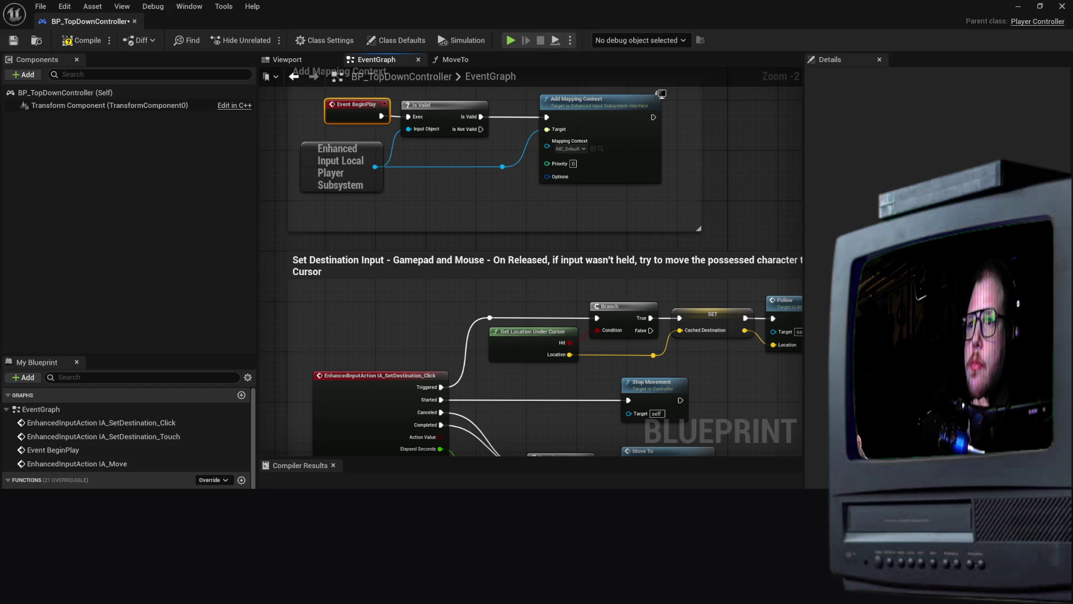
{"action": "scroll", "coordinate": [270, 273], "scroll_direction": "down", "scroll_amount": 5}
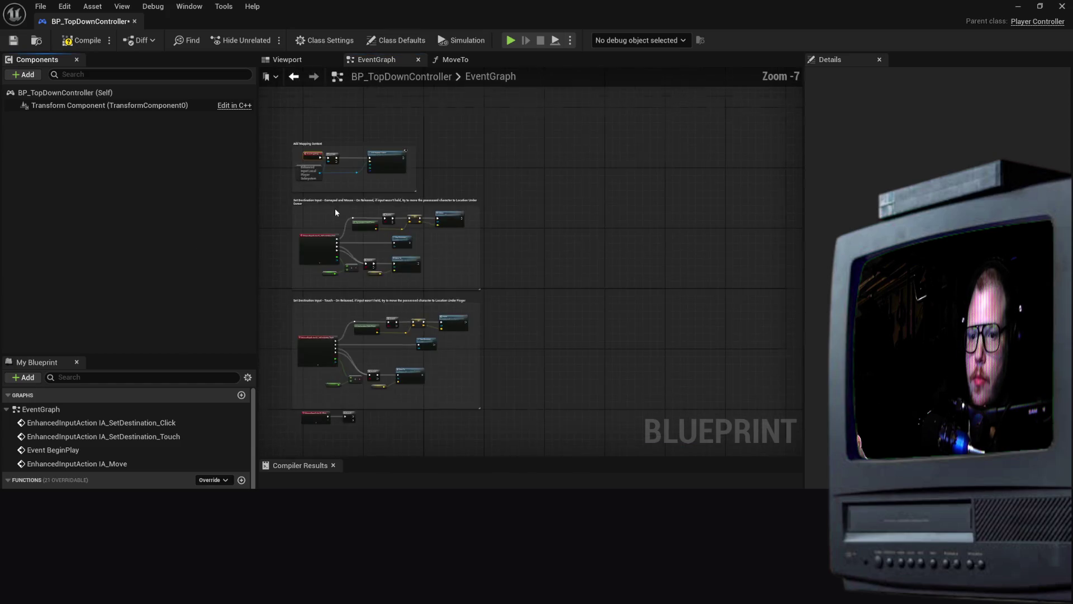
{"action": "scroll", "coordinate": [335, 208], "scroll_direction": "up", "scroll_amount": 3}
{"action": "scroll", "coordinate": [400, 261], "scroll_direction": "up", "scroll_amount": 3}
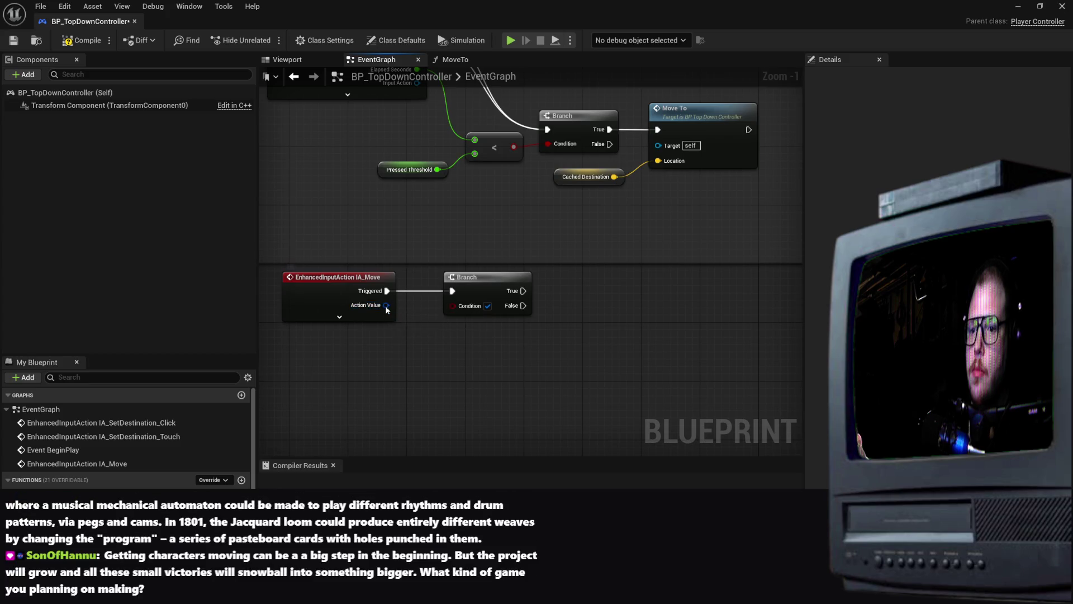
{"action": "right_click", "coordinate": [385, 305]}
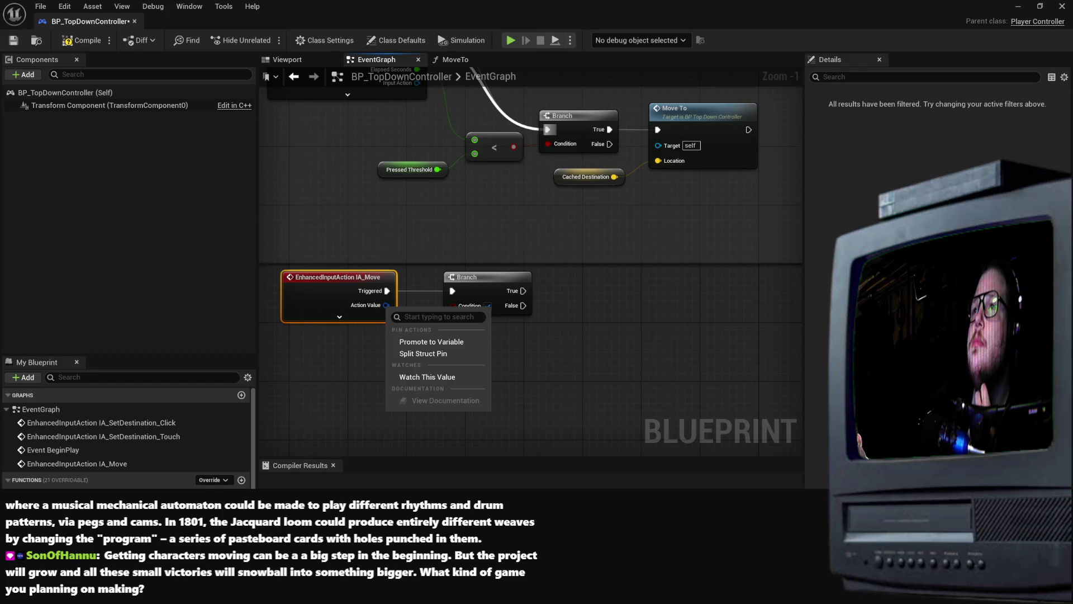
{"action": "key", "text": "Escape"}
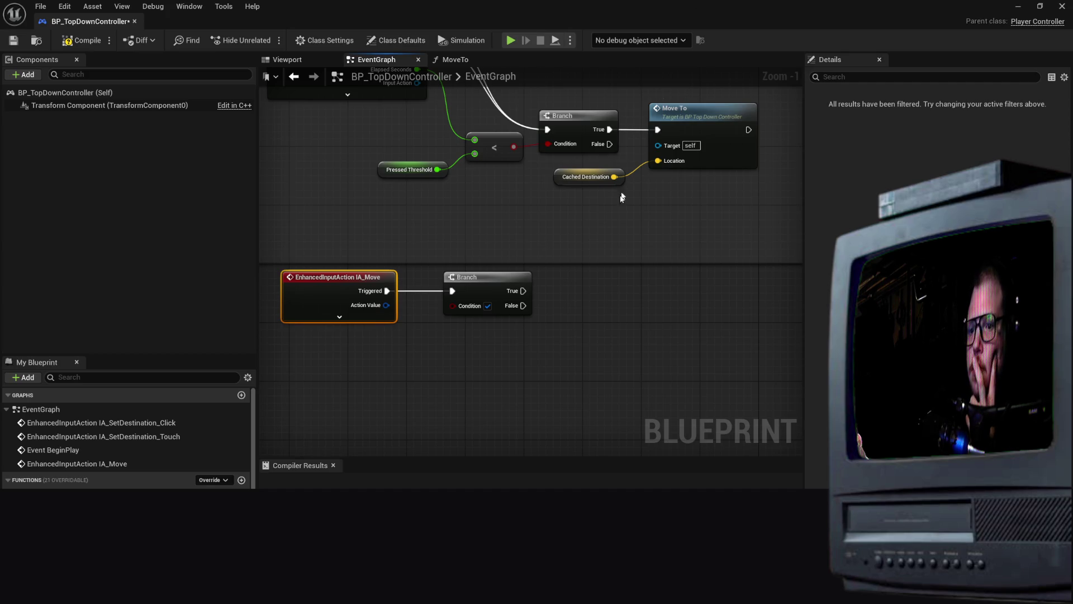
{"action": "left_click_drag", "start_coordinate": [489, 276], "coordinate": [489, 284]}
Delete the Branch node after IA_Move, then search the node list for 'Add Movement' without placing one
{"action": "right_click", "coordinate": [489, 285]}
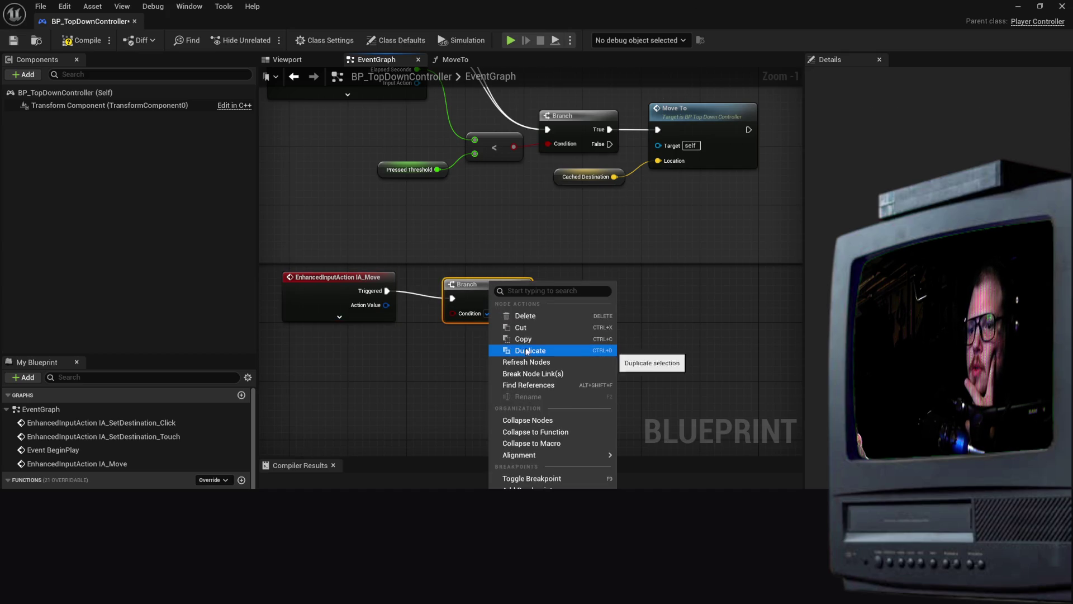
{"action": "left_click", "coordinate": [518, 316]}
{"action": "right_click", "coordinate": [480, 317]}
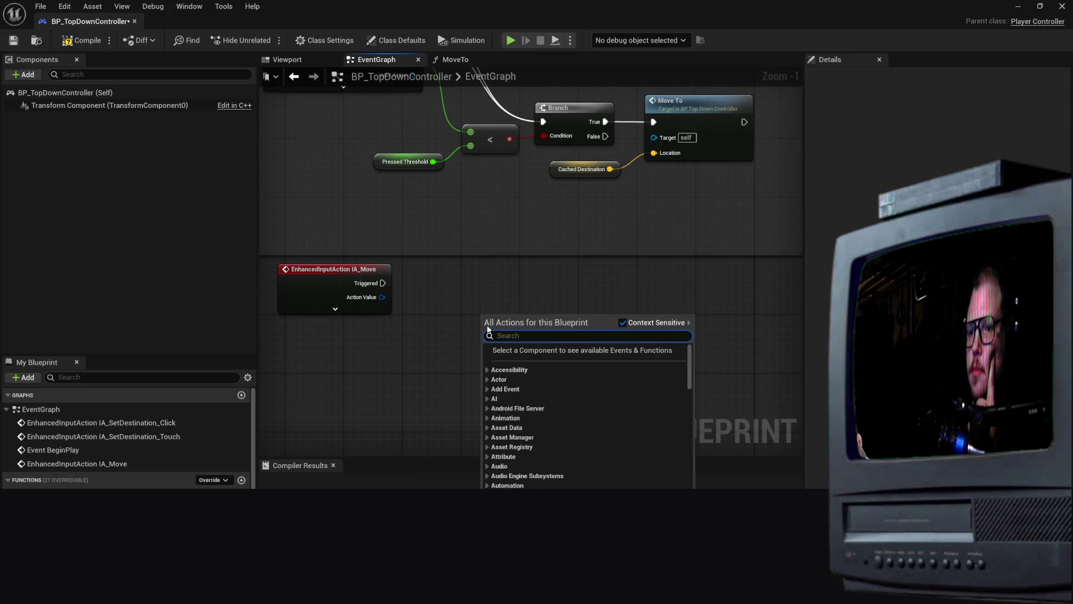
{"action": "type", "text": "add move"}
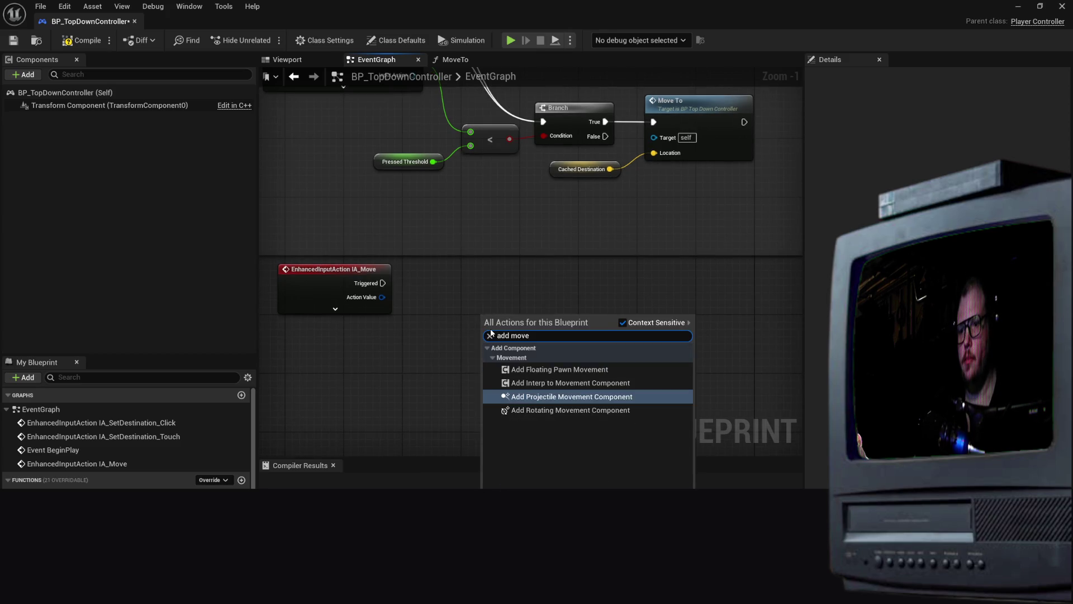
{"action": "type", "text": "men"}
{"action": "key", "text": "BackSpace"}
{"action": "key", "text": "BackSpace"}
{"action": "key", "text": "BackSpace"}
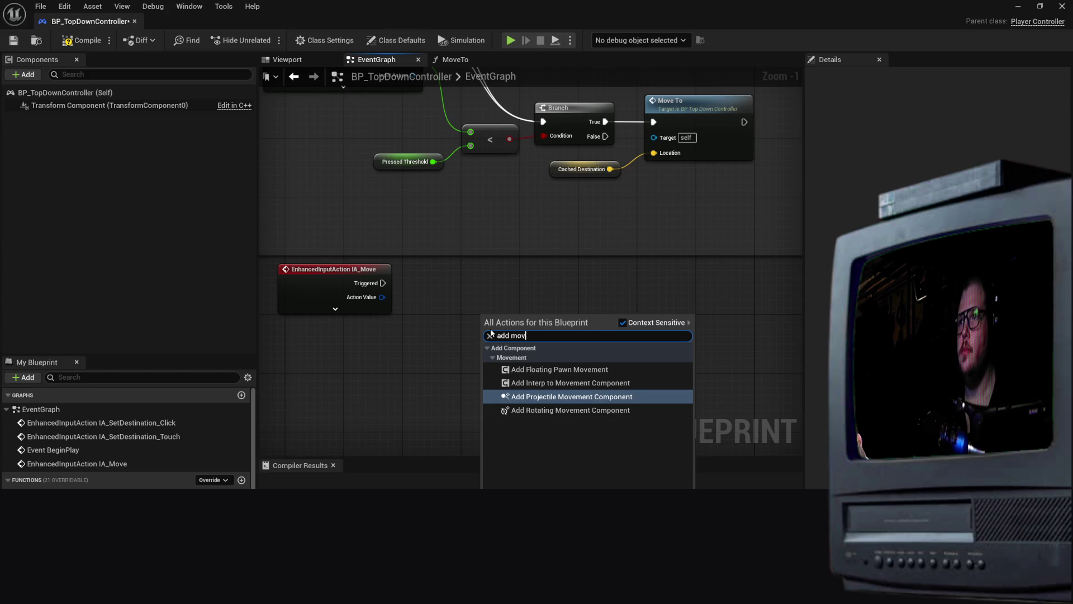
{"action": "key", "text": "BackSpace"}
{"action": "key", "text": "BackSpace"}
{"action": "key", "text": "BackSpace"}
{"action": "type", "text": "Add "}
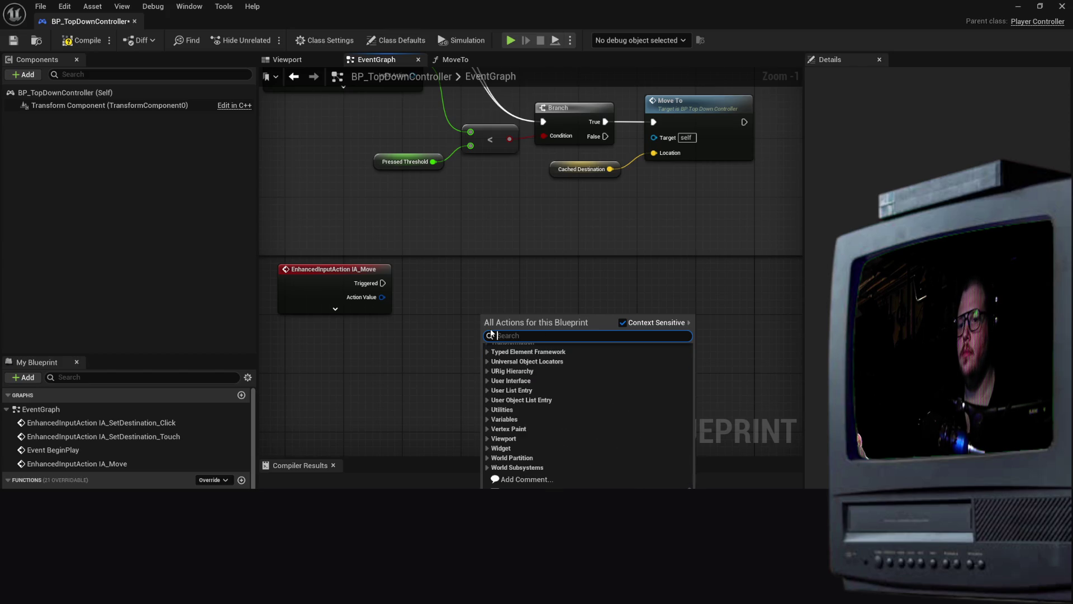
{"action": "type", "text": "Movement"}
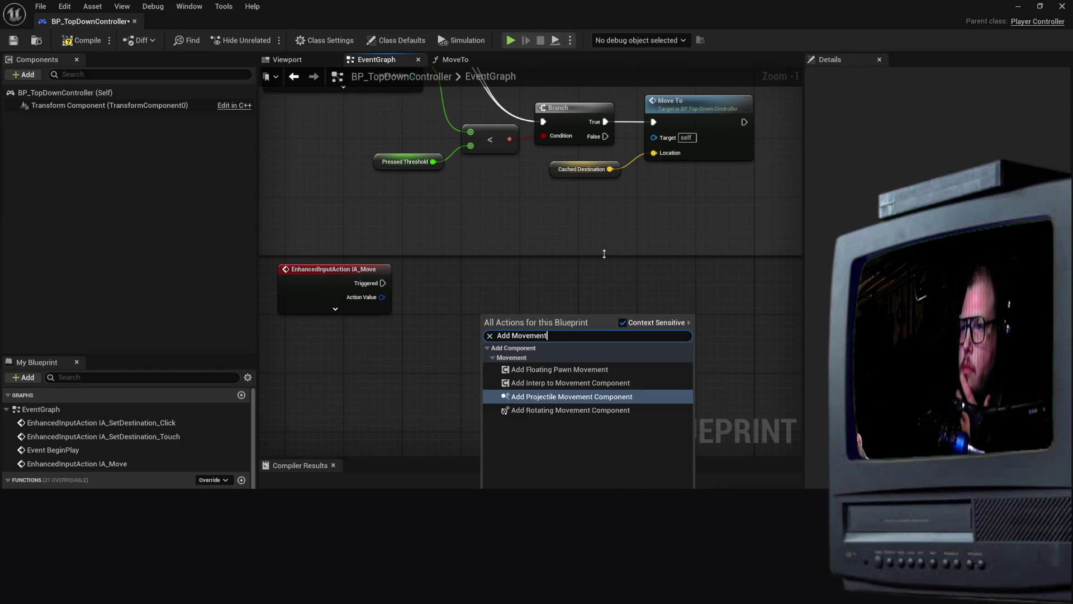
{"action": "scroll", "coordinate": [607, 266], "scroll_direction": "down", "scroll_amount": 1}
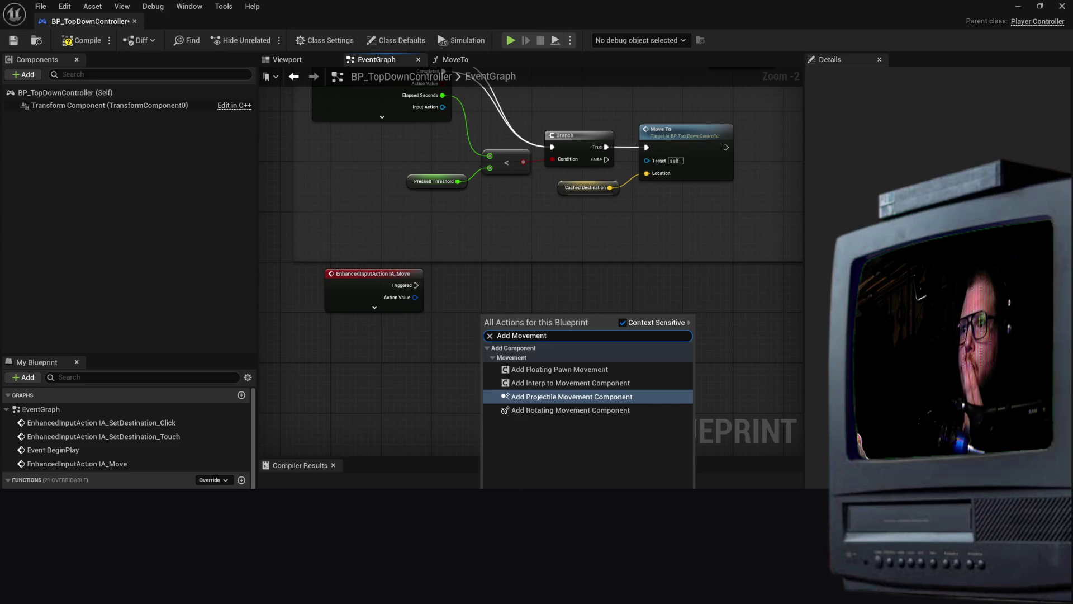
{"action": "left_click", "coordinate": [453, 360]}
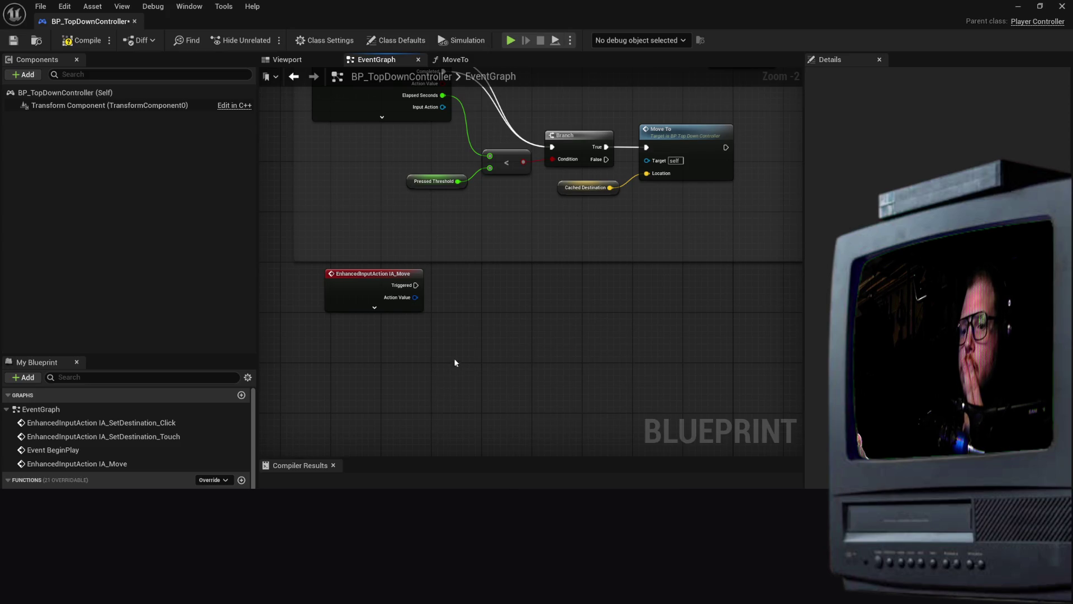
{"action": "right_click", "coordinate": [466, 296]}
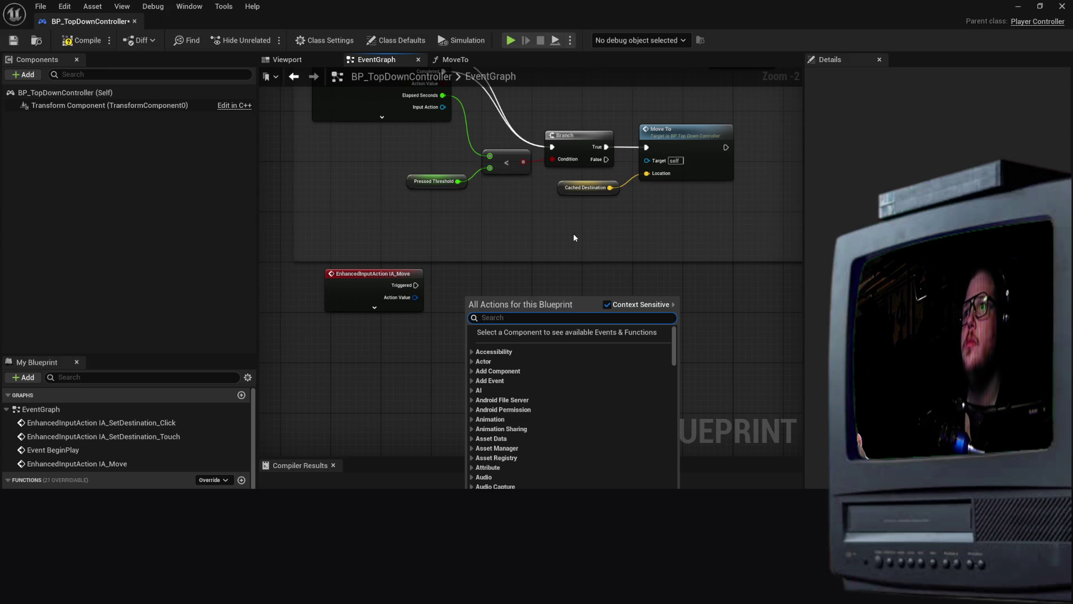
Place a Break Vector node from a 'break v' search, then delete the unwanted node
{"action": "type", "text": "break ve"}
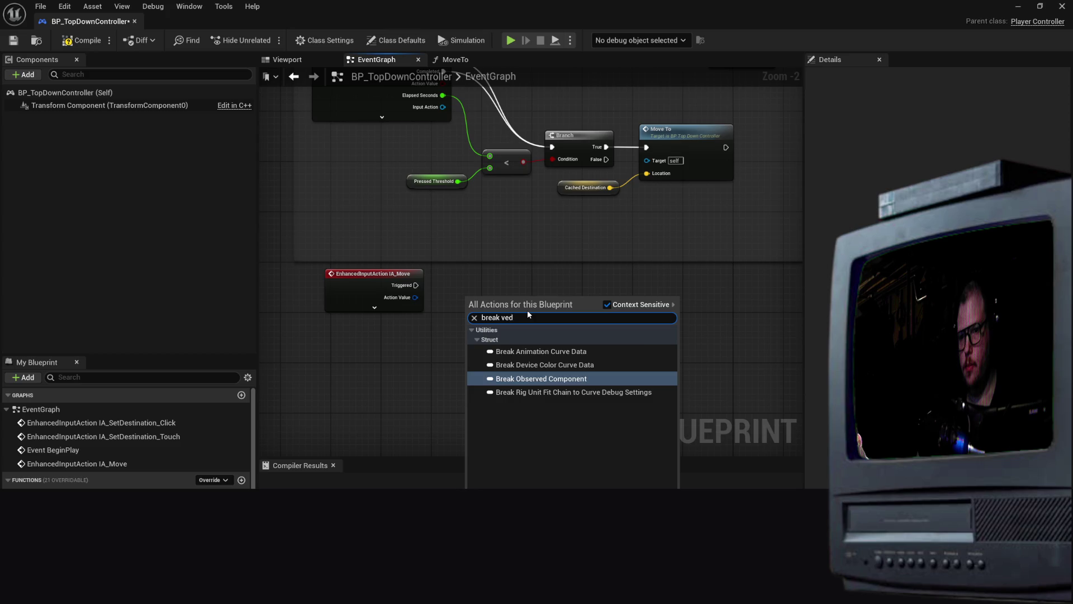
{"action": "key", "text": "Return"}
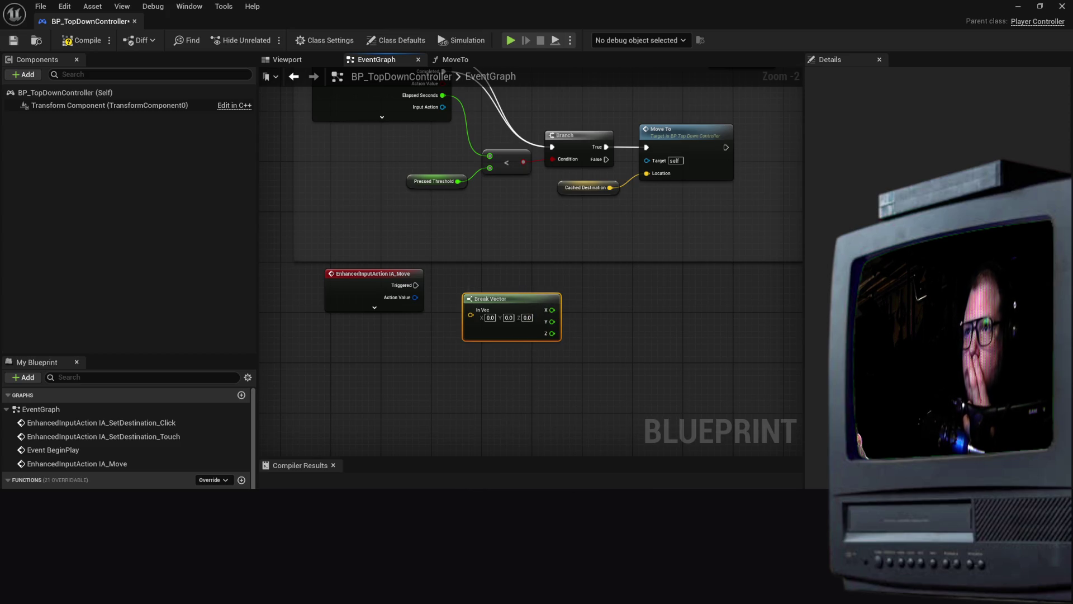
{"action": "left_click", "coordinate": [702, 302]}
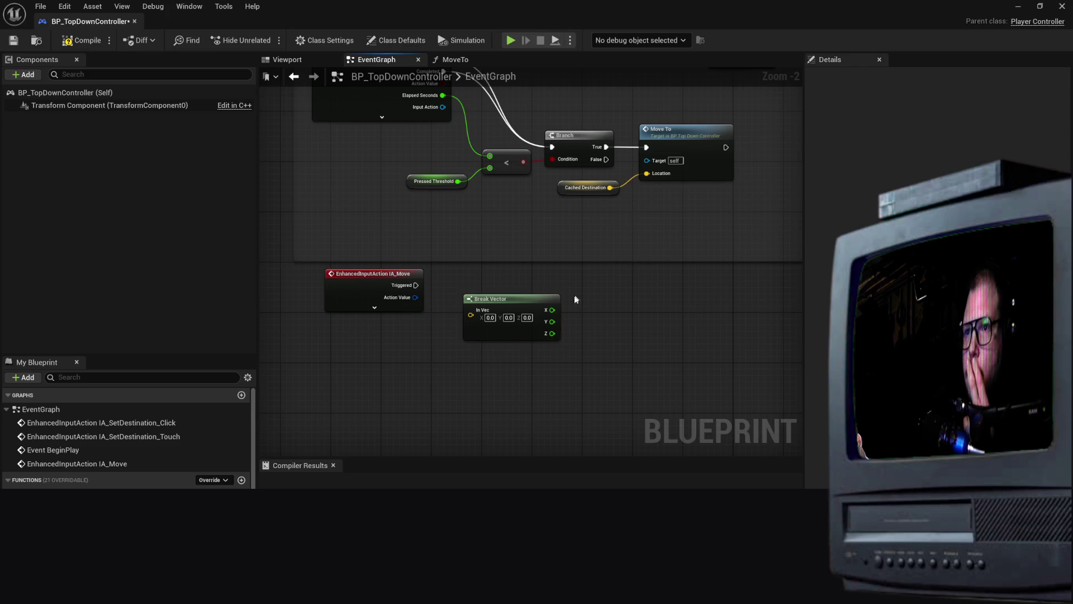
{"action": "left_click", "coordinate": [535, 334]}
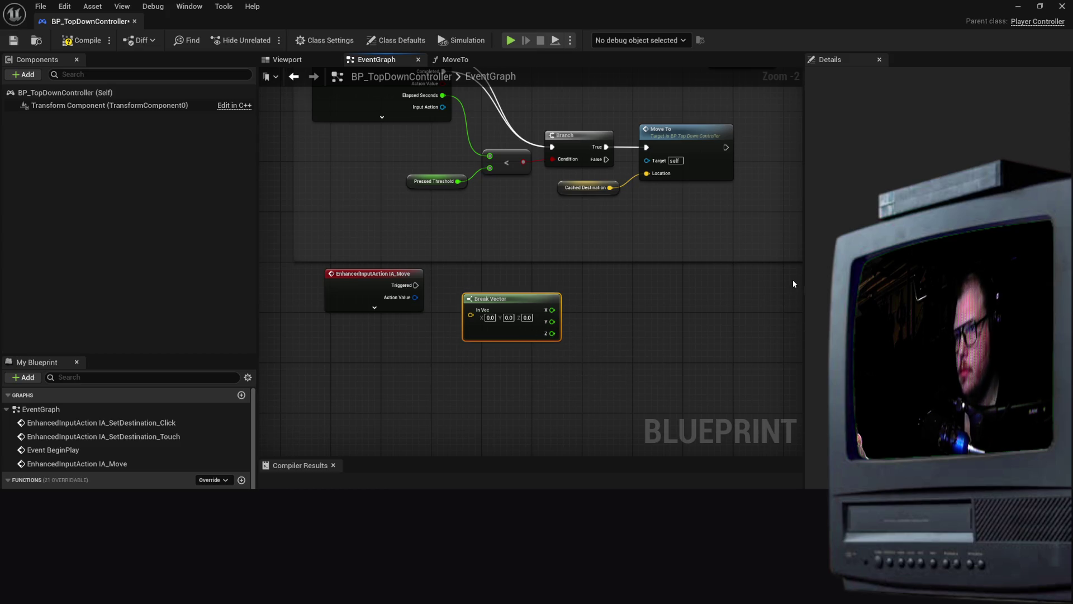
{"action": "key", "text": "Delete"}
Drag from IA_Move's Action Value and add a Break Vector 2D node via a 'break' search
{"action": "left_click_drag", "start_coordinate": [416, 298], "coordinate": [475, 317]}
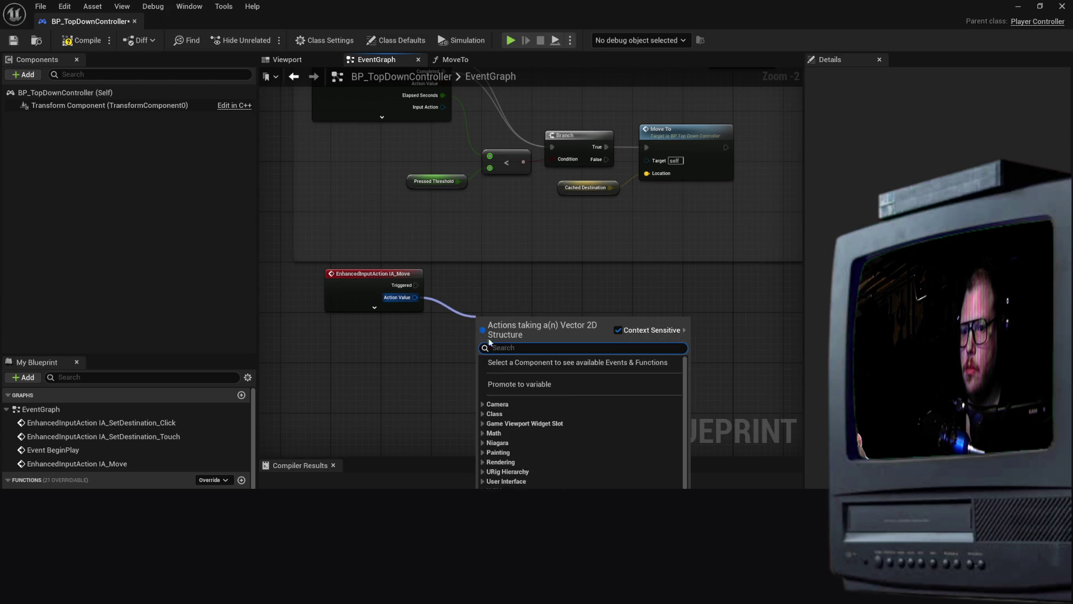
{"action": "type", "text": "break"}
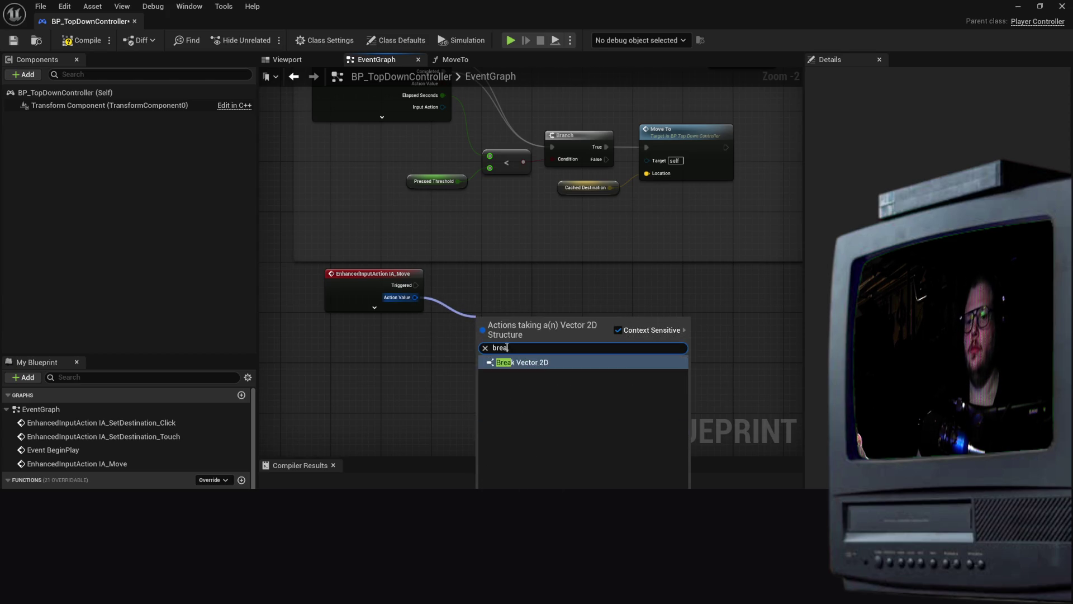
{"action": "key", "text": "Escape"}
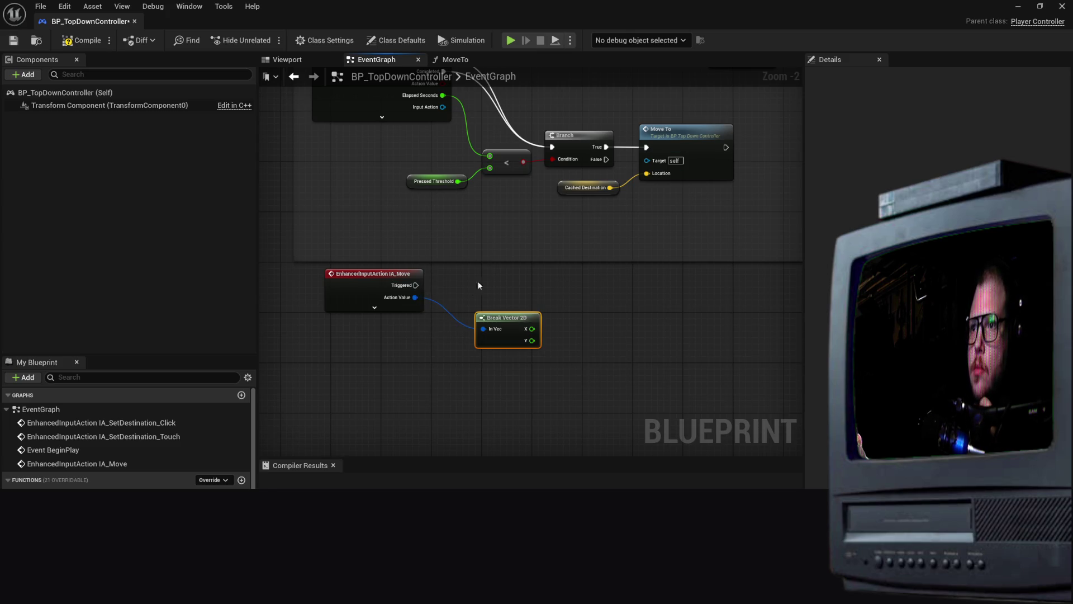
Drag a wire from IA_Move's Triggered output and search for 'add mov', trimming it to 'add'
{"action": "left_click_drag", "start_coordinate": [420, 289], "coordinate": [515, 286]}
{"action": "type", "text": "add mov"}
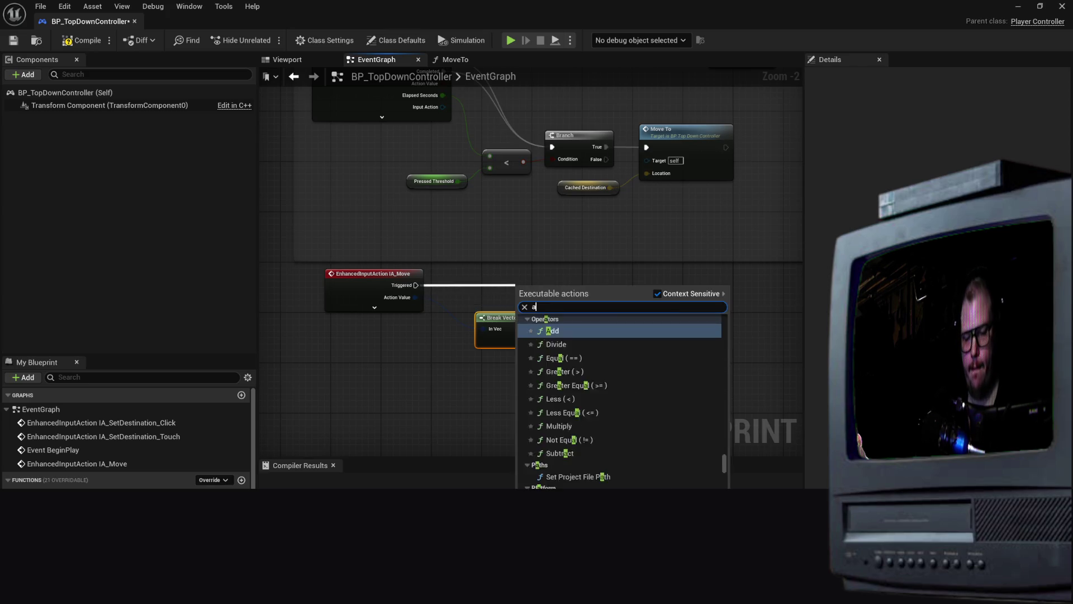
{"action": "key", "text": "BackSpace"}
{"action": "key", "text": "BackSpace"}
{"action": "key", "text": "BackSpace"}
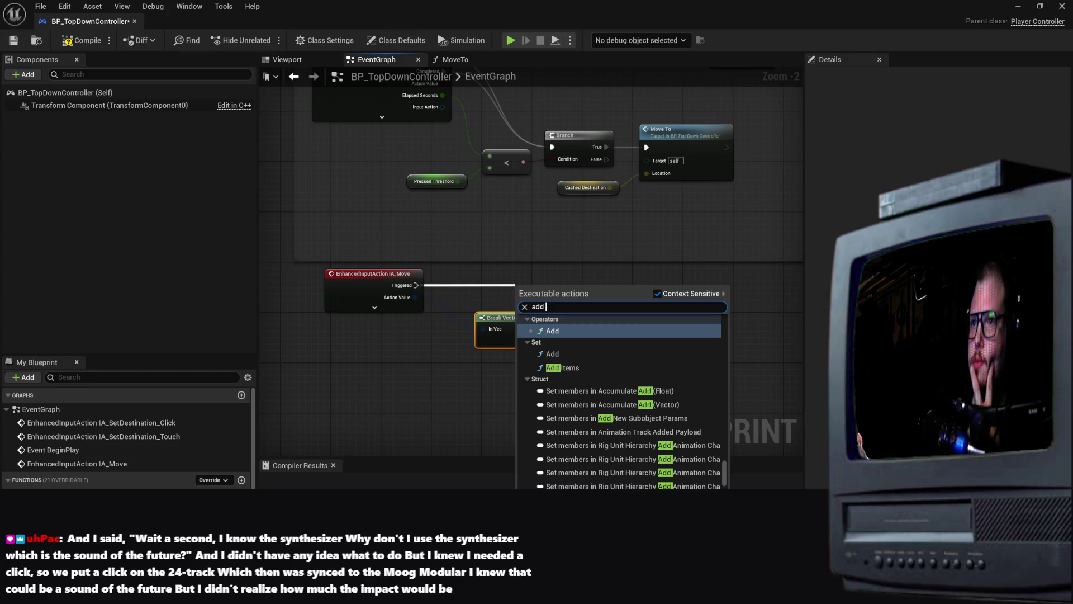
Zoom out of the EventGraph, then back in on the IA_Move and Break Vector 2D nodes
{"action": "scroll", "coordinate": [596, 354], "scroll_direction": "down", "scroll_amount": 6}
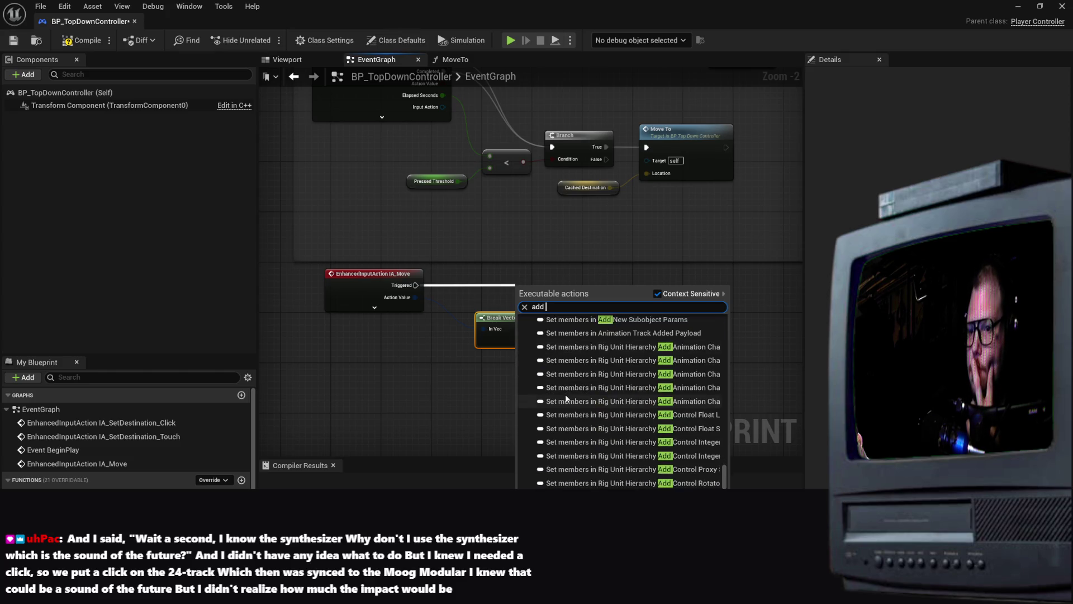
{"action": "scroll", "coordinate": [567, 398], "scroll_direction": "down", "scroll_amount": 3}
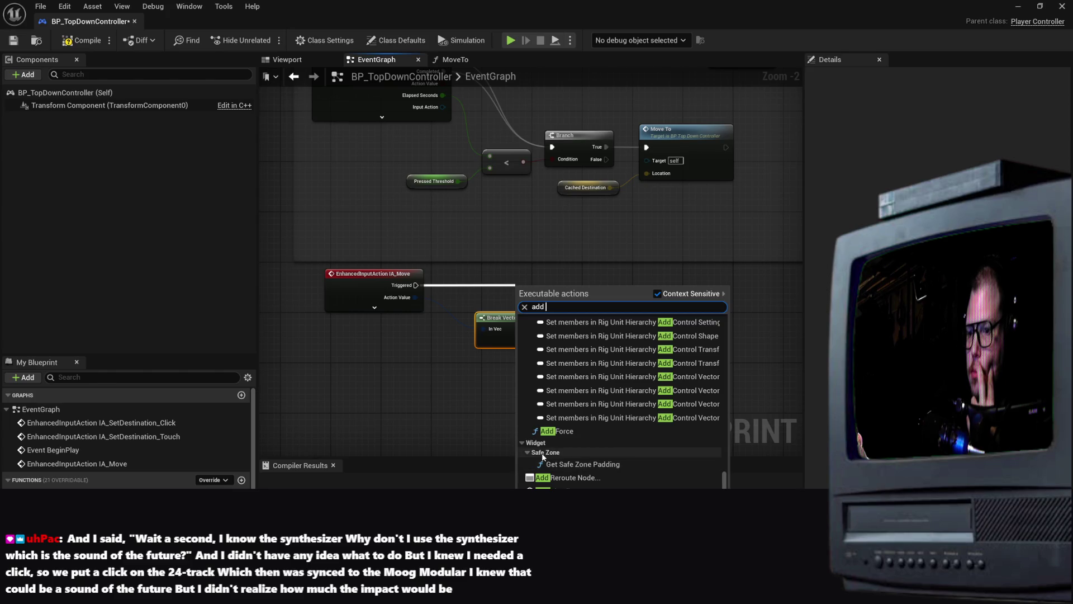
{"action": "scroll", "coordinate": [594, 447], "scroll_direction": "up", "scroll_amount": 5}
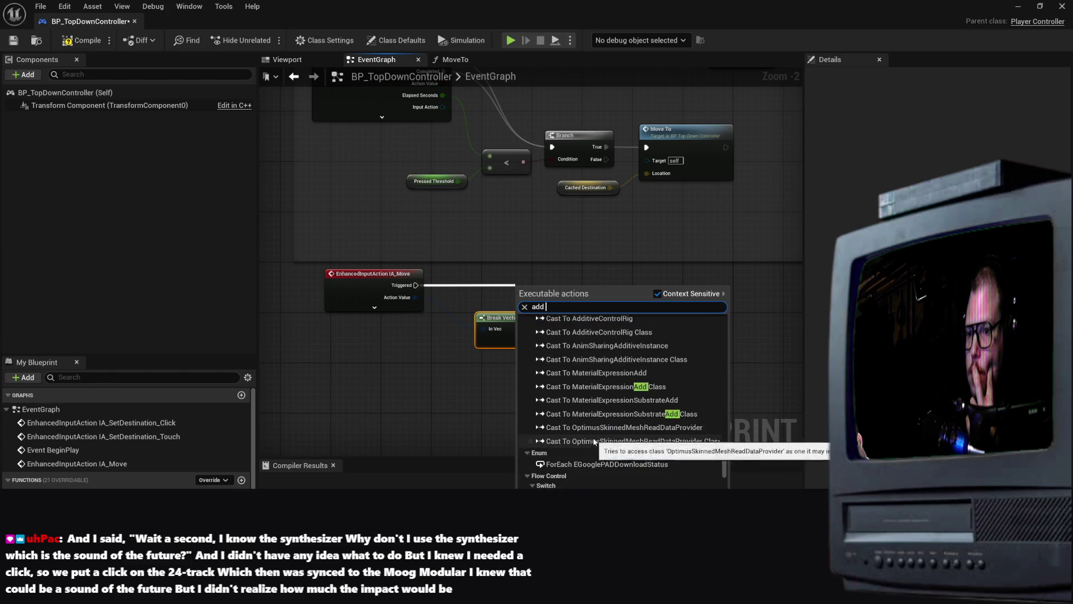
{"action": "scroll", "coordinate": [595, 437], "scroll_direction": "up", "scroll_amount": 5}
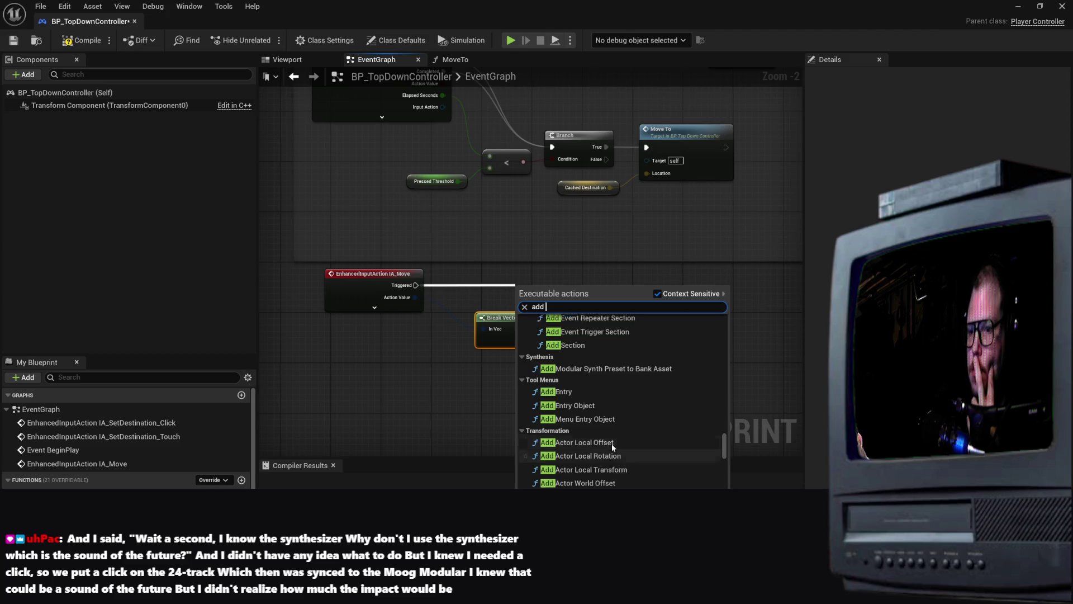
{"action": "scroll", "coordinate": [613, 445], "scroll_direction": "up", "scroll_amount": 8}
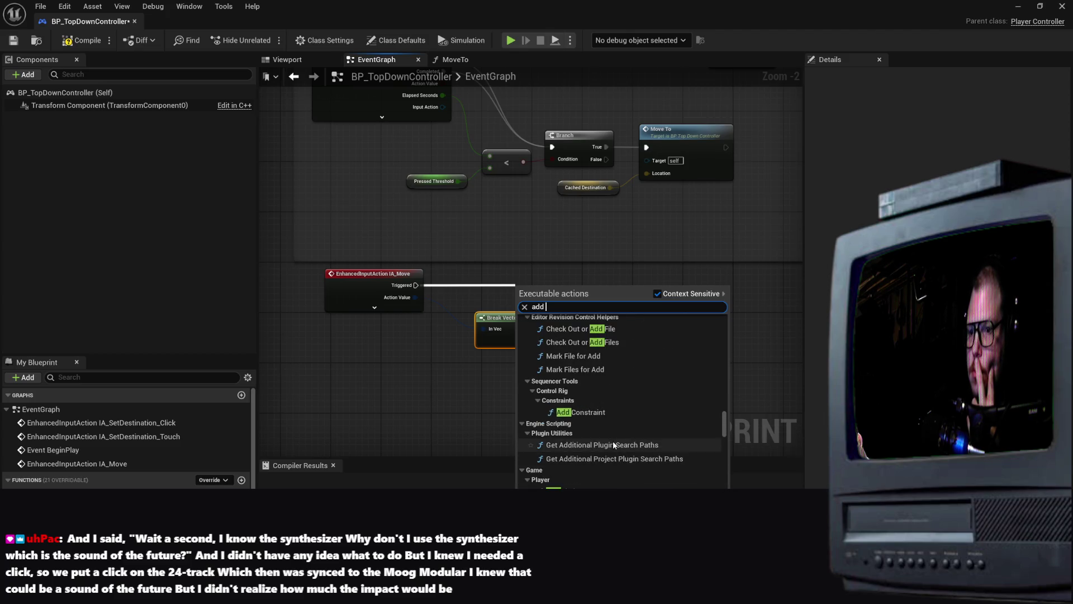
{"action": "scroll", "coordinate": [615, 444], "scroll_direction": "up", "scroll_amount": 10}
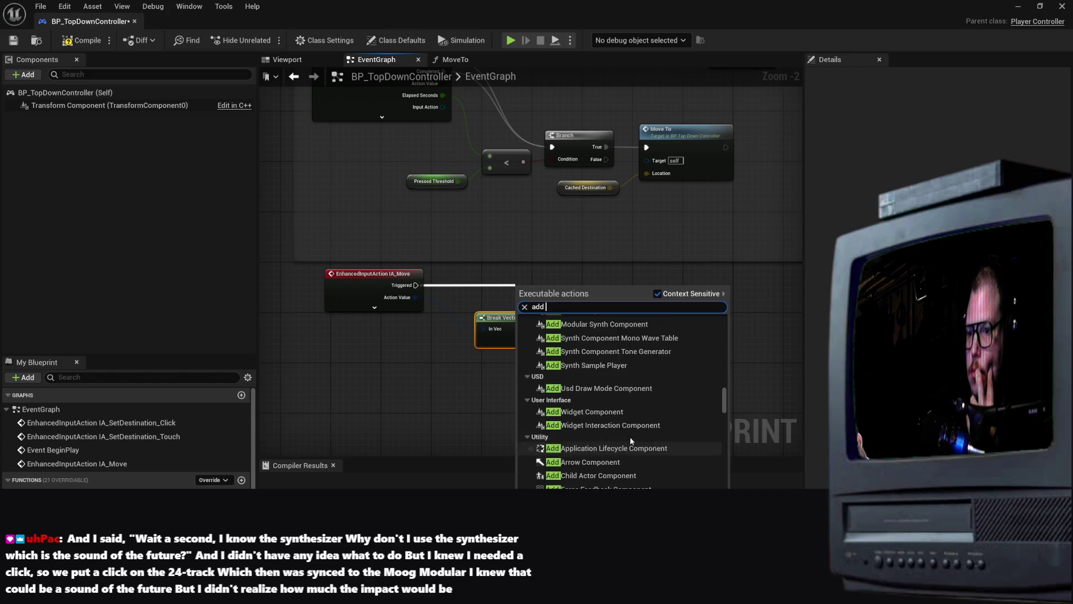
{"action": "scroll", "coordinate": [640, 432], "scroll_direction": "up", "scroll_amount": 5}
{"action": "scroll", "coordinate": [732, 213], "scroll_direction": "down", "scroll_amount": 2}
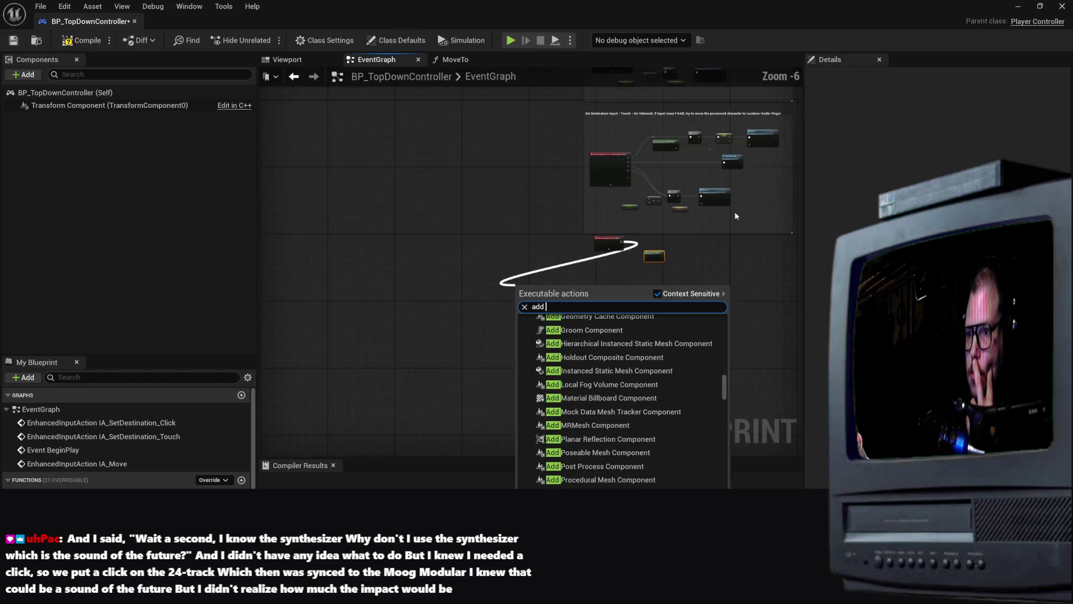
{"action": "scroll", "coordinate": [777, 178], "scroll_direction": "down", "scroll_amount": 1}
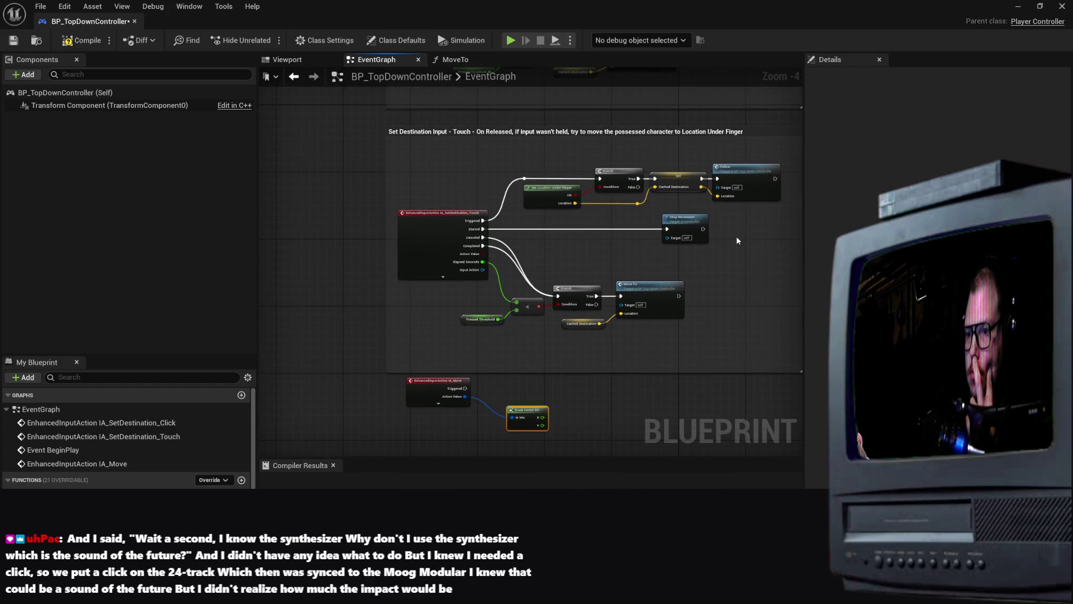
{"action": "scroll", "coordinate": [736, 236], "scroll_direction": "down", "scroll_amount": 1}
{"action": "scroll", "coordinate": [728, 319], "scroll_direction": "up", "scroll_amount": 5}
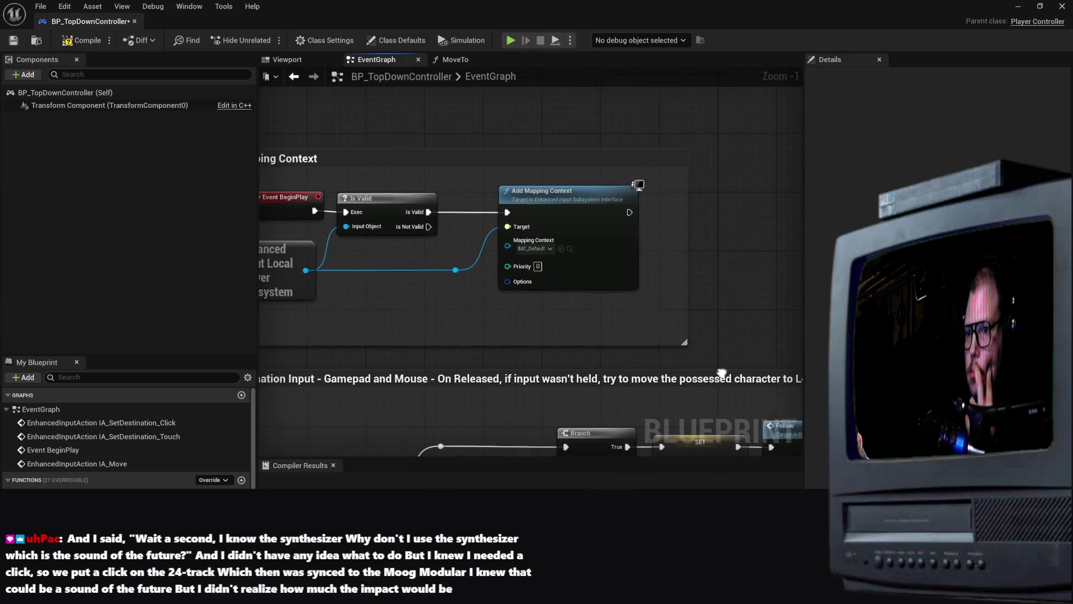
{"action": "scroll", "coordinate": [570, 79], "scroll_direction": "down", "scroll_amount": 6}
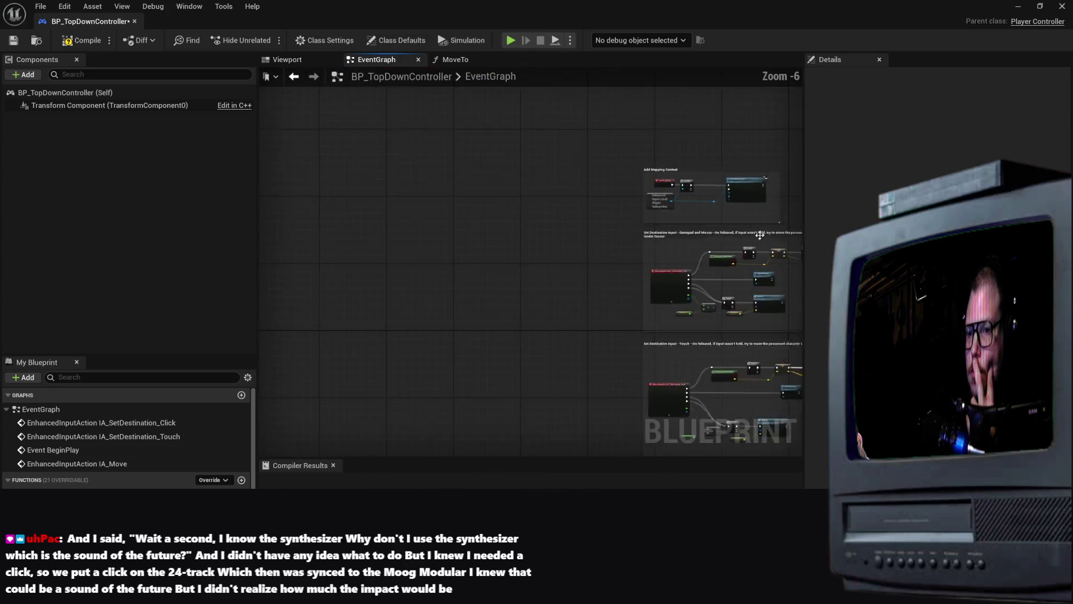
{"action": "scroll", "coordinate": [555, 236], "scroll_direction": "up", "scroll_amount": 7}
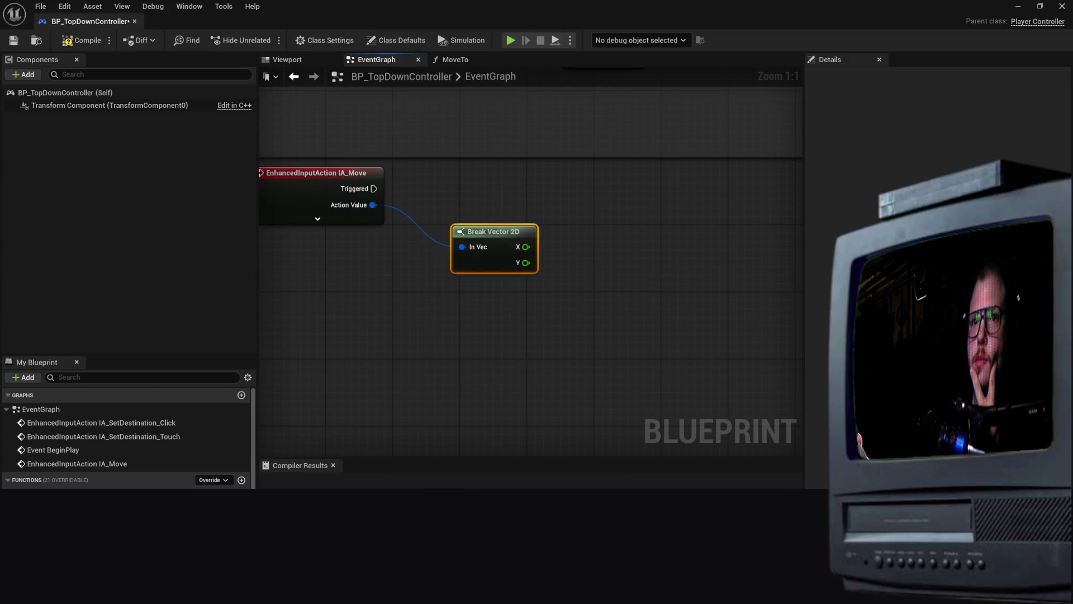
From IA_Move's Triggered pin, search 'Movement' and browse the matching executable actions
{"action": "mouse_move", "coordinate": [468, 253]}
{"action": "left_mouse_down"}
{"action": "mouse_move", "coordinate": [576, 245]}
{"action": "mouse_move", "coordinate": [586, 260]}
{"action": "left_mouse_up"}
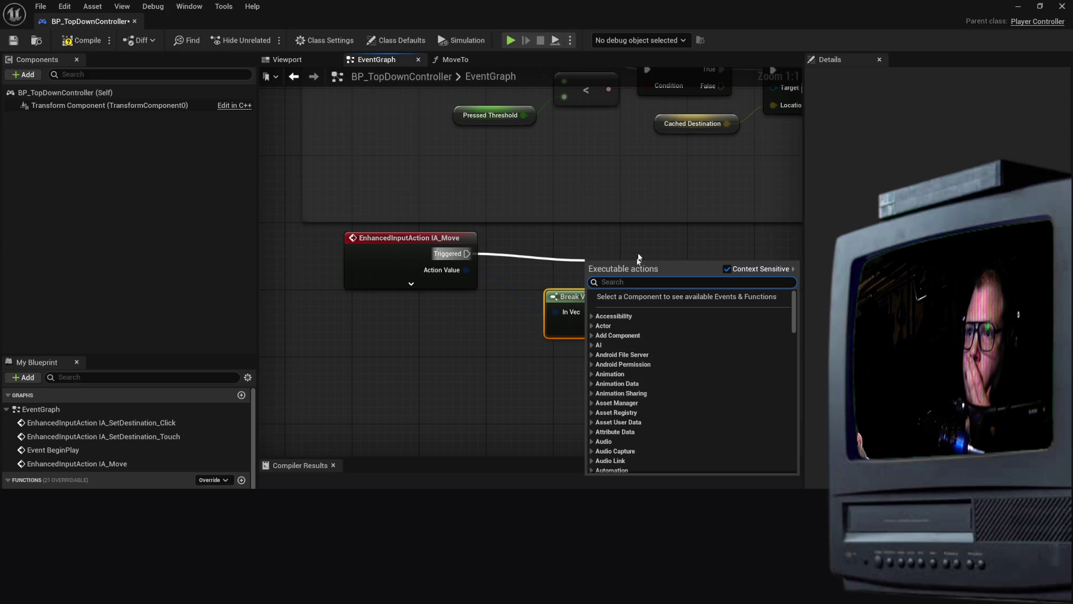
{"action": "key", "text": "Escape"}
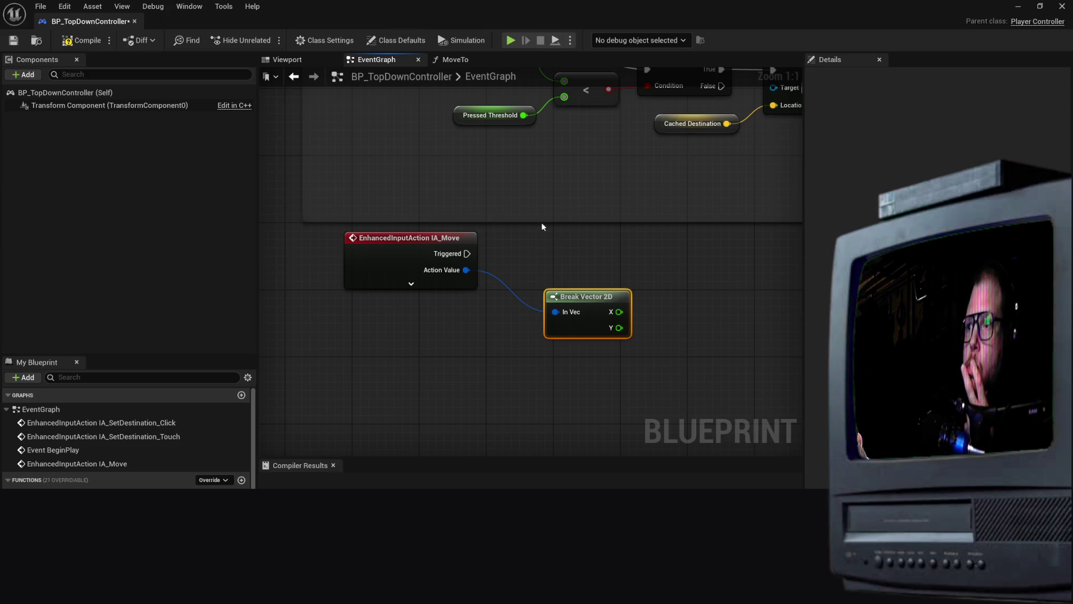
{"action": "mouse_move", "coordinate": [467, 254]}
{"action": "left_mouse_down"}
{"action": "mouse_move", "coordinate": [594, 271]}
{"action": "mouse_move", "coordinate": [588, 258]}
{"action": "left_mouse_up"}
{"action": "scroll", "coordinate": [642, 333], "scroll_direction": "down", "scroll_amount": 5}
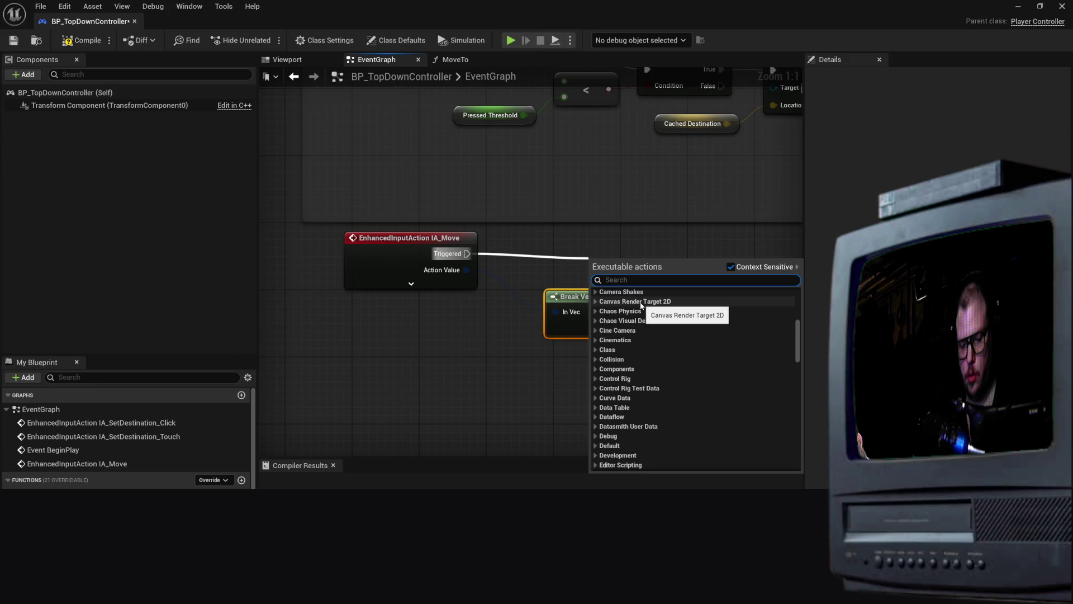
{"action": "type", "text": "Move"}
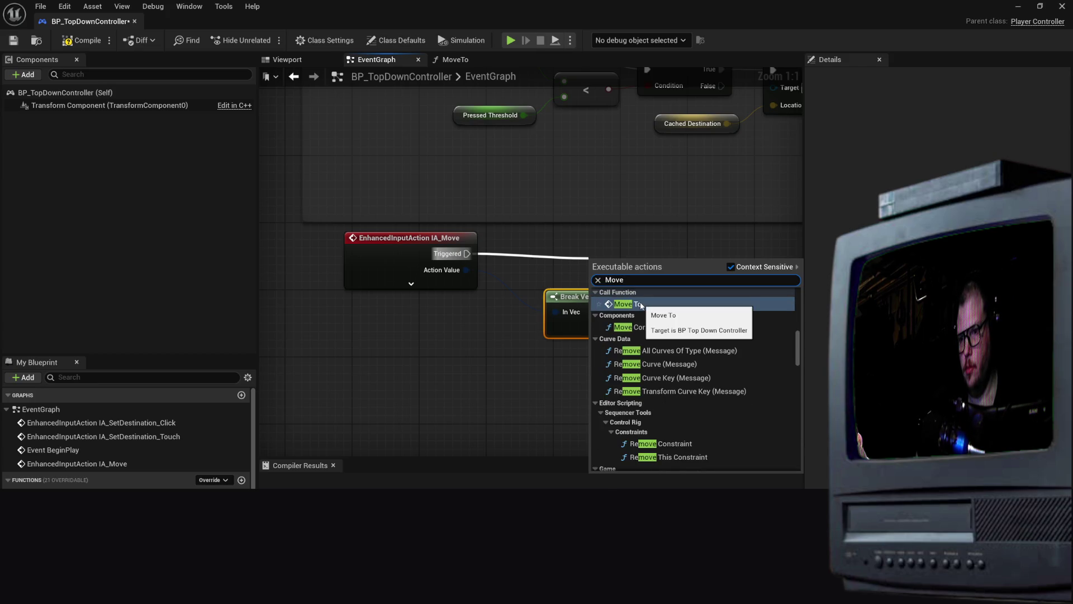
{"action": "type", "text": "ment"}
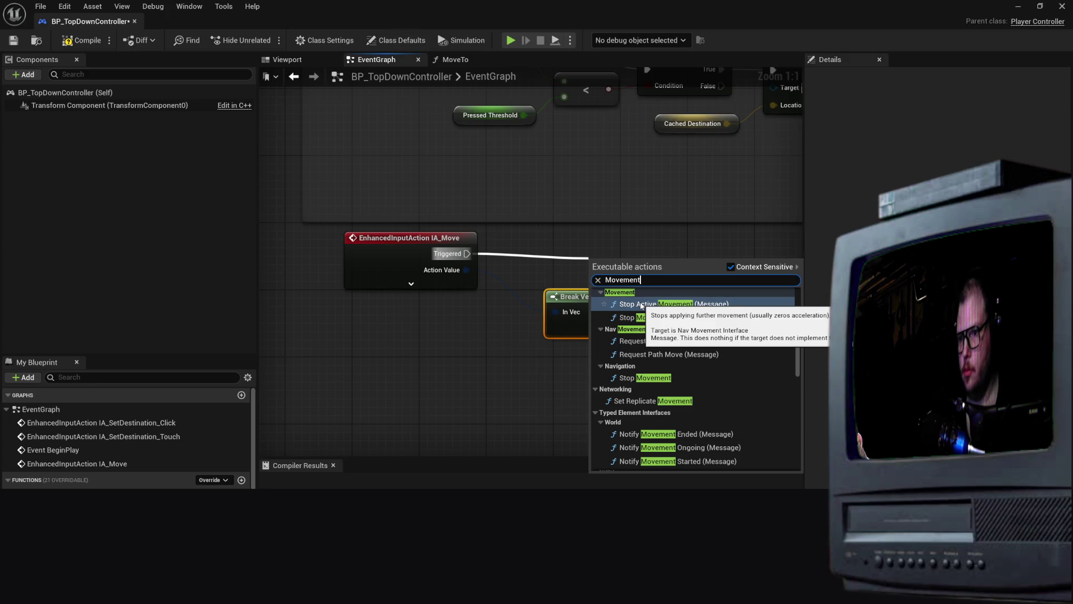
{"action": "scroll", "coordinate": [717, 352], "scroll_direction": "down", "scroll_amount": 2}
{"action": "scroll", "coordinate": [717, 352], "scroll_direction": "down", "scroll_amount": 10}
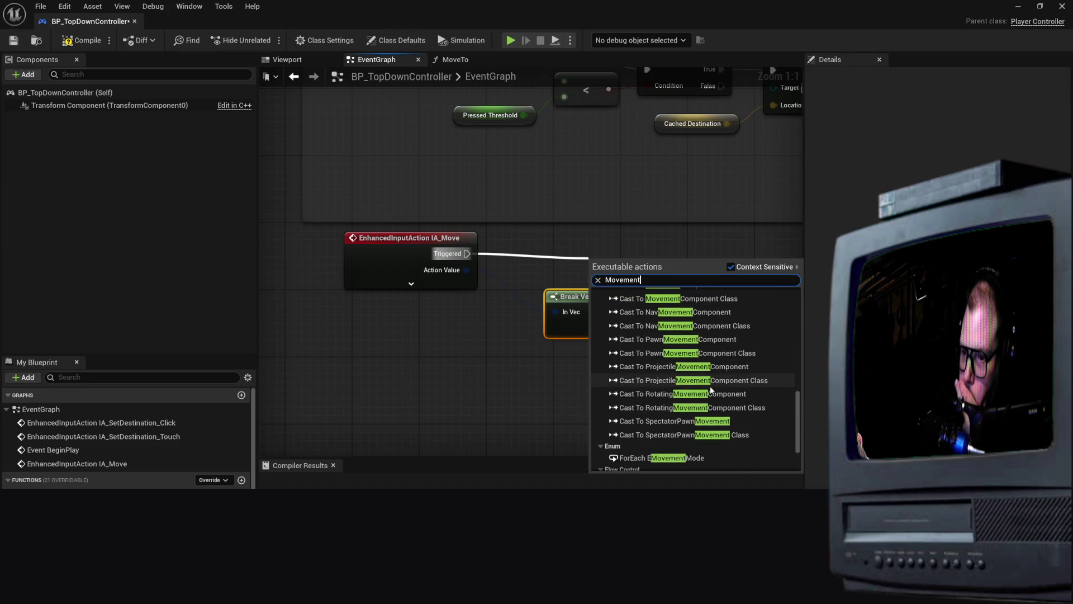
{"action": "scroll", "coordinate": [712, 389], "scroll_direction": "down", "scroll_amount": 3}
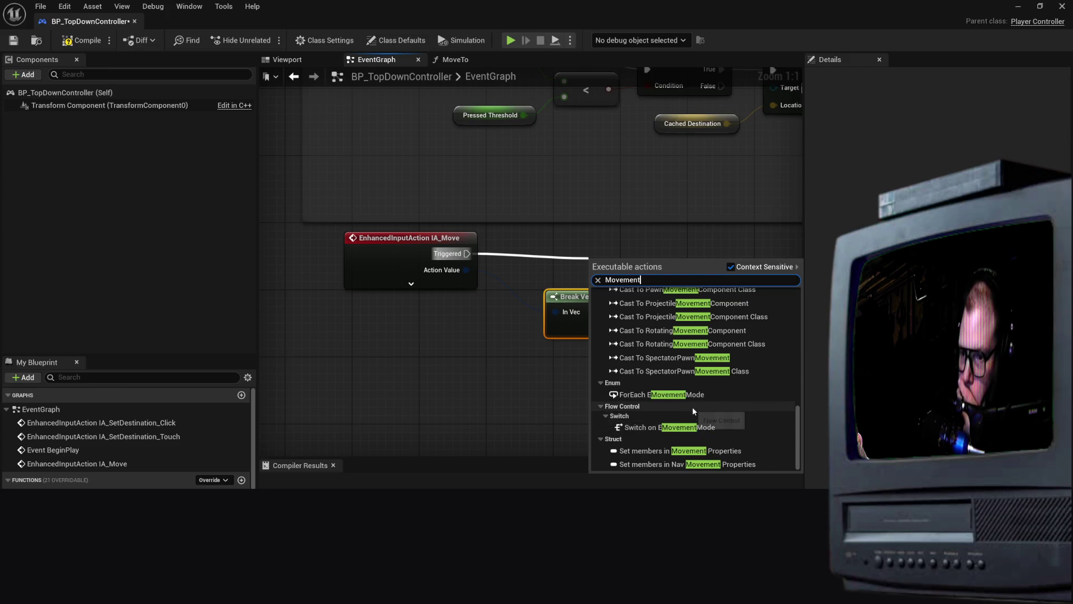
{"action": "scroll", "coordinate": [692, 407], "scroll_direction": "up", "scroll_amount": 8}
{"action": "scroll", "coordinate": [673, 411], "scroll_direction": "up", "scroll_amount": 10}
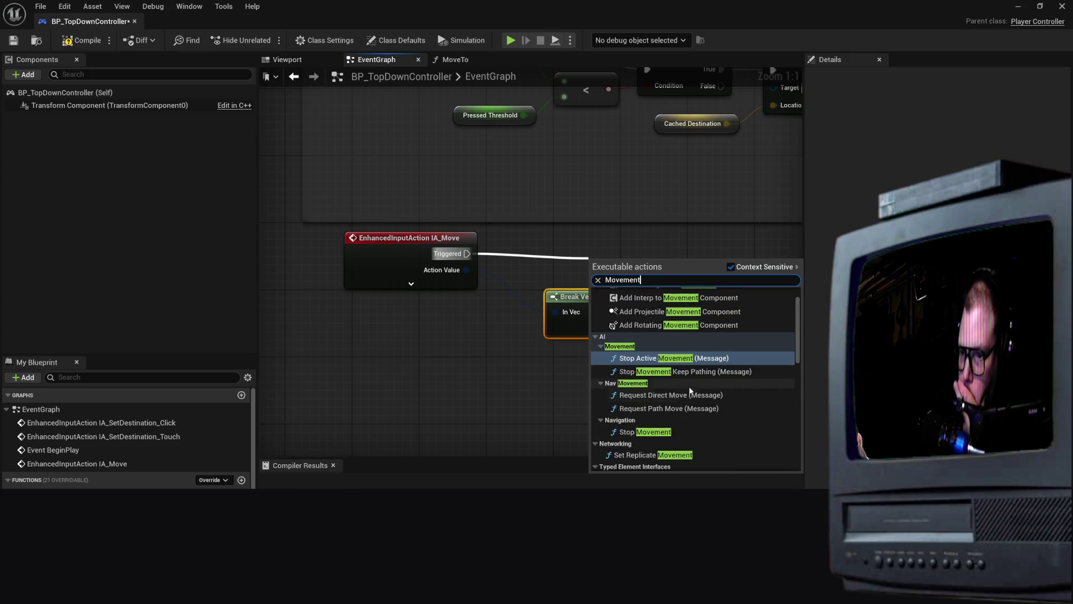
{"action": "scroll", "coordinate": [741, 384], "scroll_direction": "up", "scroll_amount": 2}
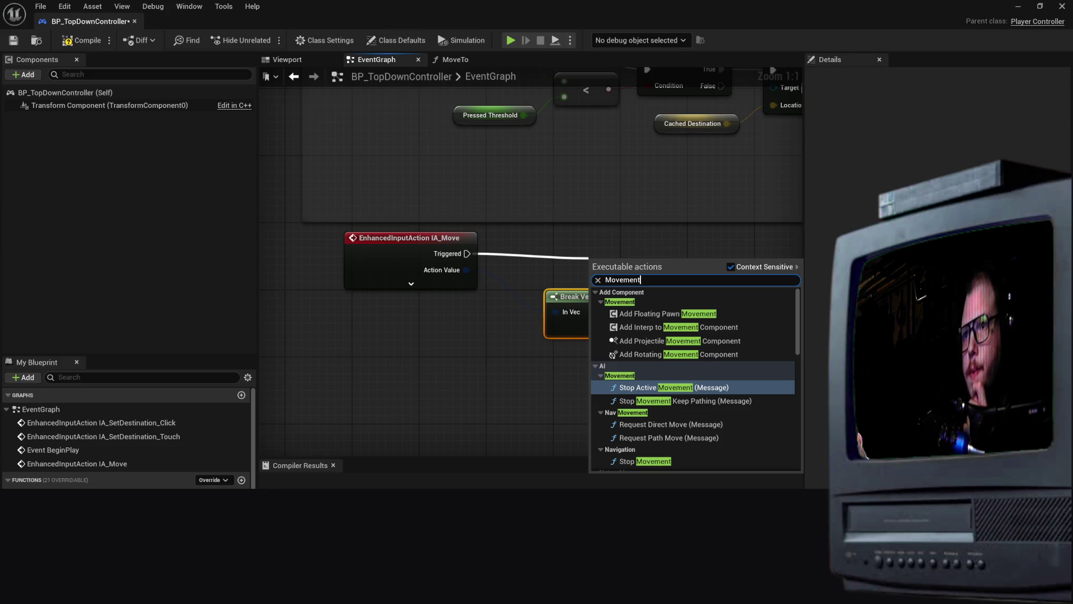
{"action": "scroll", "coordinate": [524, 363], "scroll_direction": "down", "scroll_amount": 2}
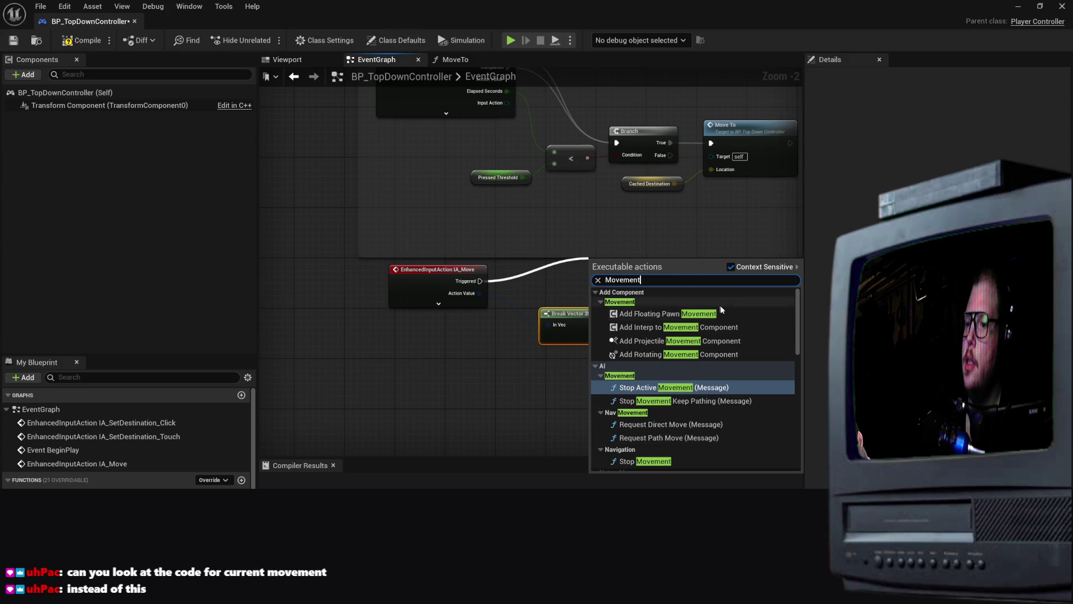
Open IA_SetDestination_Touch via Goto Definition, then close it and return to IA_Move
{"action": "left_click", "coordinate": [442, 361]}
{"action": "mouse_move", "coordinate": [784, 252]}
{"action": "left_mouse_down"}
{"action": "mouse_move", "coordinate": [666, 412]}
{"action": "mouse_move", "coordinate": [727, 335]}
{"action": "mouse_move", "coordinate": [752, 193]}
{"action": "left_mouse_up"}
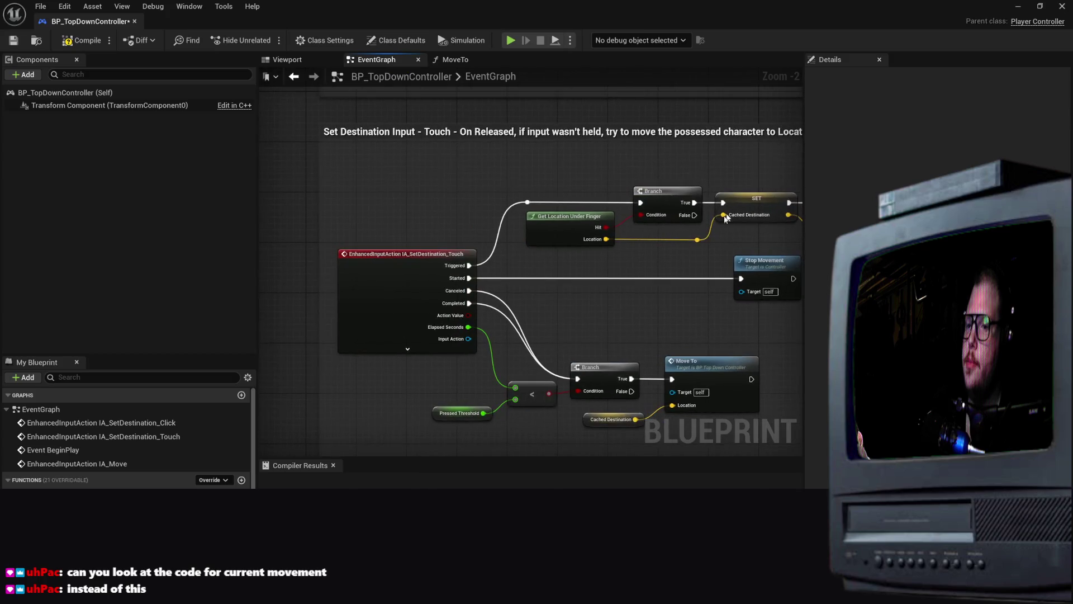
{"action": "right_click", "coordinate": [408, 264]}
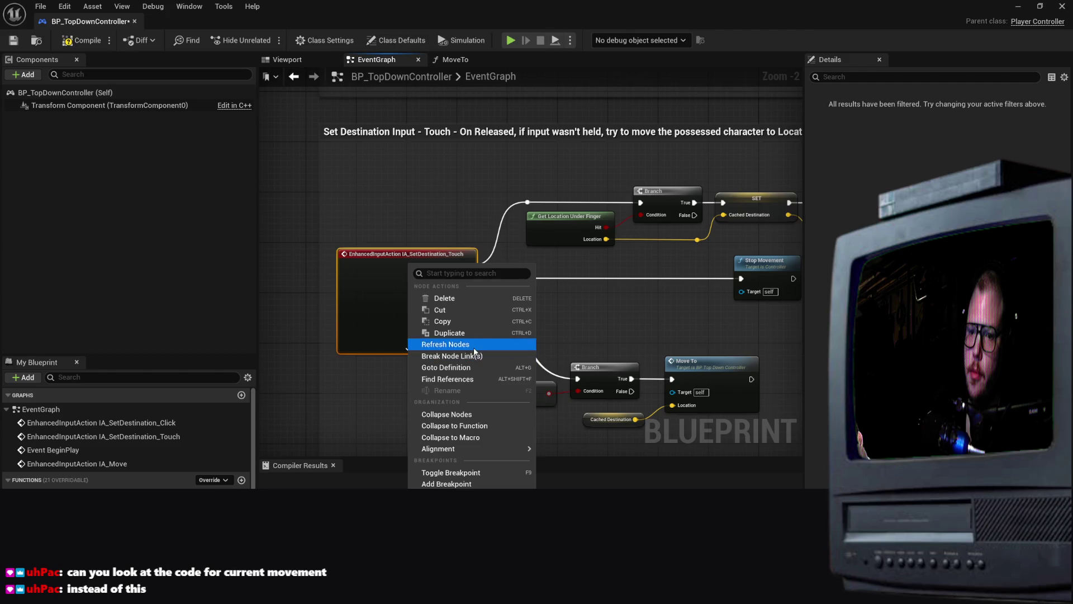
{"action": "left_click", "coordinate": [469, 368]}
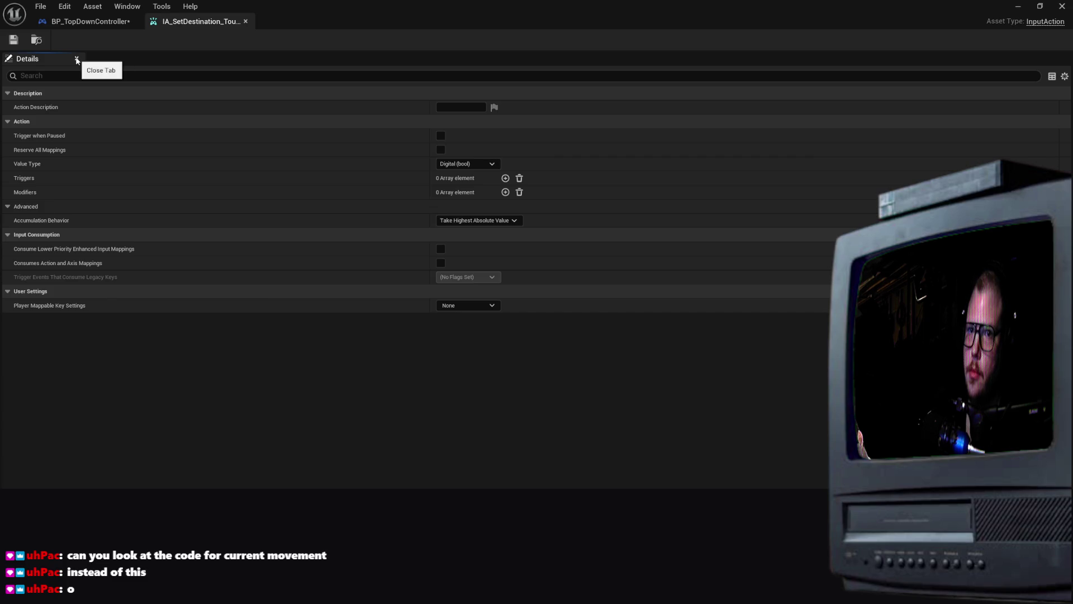
{"action": "left_click", "coordinate": [246, 22]}
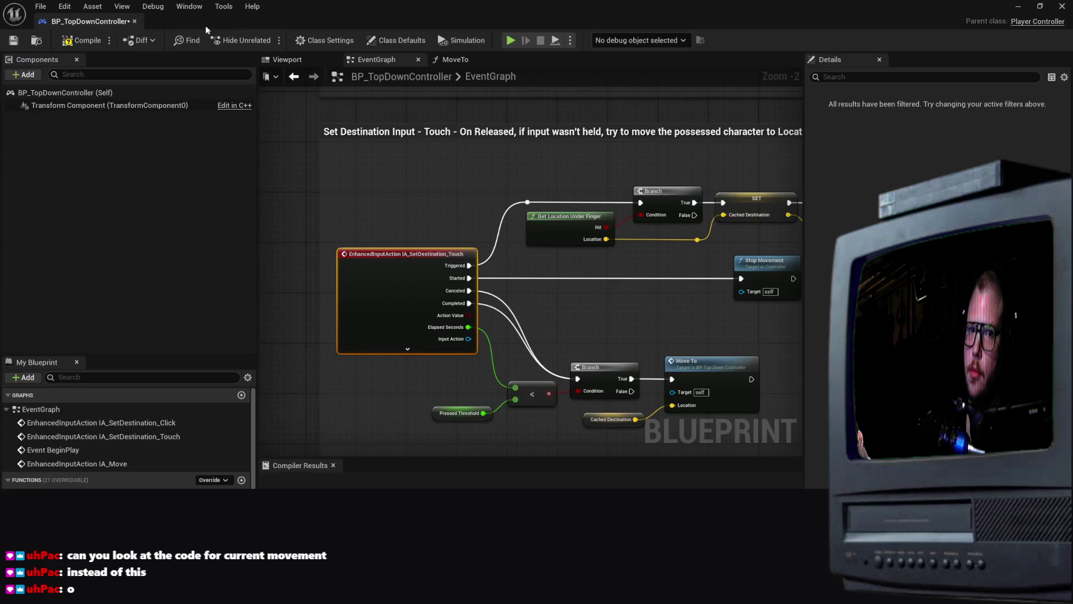
{"action": "scroll", "coordinate": [435, 391], "scroll_direction": "up", "scroll_amount": 2}
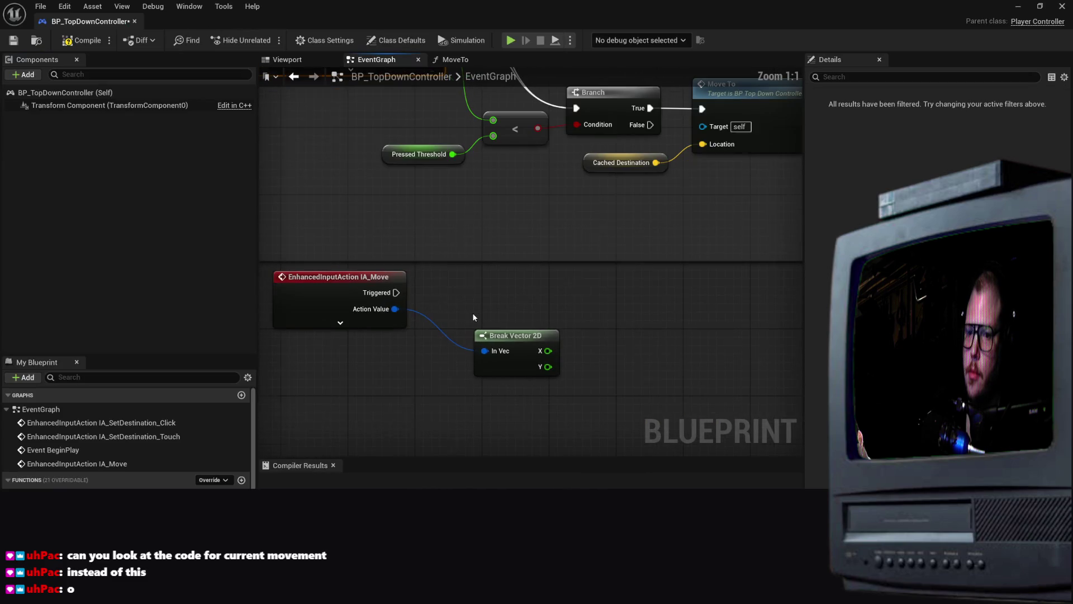
Pull another wire from IA_Move's Triggered output, then cancel the node search
{"action": "left_click_drag", "start_coordinate": [396, 292], "coordinate": [536, 290]}
{"action": "scroll", "coordinate": [586, 374], "scroll_direction": "down", "scroll_amount": 5}
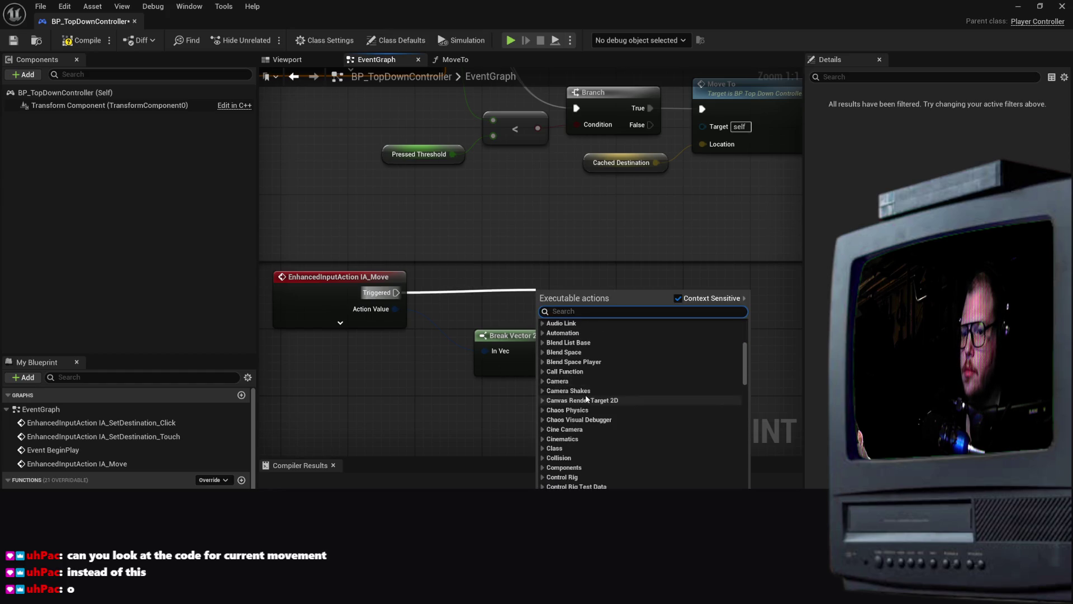
{"action": "scroll", "coordinate": [596, 383], "scroll_direction": "down", "scroll_amount": 10}
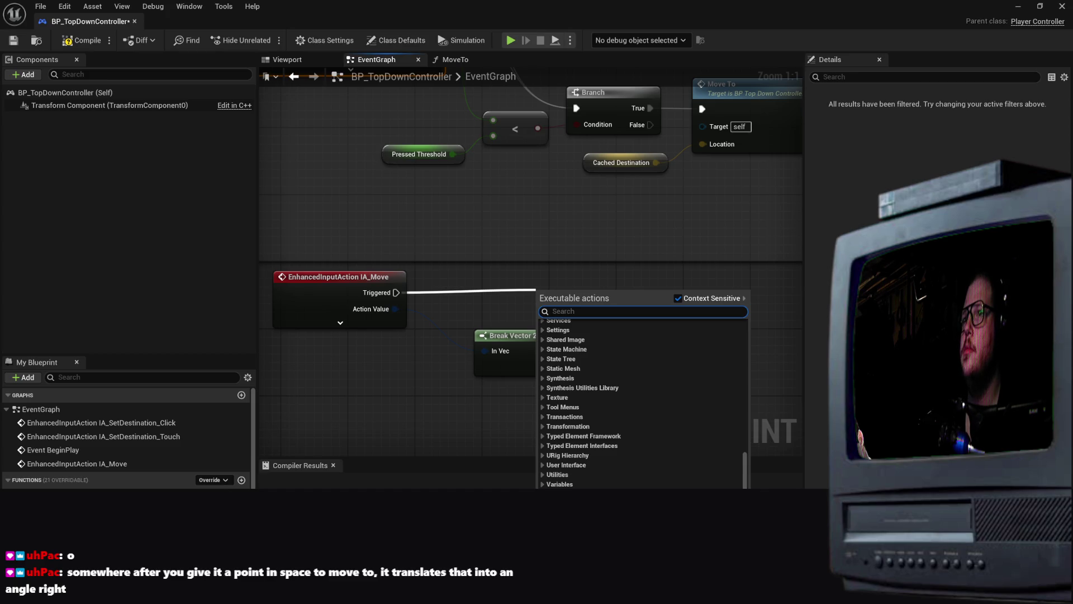
{"action": "key", "text": "Escape"}
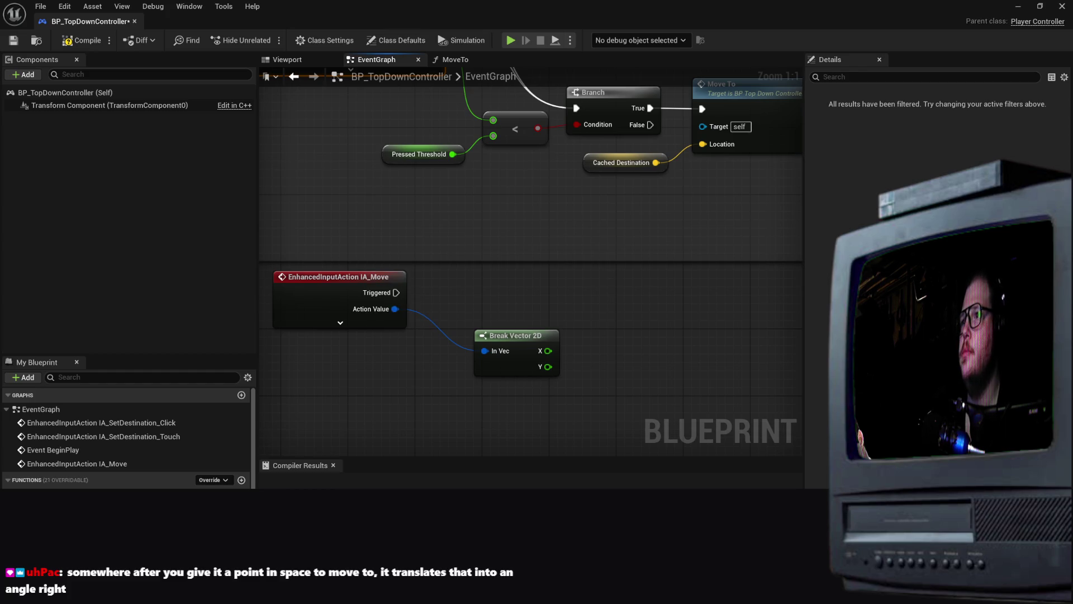
Delete the IA_Move event node and the leftover Break Vector 2D node
{"action": "left_click", "coordinate": [347, 301]}
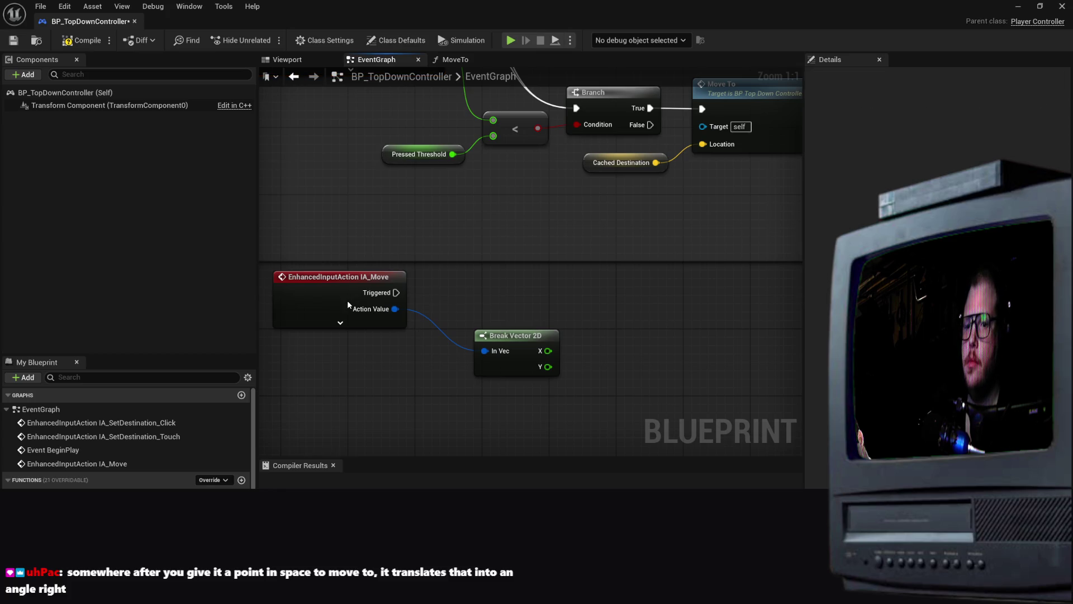
{"action": "key", "text": "ctrl+z"}
{"action": "key", "text": "Delete"}
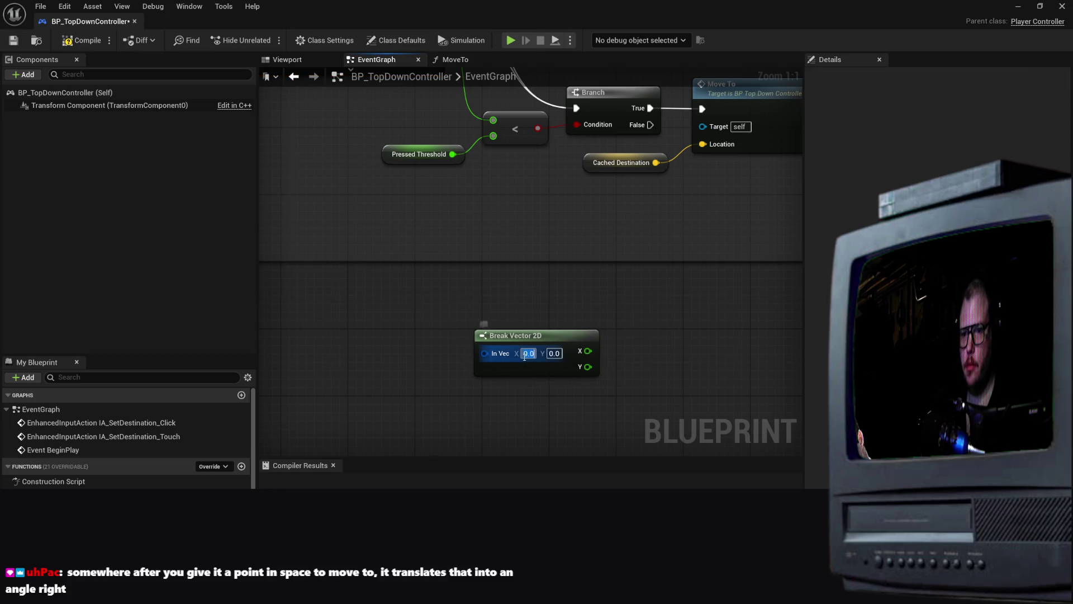
{"action": "left_click", "coordinate": [523, 347]}
{"action": "key", "text": "Delete"}
{"action": "scroll", "coordinate": [307, 268], "scroll_direction": "down", "scroll_amount": 3}
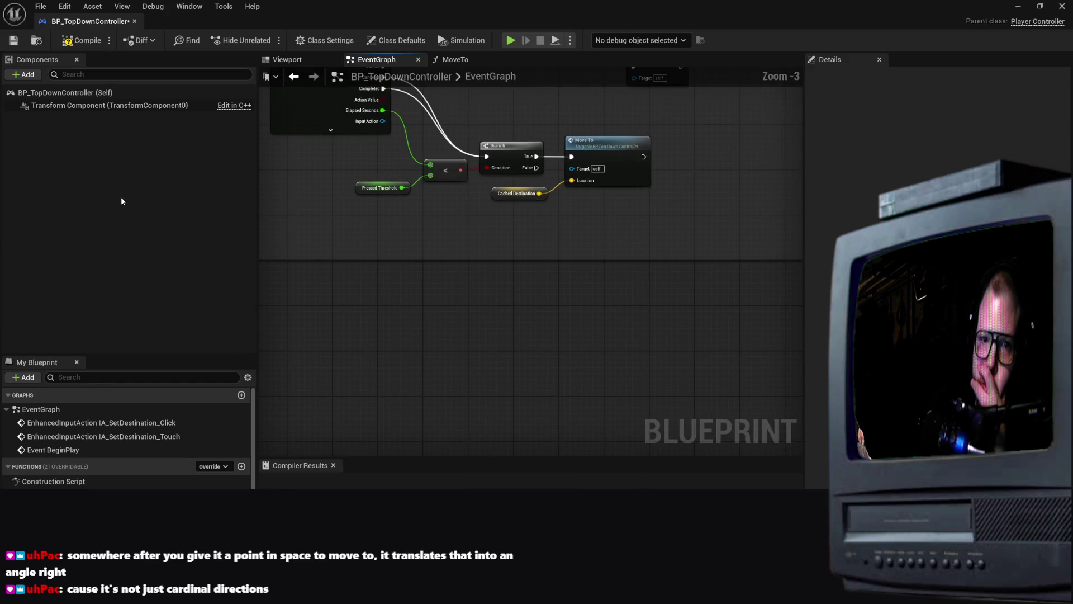
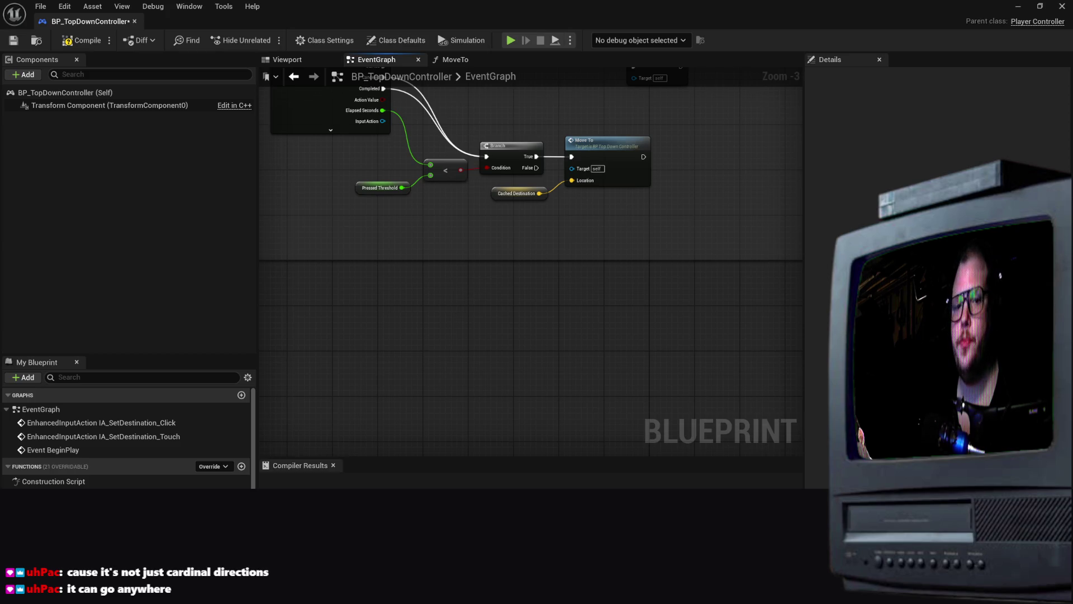
Minimize the Blueprint editor and look through the Content Browser's asset creation menu
{"action": "left_click", "coordinate": [105, 277]}
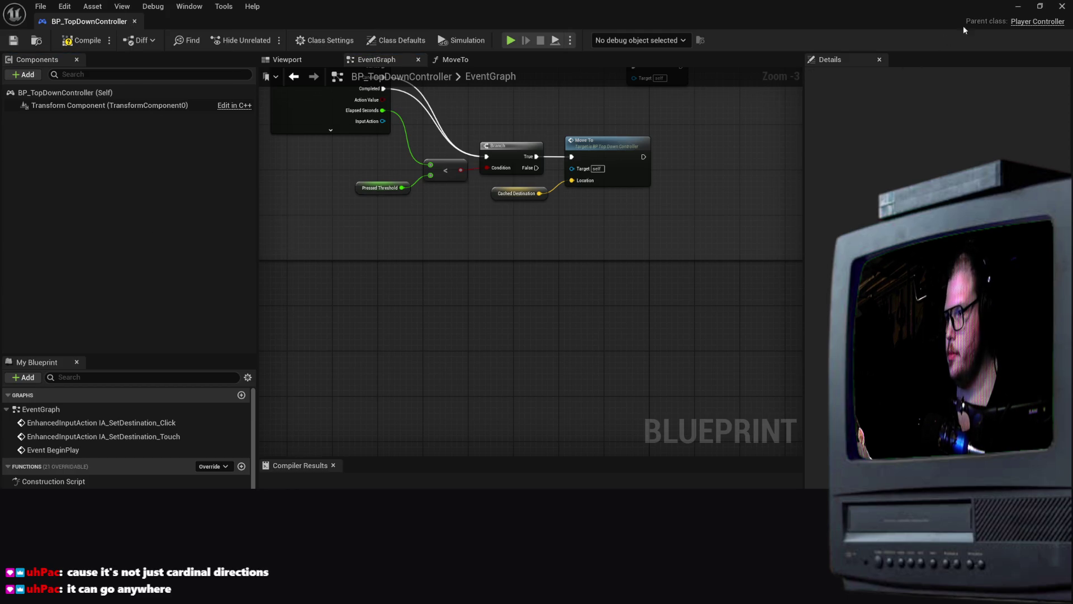
{"action": "left_click", "coordinate": [1019, 8]}
{"action": "right_click", "coordinate": [415, 459]}
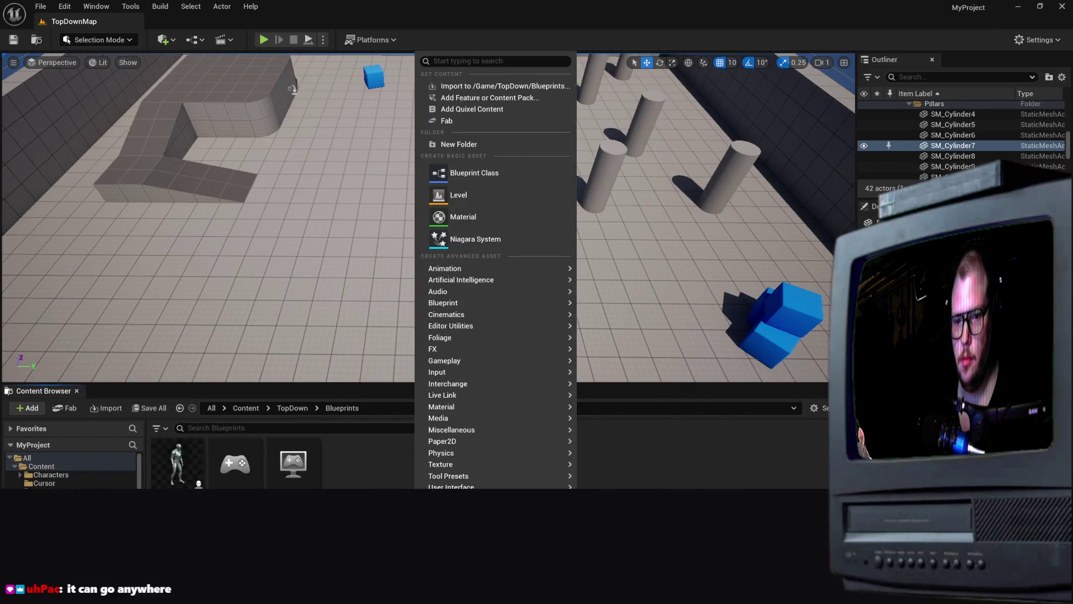
{"action": "key", "text": "Escape"}
{"action": "right_click", "coordinate": [386, 486]}
{"action": "mouse_move", "coordinate": [436, 417]}
{"action": "mouse_move", "coordinate": [429, 441]}
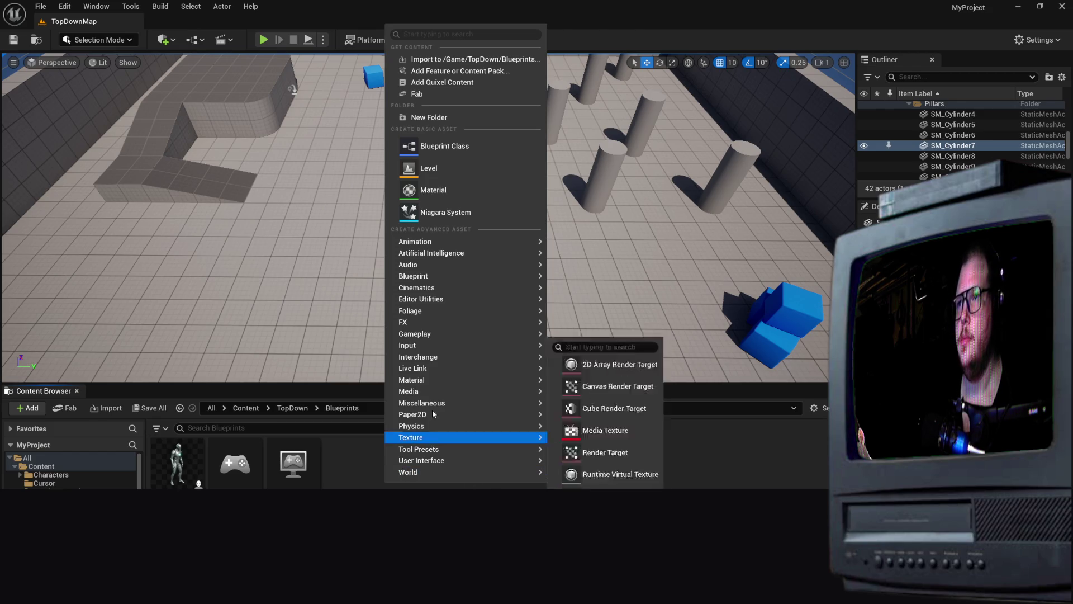
{"action": "key", "text": "Escape"}
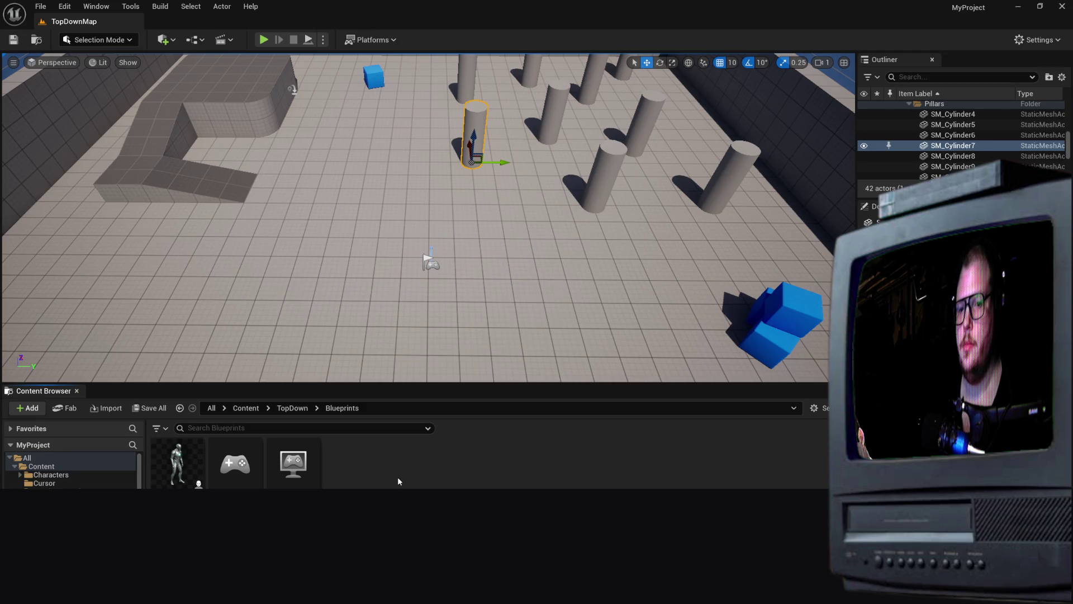
Create an Input Mapping Context named IMC_Movement in TopDown/Input and open it
{"action": "key", "text": "alt+Left"}
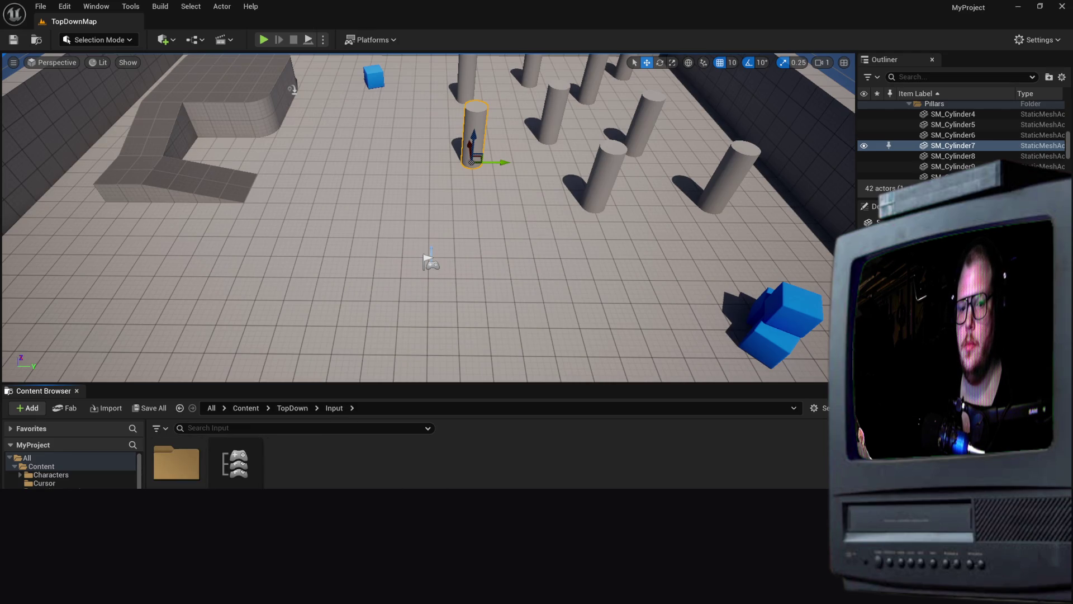
{"action": "right_click", "coordinate": [359, 480]}
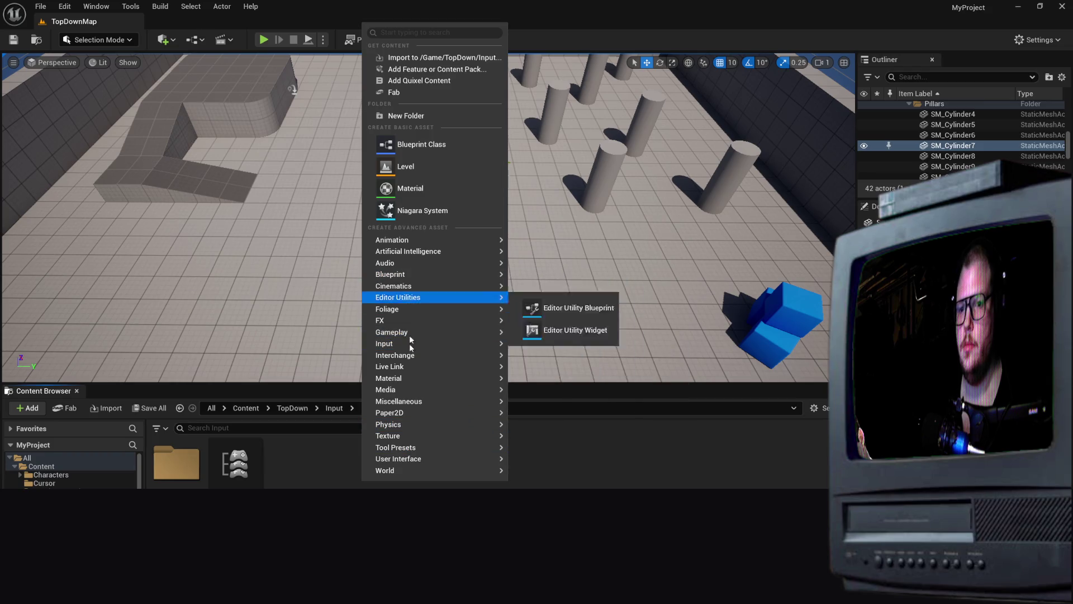
{"action": "mouse_move", "coordinate": [416, 347]}
{"action": "left_click", "coordinate": [620, 419]}
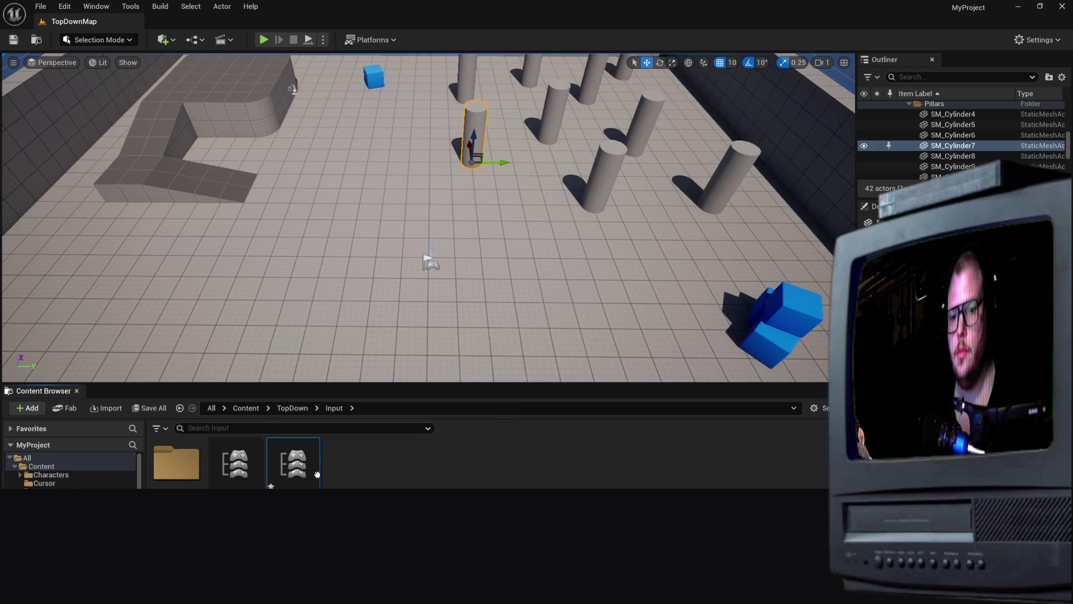
{"action": "double_click", "coordinate": [297, 472]}
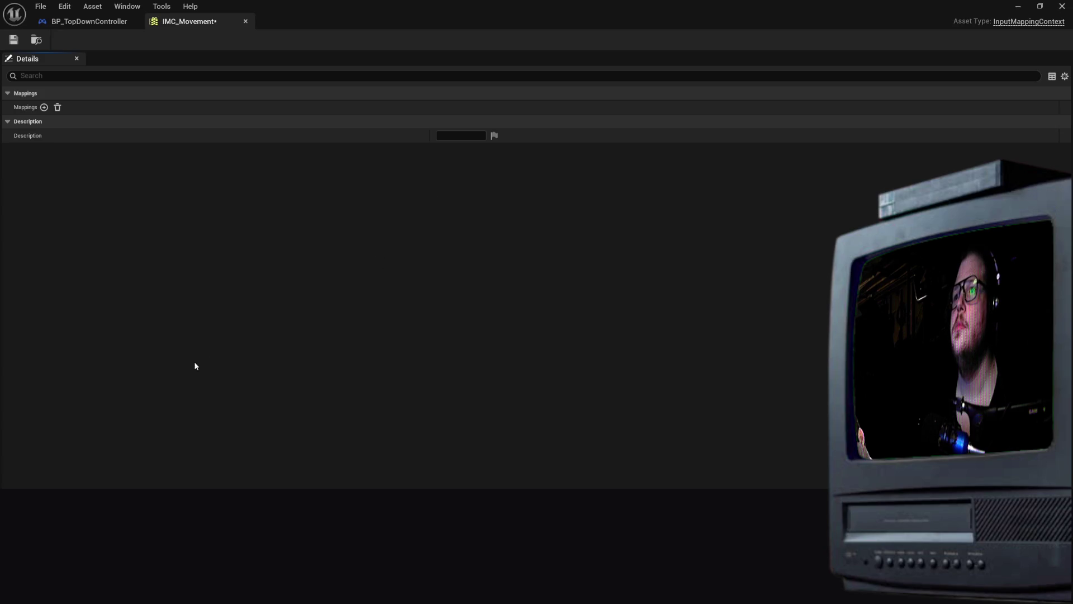
Add an IA_Move mapping to IMC_Movement and bind it to the W key
{"action": "left_click", "coordinate": [44, 107]}
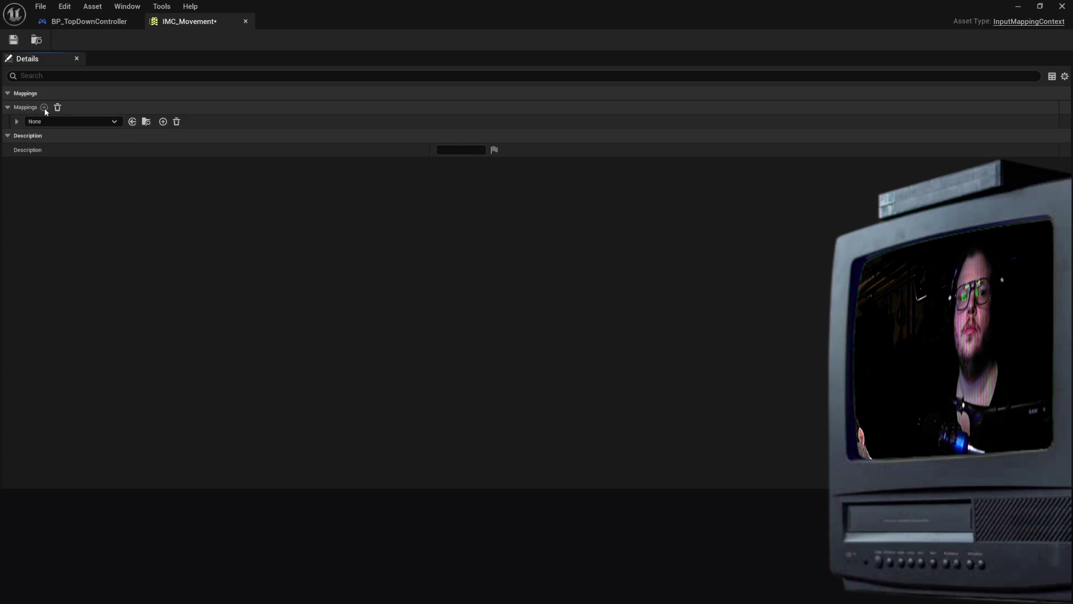
{"action": "left_click", "coordinate": [71, 121]}
{"action": "left_click", "coordinate": [96, 258]}
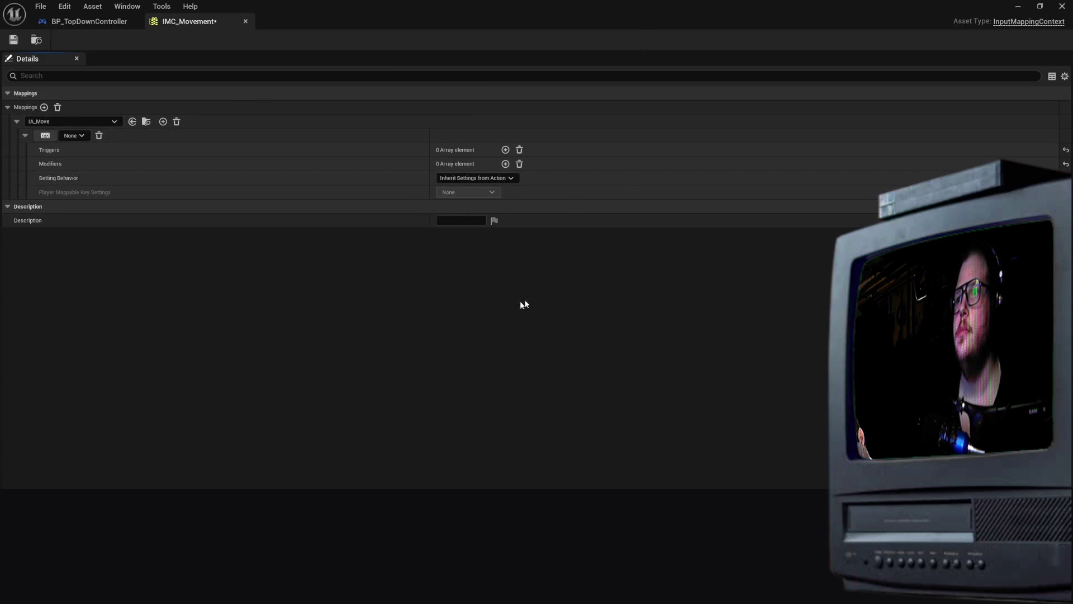
{"action": "left_click", "coordinate": [47, 139]}
{"action": "key", "text": "w"}
Add three more IA_Move mappings bound to A, S and D, plus an empty trigger on W
{"action": "left_click", "coordinate": [163, 121]}
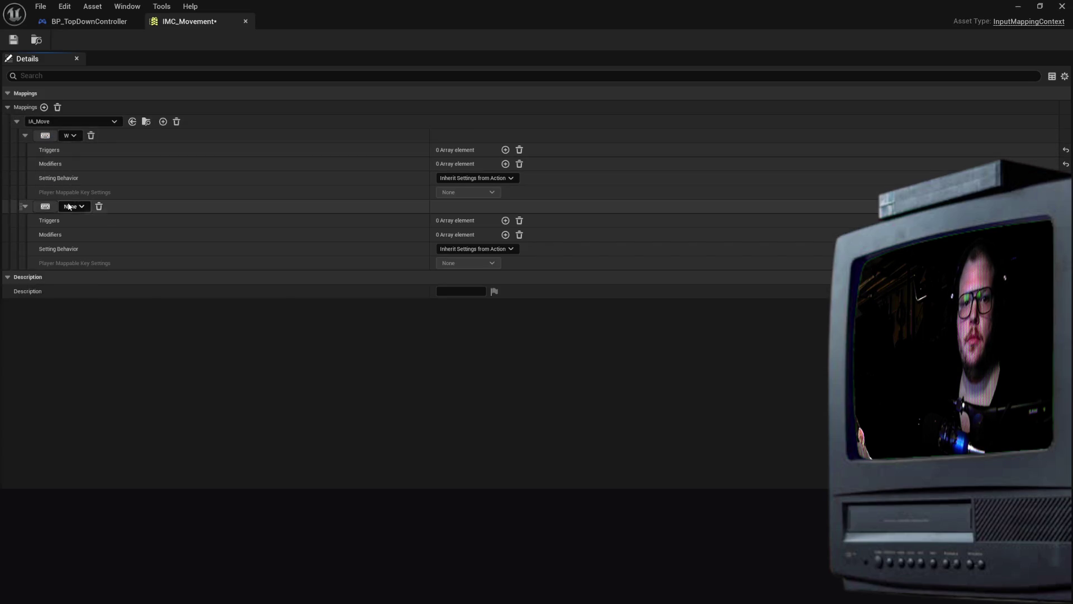
{"action": "left_click", "coordinate": [162, 122]}
{"action": "left_click", "coordinate": [163, 121]}
{"action": "left_click", "coordinate": [46, 208]}
{"action": "key", "text": "a"}
{"action": "left_click", "coordinate": [46, 277]}
{"action": "key", "text": "s"}
{"action": "left_click", "coordinate": [46, 349]}
{"action": "key", "text": "d"}
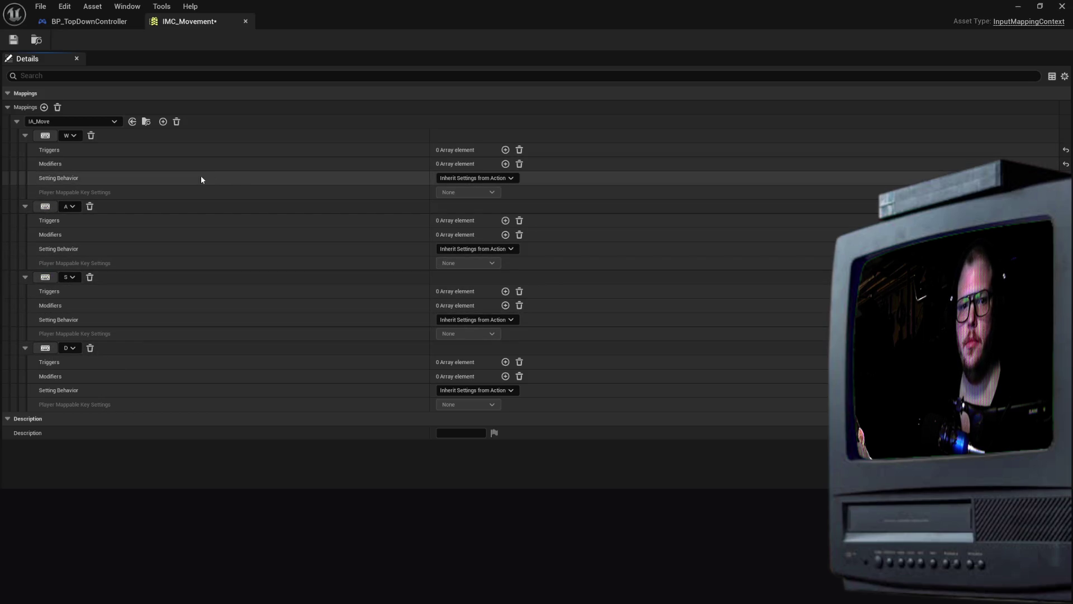
{"action": "left_click", "coordinate": [505, 150]}
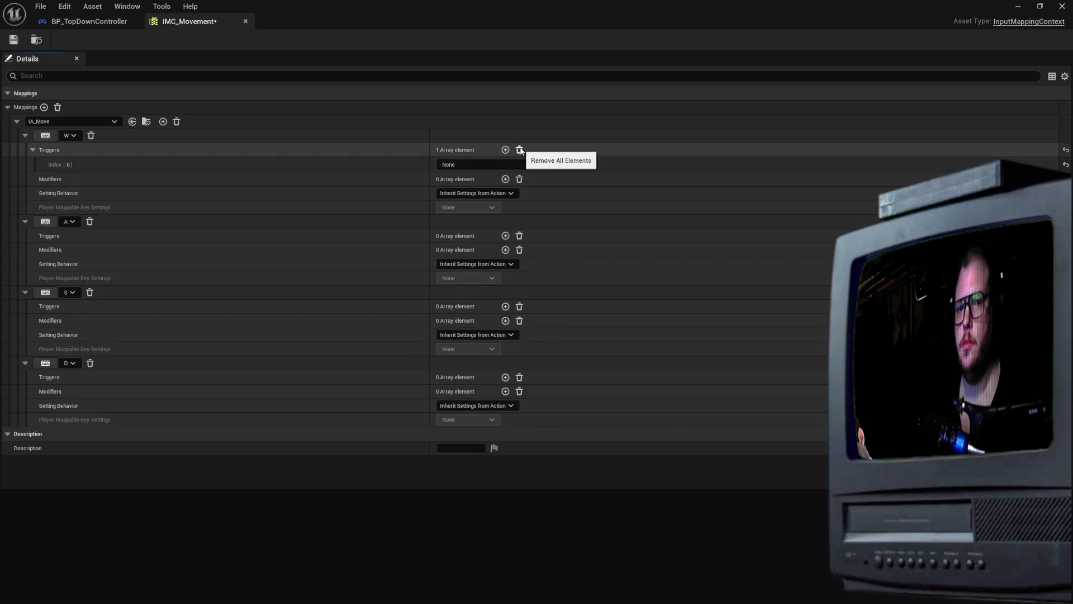
Remove W's trigger and give W a Swizzle Input Axis Values modifier
{"action": "left_click", "coordinate": [519, 150]}
{"action": "left_click", "coordinate": [507, 150]}
{"action": "left_click", "coordinate": [512, 163]}
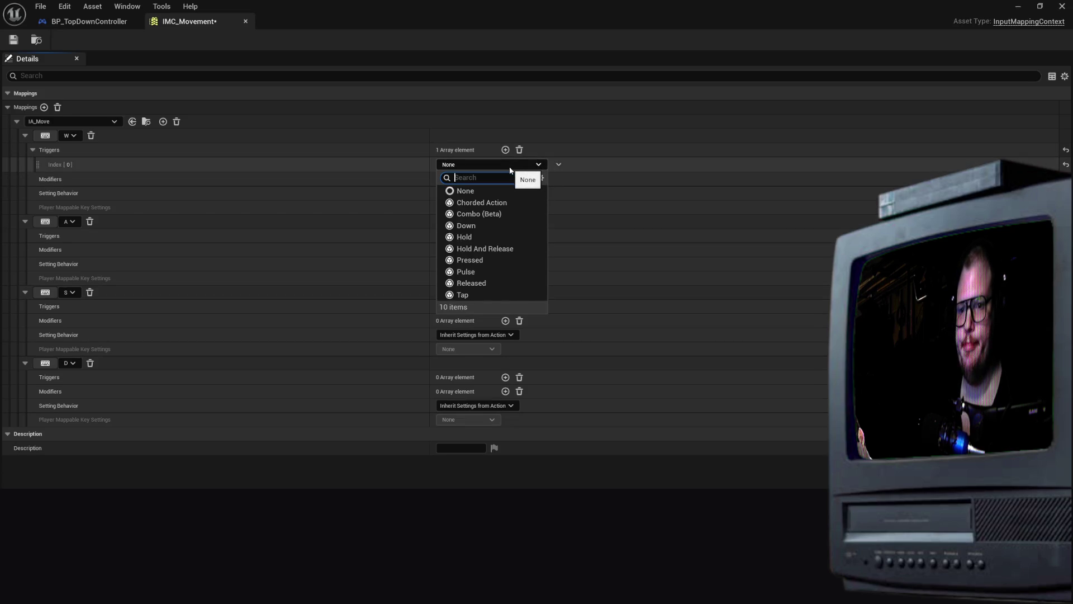
{"action": "left_click", "coordinate": [502, 163]}
{"action": "left_click", "coordinate": [519, 150]}
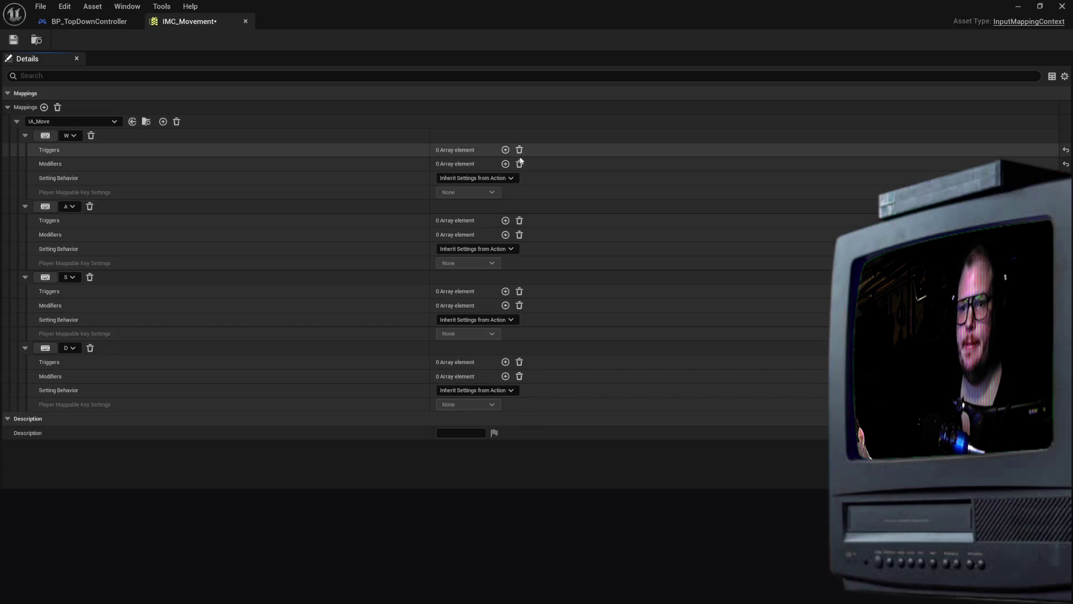
{"action": "left_click", "coordinate": [506, 164]}
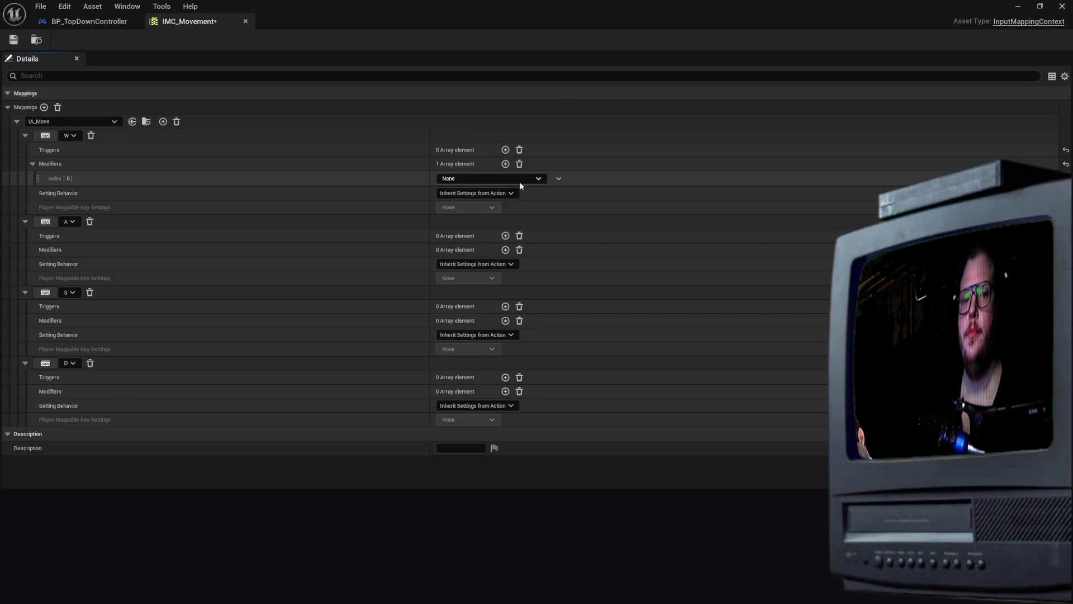
{"action": "left_click", "coordinate": [519, 164]}
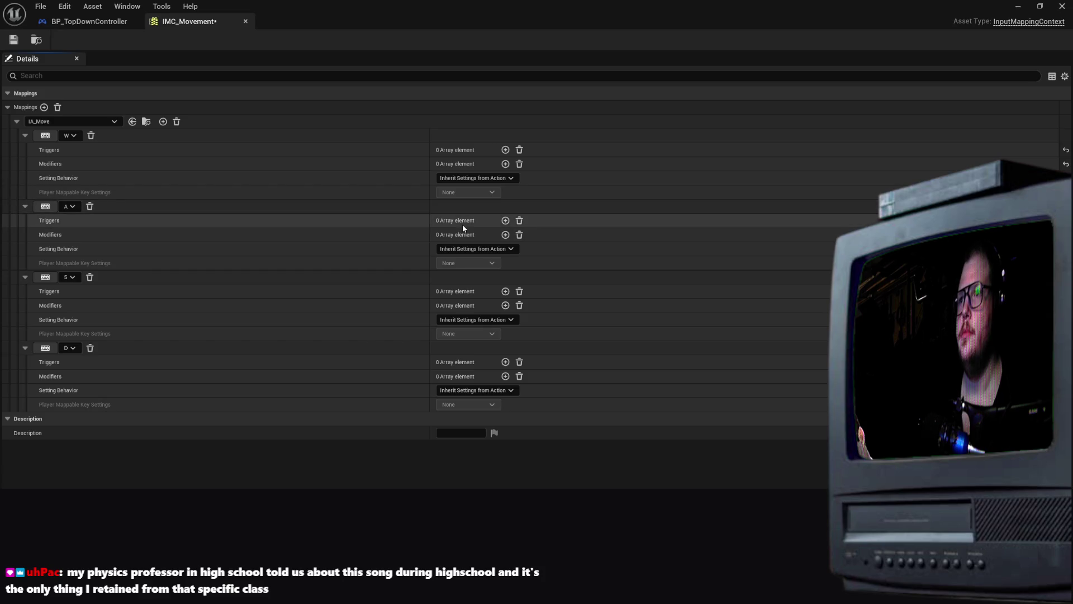
{"action": "left_click", "coordinate": [506, 164]}
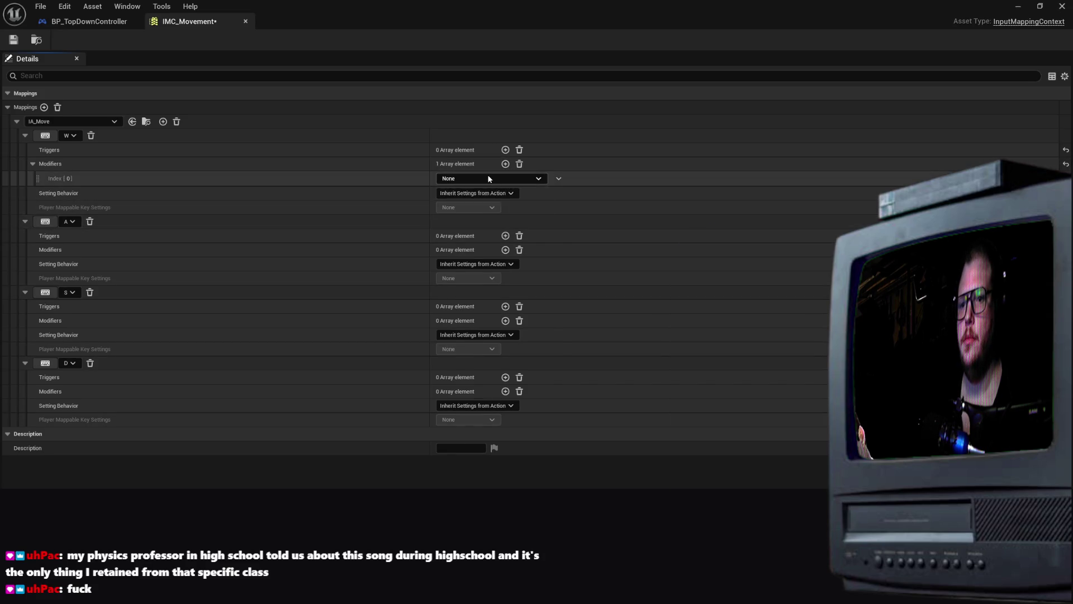
{"action": "left_click", "coordinate": [487, 178]}
{"action": "type", "text": "sw"}
{"action": "left_click", "coordinate": [487, 217]}
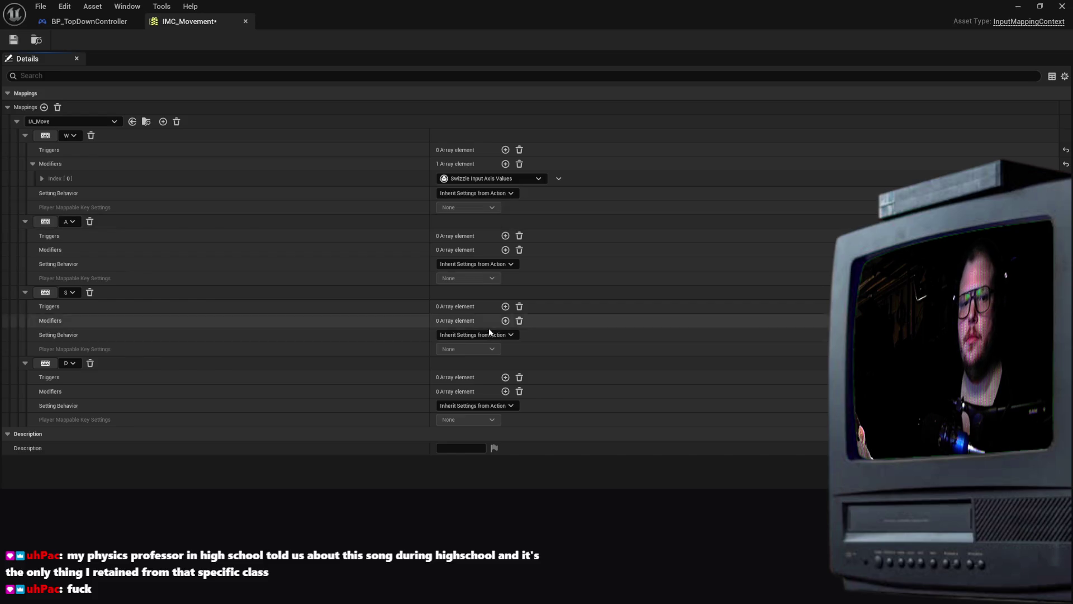
Give the A mapping a Negate modifier
{"action": "left_click", "coordinate": [506, 250]}
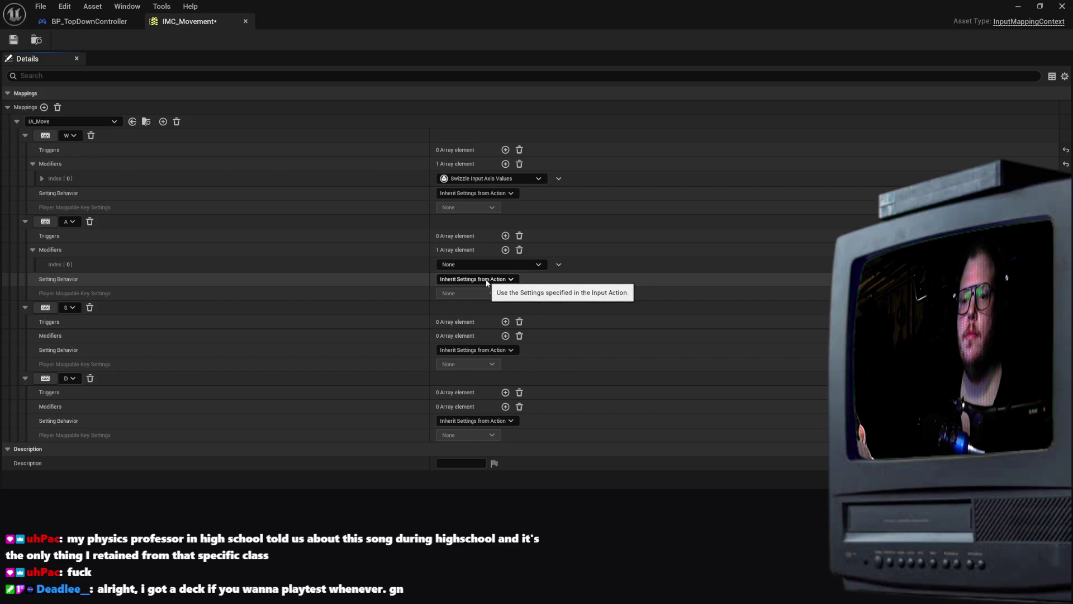
{"action": "left_click", "coordinate": [478, 268]}
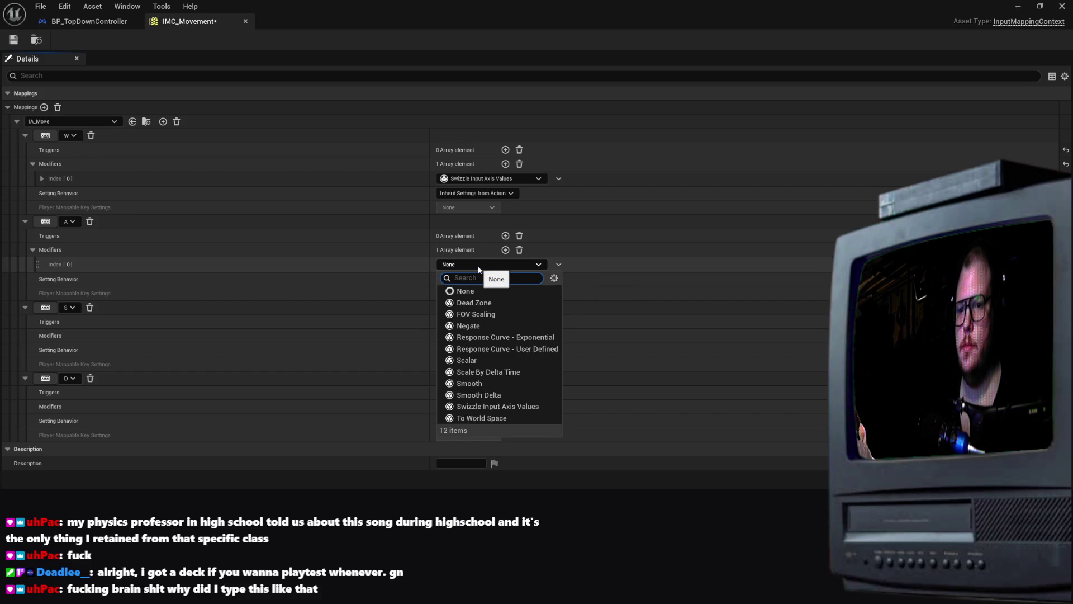
{"action": "left_click", "coordinate": [470, 326]}
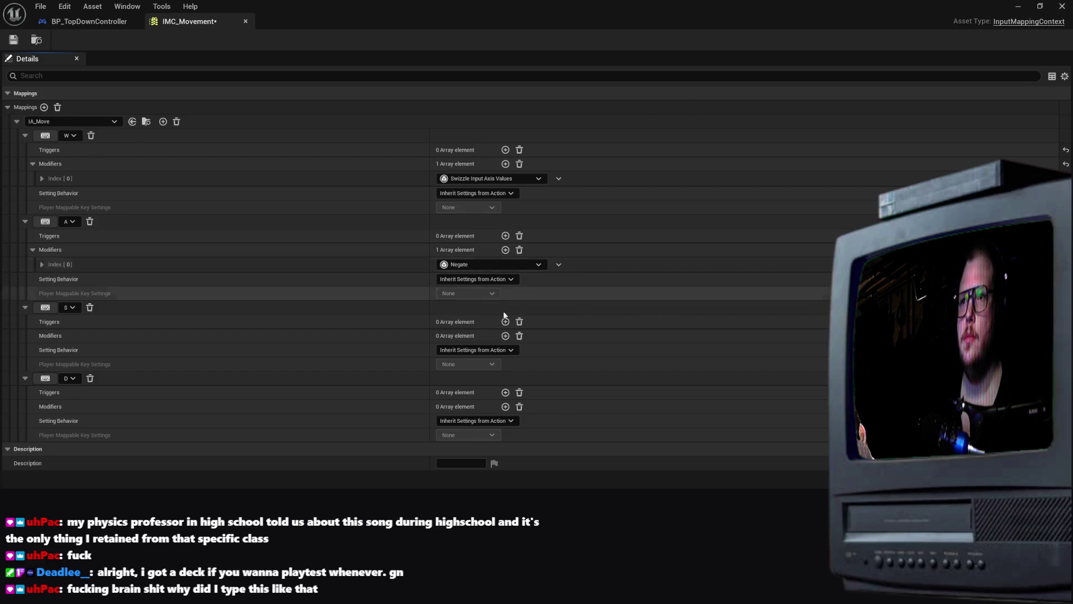
Give S Negate and Swizzle Input Axis Values modifiers, then save and close IMC_Movement
{"action": "left_click", "coordinate": [504, 350]}
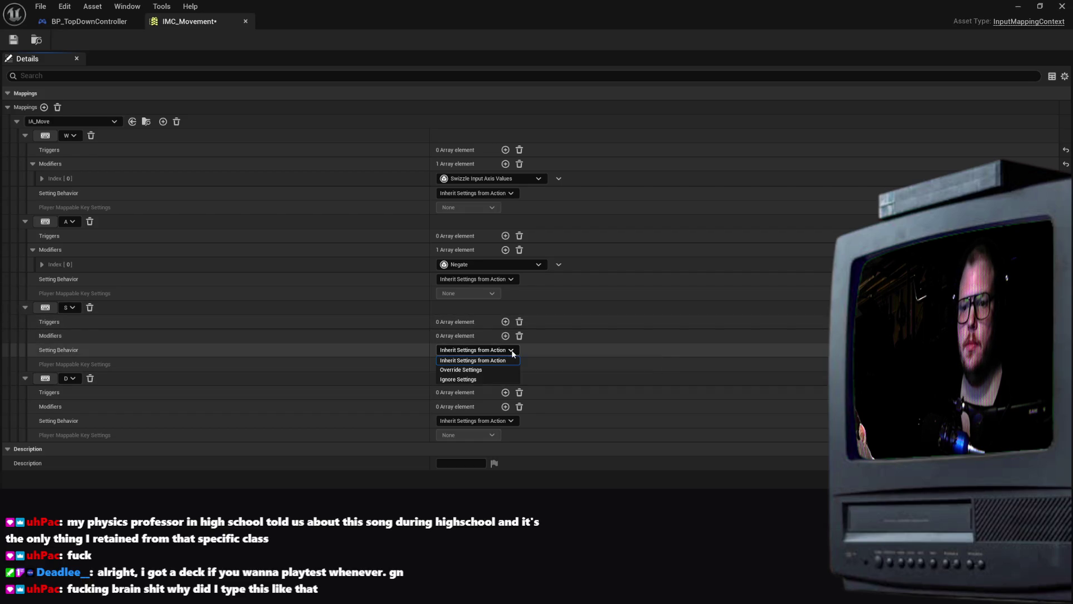
{"action": "left_click", "coordinate": [506, 336]}
{"action": "left_click", "coordinate": [506, 336]}
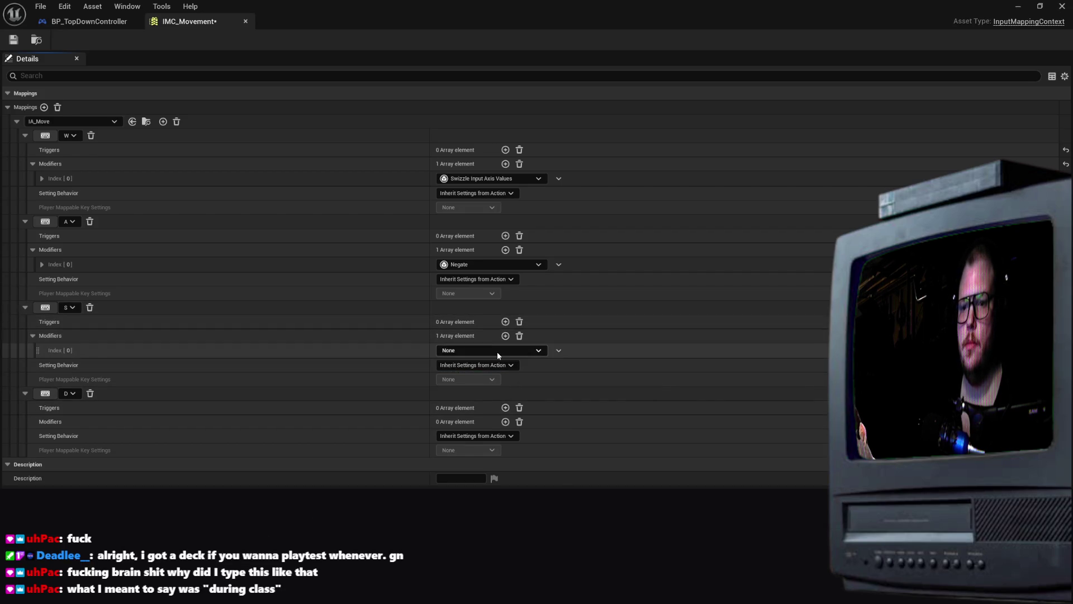
{"action": "left_click", "coordinate": [498, 351]}
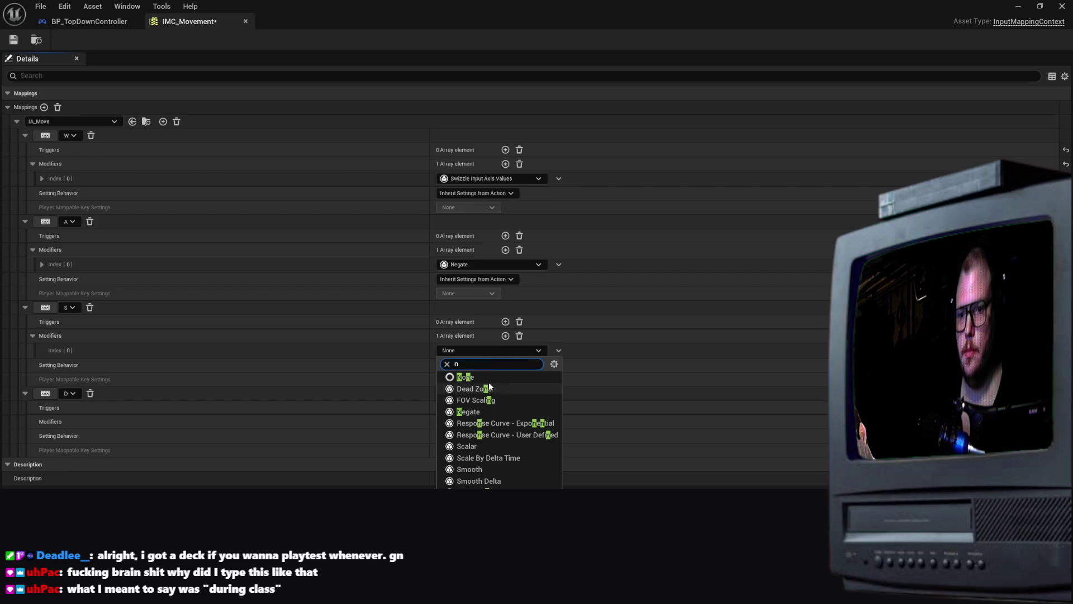
{"action": "type", "text": "e"}
{"action": "left_click", "coordinate": [473, 399]}
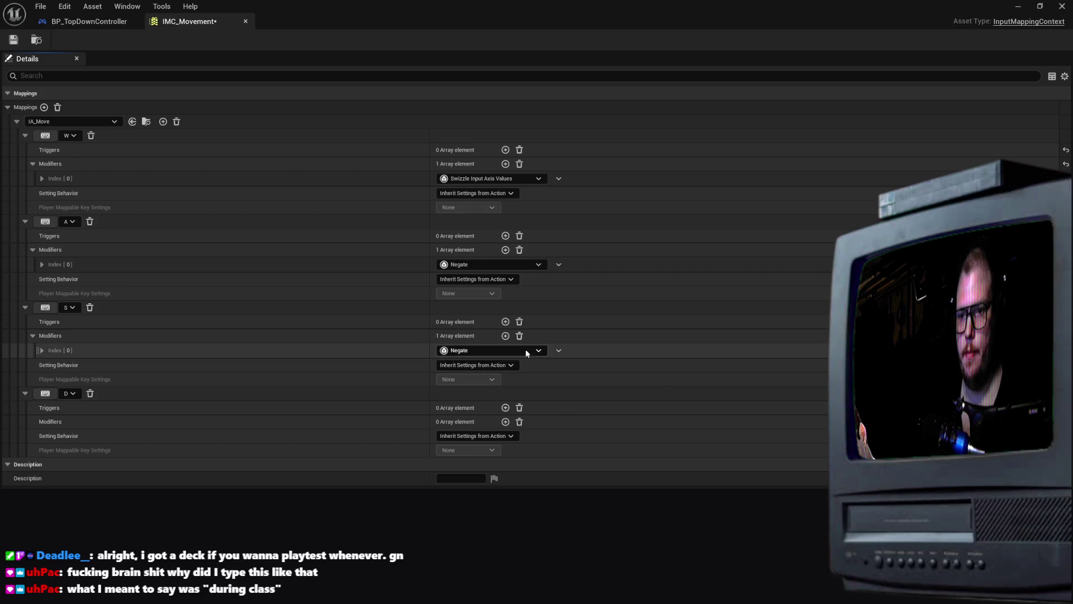
{"action": "left_click", "coordinate": [505, 336]}
{"action": "left_click", "coordinate": [491, 367]}
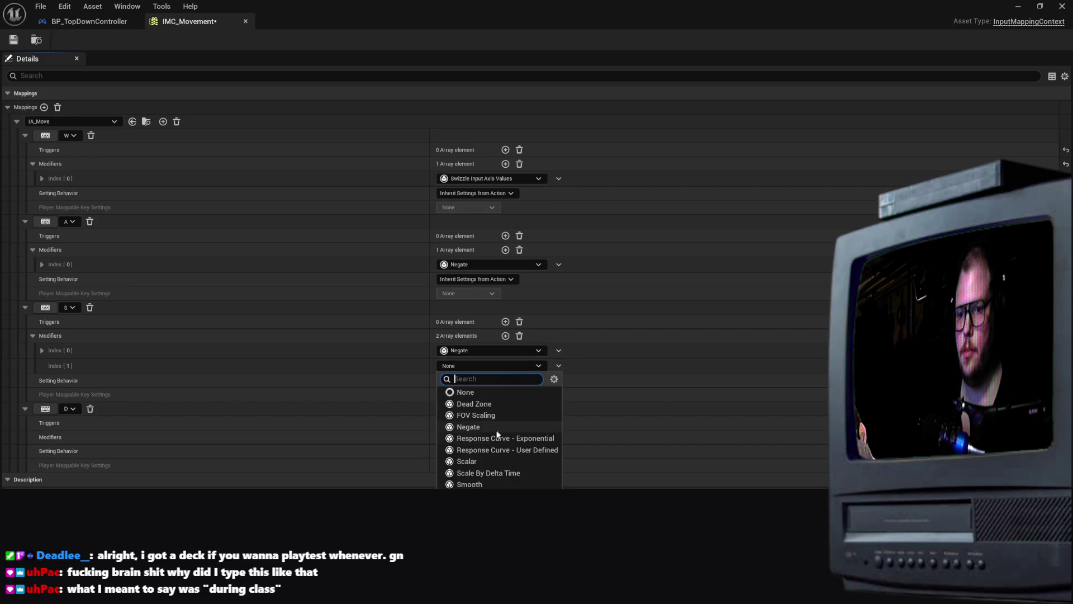
{"action": "type", "text": "sw"}
{"action": "key", "text": "Return"}
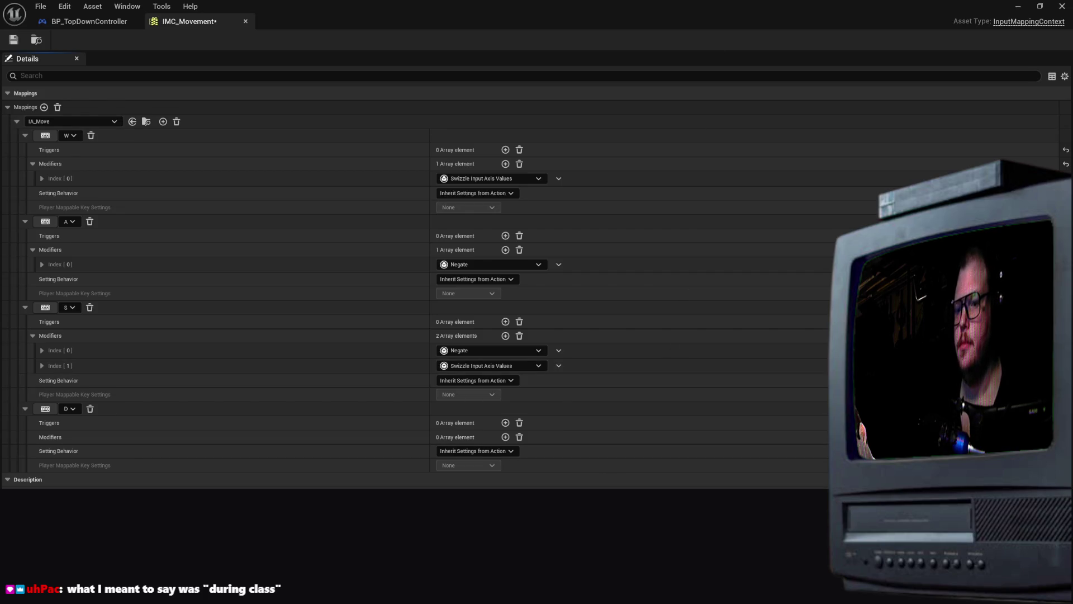
{"action": "key", "text": "ctrl+s"}
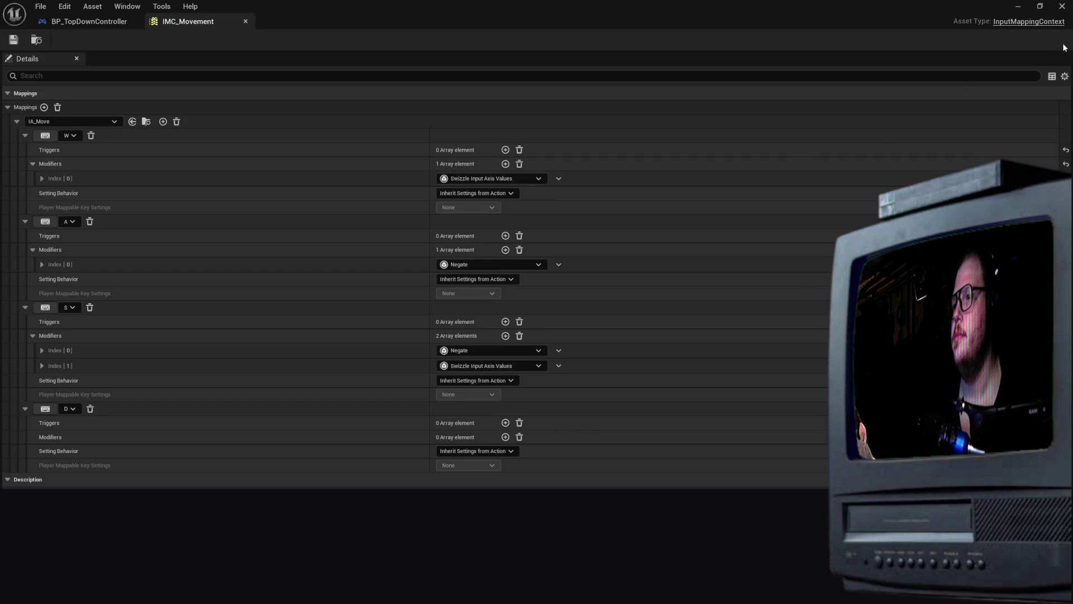
{"action": "left_click", "coordinate": [1061, 7]}
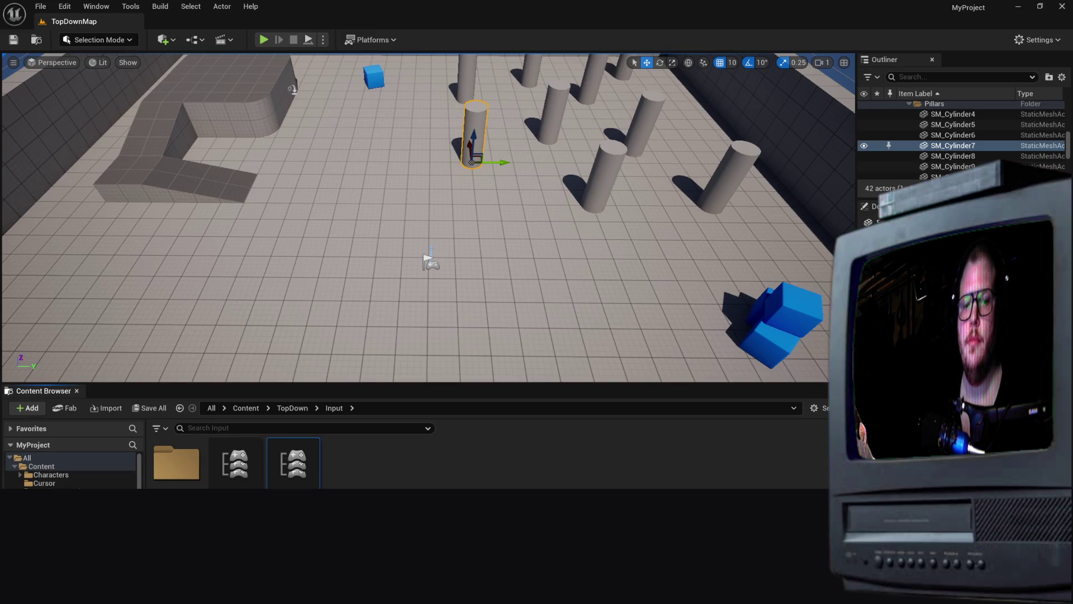
Return to the TopDown Blueprints folder and open BP_TopDownController
{"action": "key", "text": "alt+Left"}
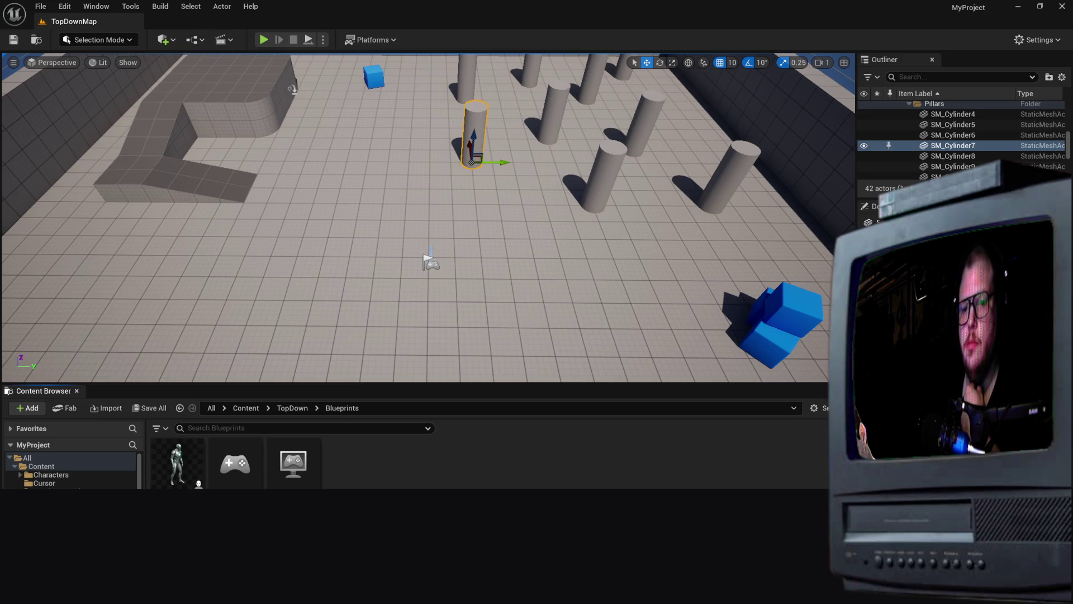
{"action": "double_click", "coordinate": [235, 463]}
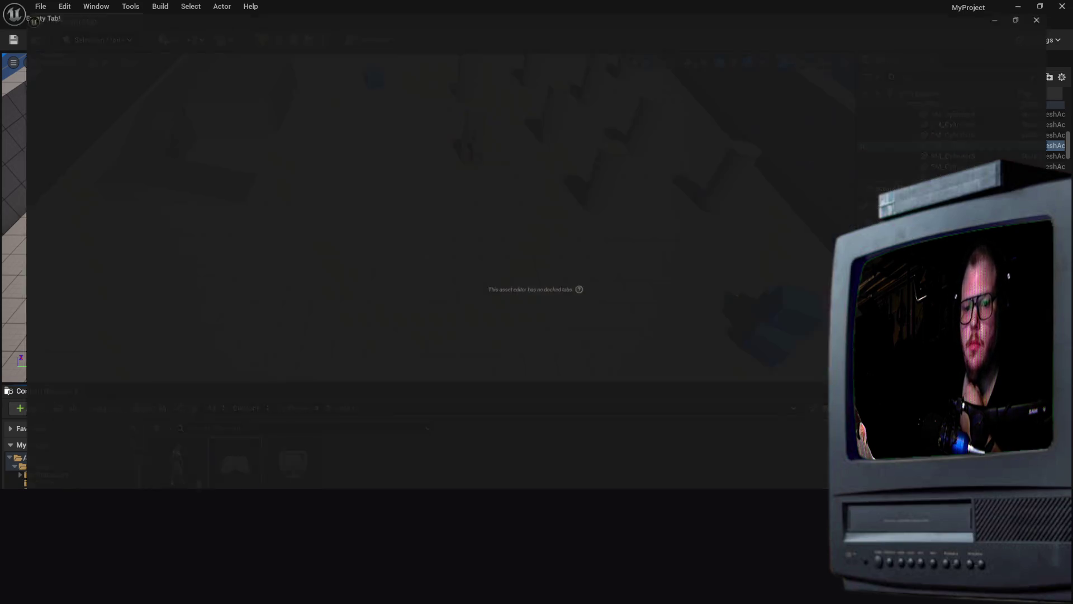
Switch the Add Mapping Context node's mapping context to IMC_Movement
{"action": "scroll", "coordinate": [555, 230], "scroll_direction": "down", "scroll_amount": 3}
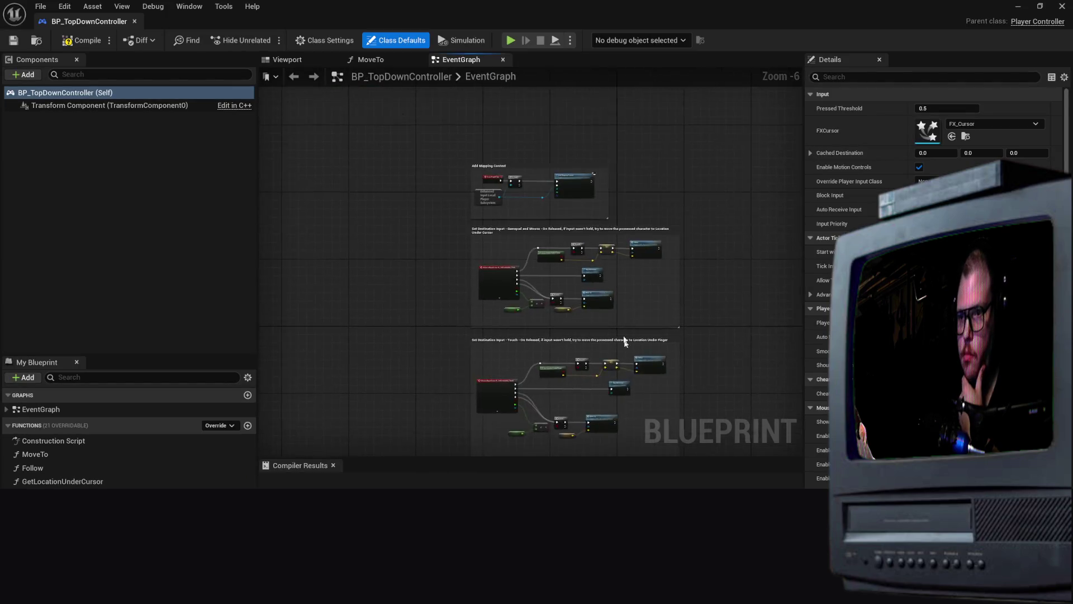
{"action": "scroll", "coordinate": [610, 218], "scroll_direction": "up", "scroll_amount": 4}
{"action": "mouse_move", "coordinate": [610, 219]}
{"action": "left_mouse_down"}
{"action": "mouse_move", "coordinate": [621, 438]}
{"action": "mouse_move", "coordinate": [700, 534]}
{"action": "mouse_move", "coordinate": [739, 495]}
{"action": "left_mouse_up"}
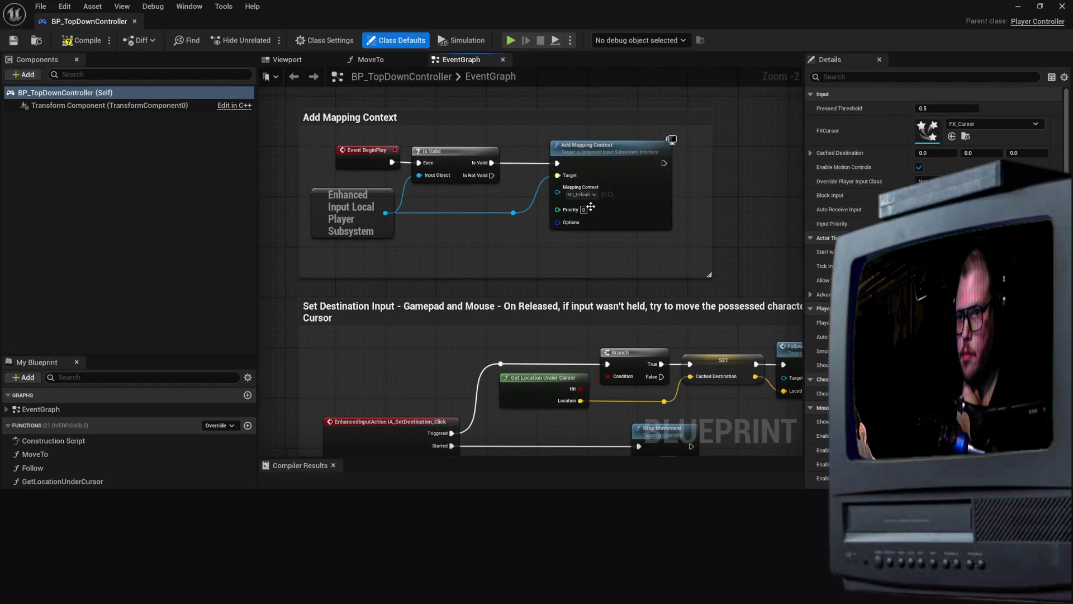
{"action": "left_click", "coordinate": [589, 197]}
{"action": "left_click", "coordinate": [625, 284]}
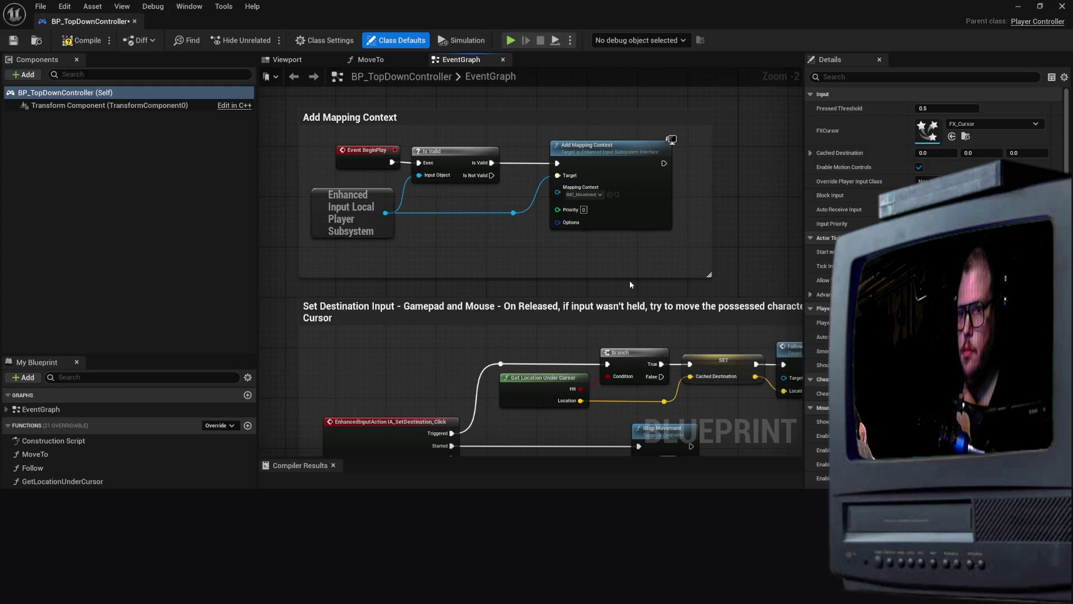
Inspect the Gamepad and Mouse graph, then restore the mapping context to IMC_Default
{"action": "left_click_drag", "start_coordinate": [629, 280], "coordinate": [650, 227]}
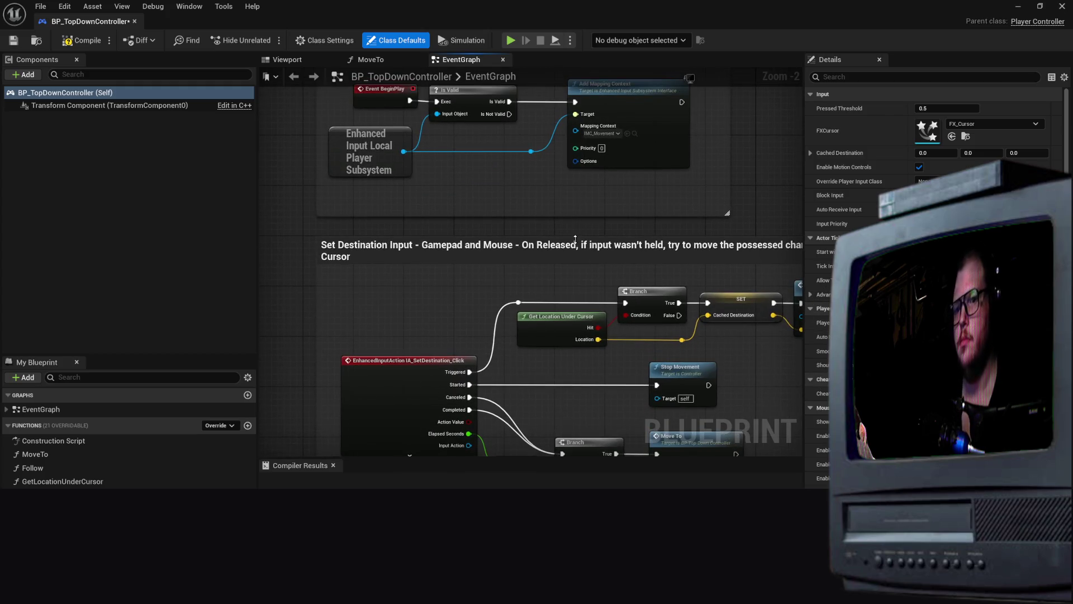
{"action": "scroll", "coordinate": [576, 240], "scroll_direction": "down", "scroll_amount": 4}
{"action": "scroll", "coordinate": [576, 259], "scroll_direction": "up", "scroll_amount": 4}
{"action": "left_click_drag", "start_coordinate": [446, 243], "coordinate": [398, 142]}
{"action": "scroll", "coordinate": [398, 142], "scroll_direction": "down", "scroll_amount": 2}
{"action": "scroll", "coordinate": [394, 175], "scroll_direction": "up", "scroll_amount": 2}
{"action": "scroll", "coordinate": [394, 175], "scroll_direction": "down", "scroll_amount": 4}
{"action": "scroll", "coordinate": [391, 188], "scroll_direction": "up", "scroll_amount": 2}
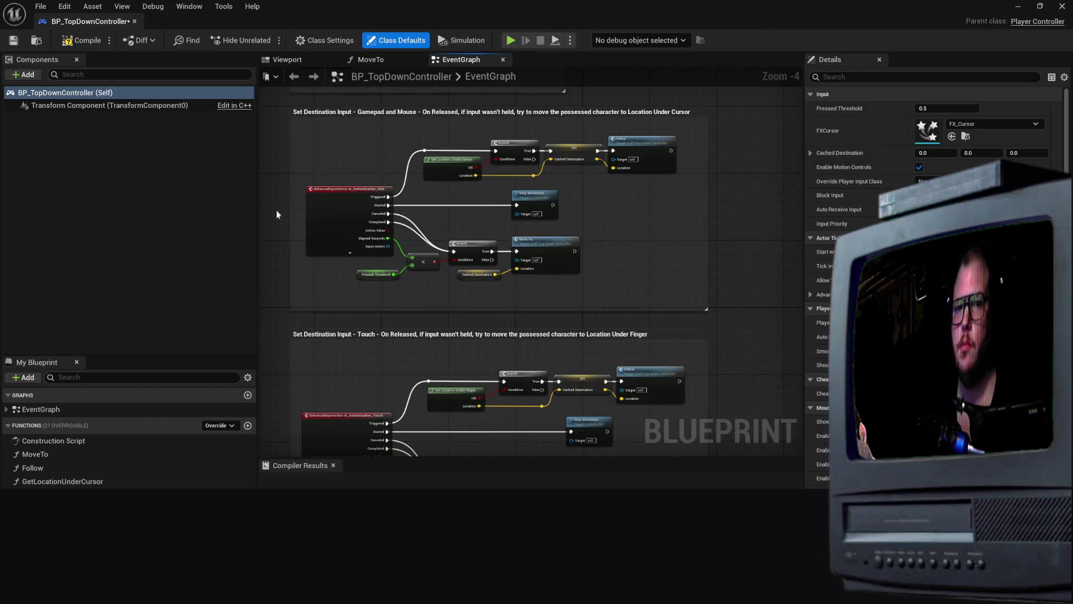
{"action": "scroll", "coordinate": [351, 139], "scroll_direction": "down", "scroll_amount": 2}
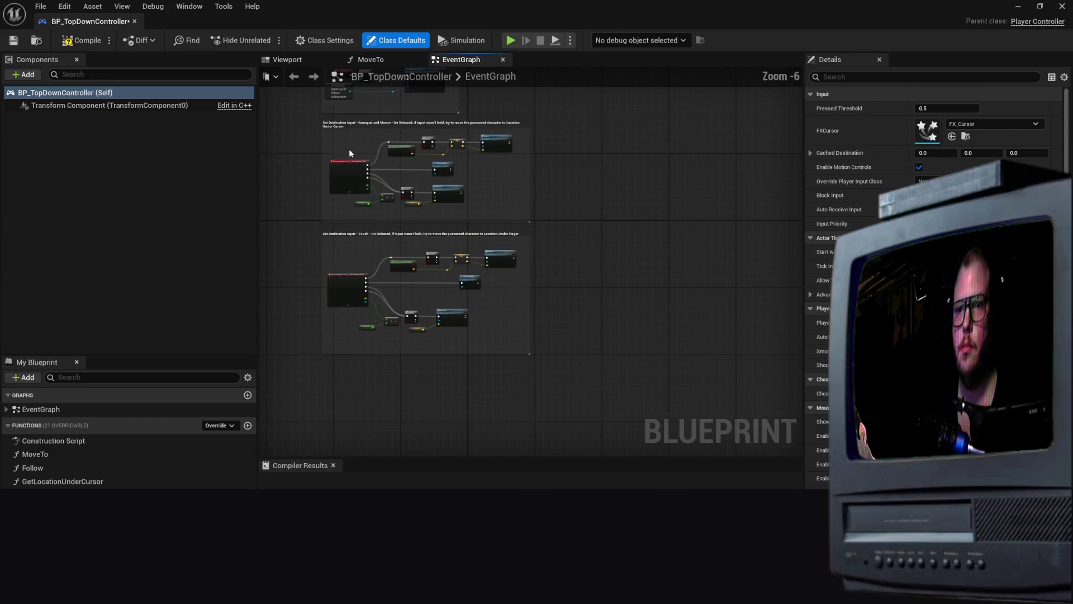
{"action": "scroll", "coordinate": [318, 149], "scroll_direction": "up", "scroll_amount": 2}
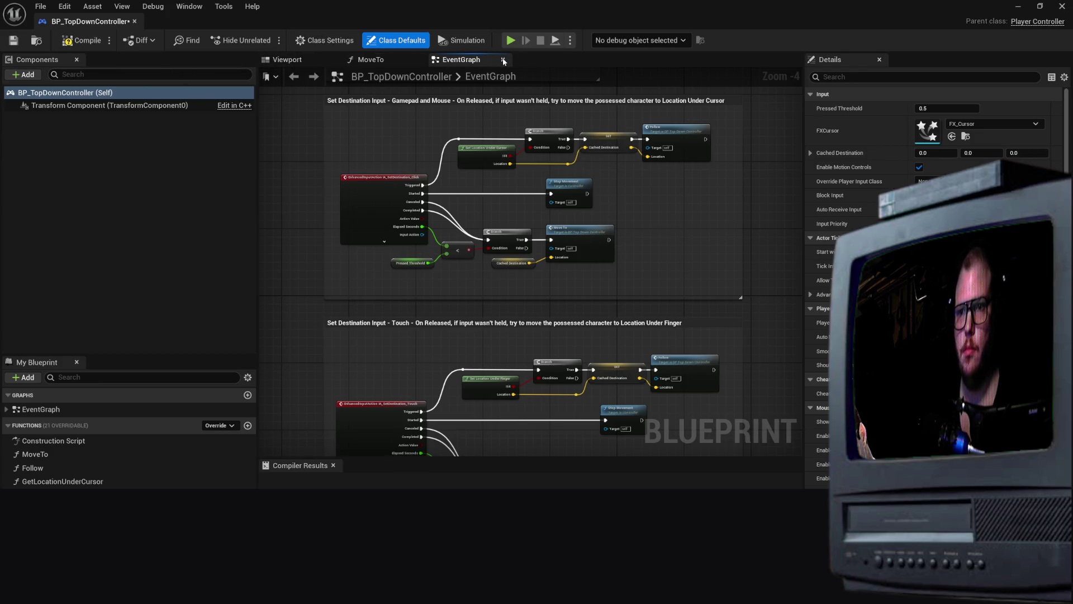
{"action": "scroll", "coordinate": [465, 132], "scroll_direction": "up", "scroll_amount": 3}
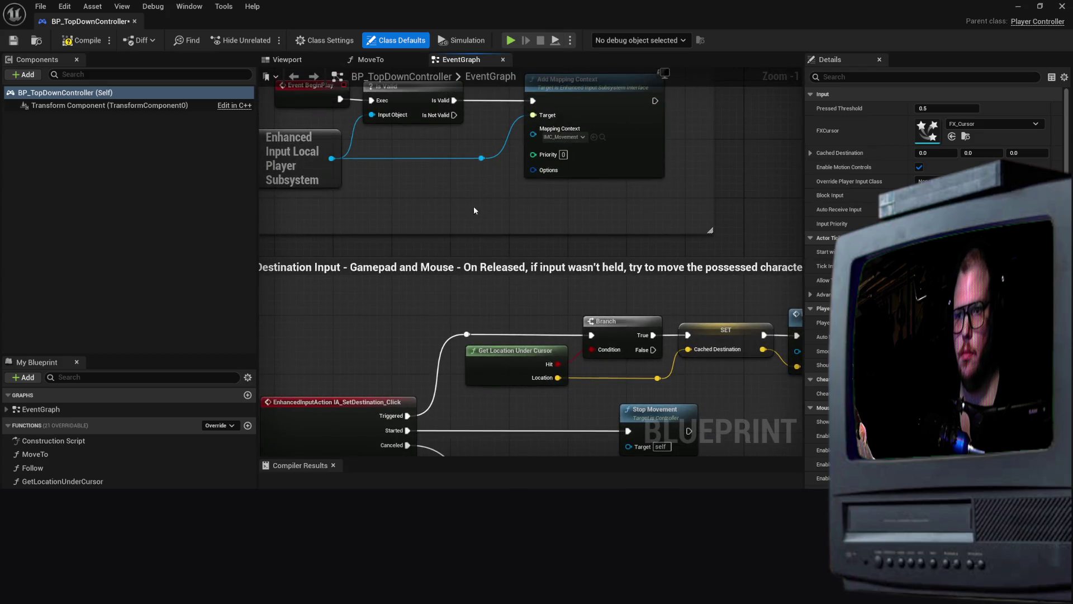
{"action": "left_click", "coordinate": [563, 137]}
{"action": "left_click", "coordinate": [604, 205]}
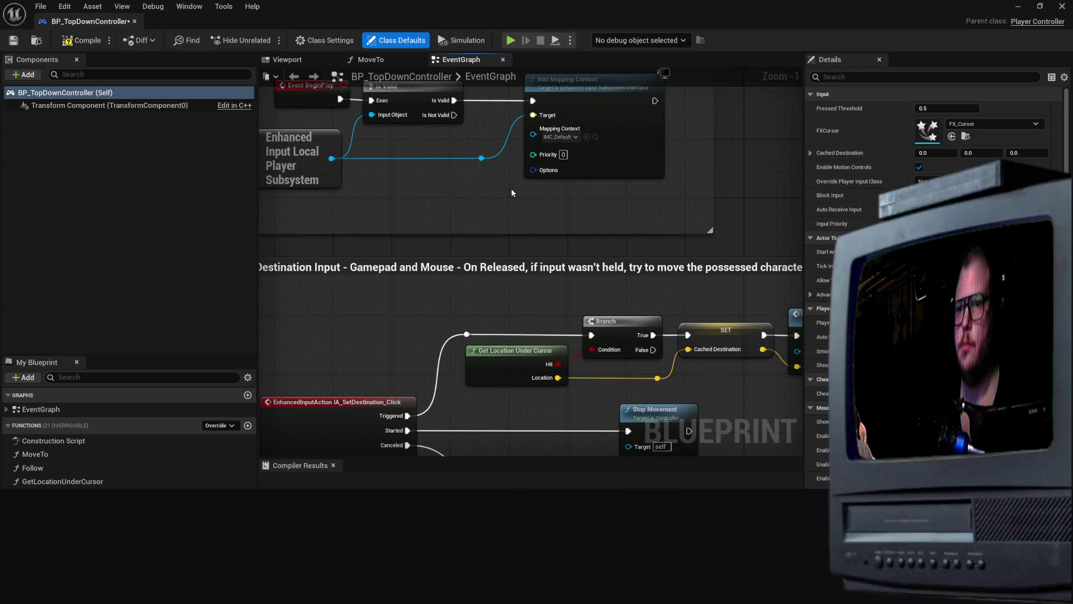
Close the EventGraph and MoveTo tabs and minimize the Blueprint editor
{"action": "right_click", "coordinate": [463, 218]}
{"action": "key", "text": "Escape"}
{"action": "left_click", "coordinate": [503, 59]}
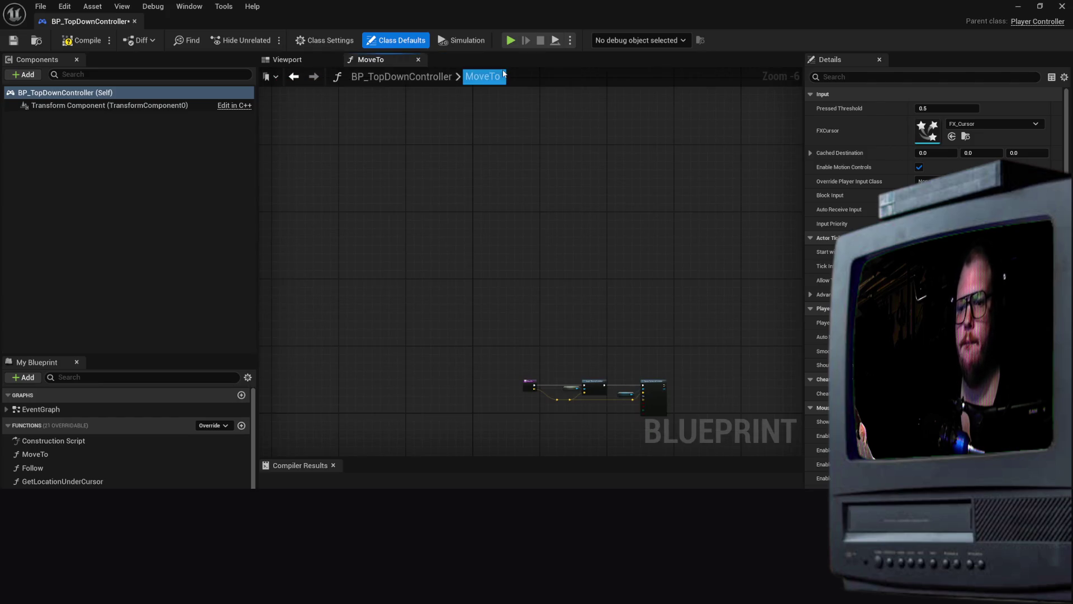
{"action": "scroll", "coordinate": [555, 331], "scroll_direction": "up", "scroll_amount": 4}
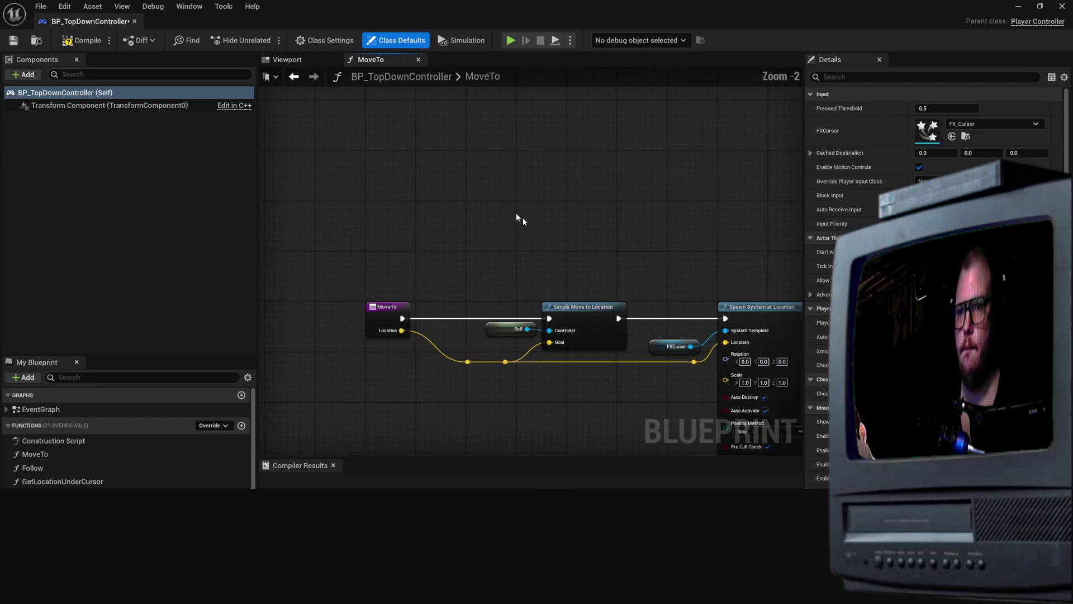
{"action": "left_click", "coordinate": [419, 60]}
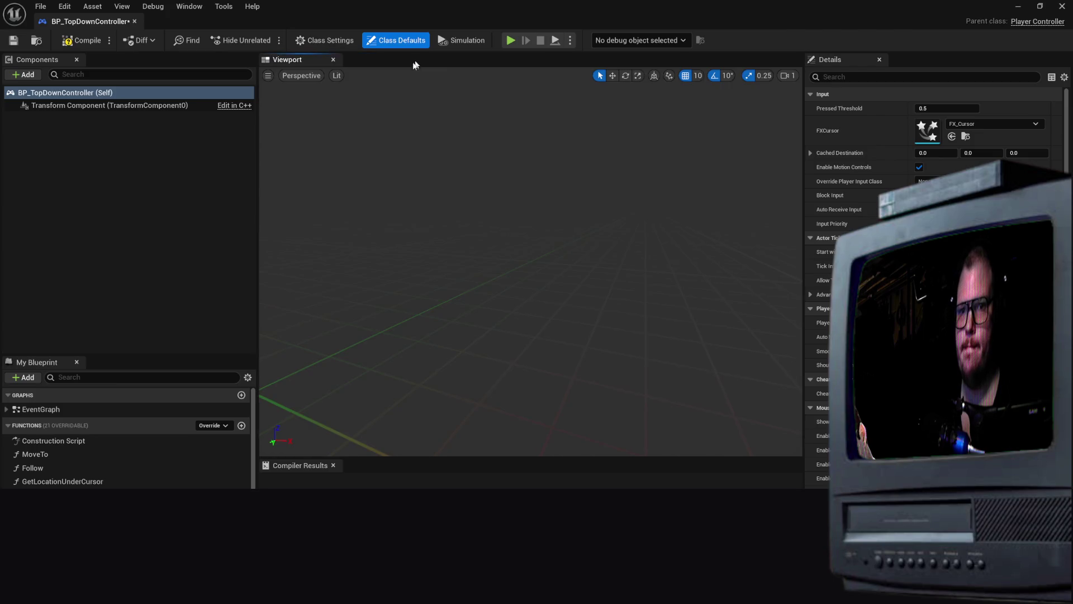
{"action": "left_click", "coordinate": [1017, 5]}
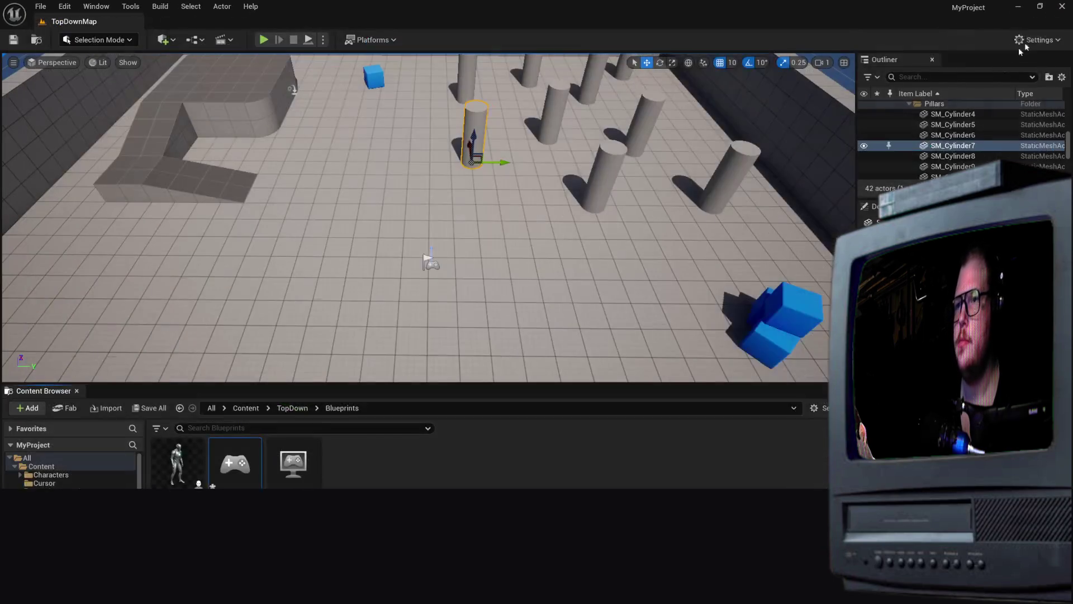
Create a Blueprint Class with Player Controller as parent in TopDown/Blueprints, confirming its name
{"action": "right_click", "coordinate": [387, 473]}
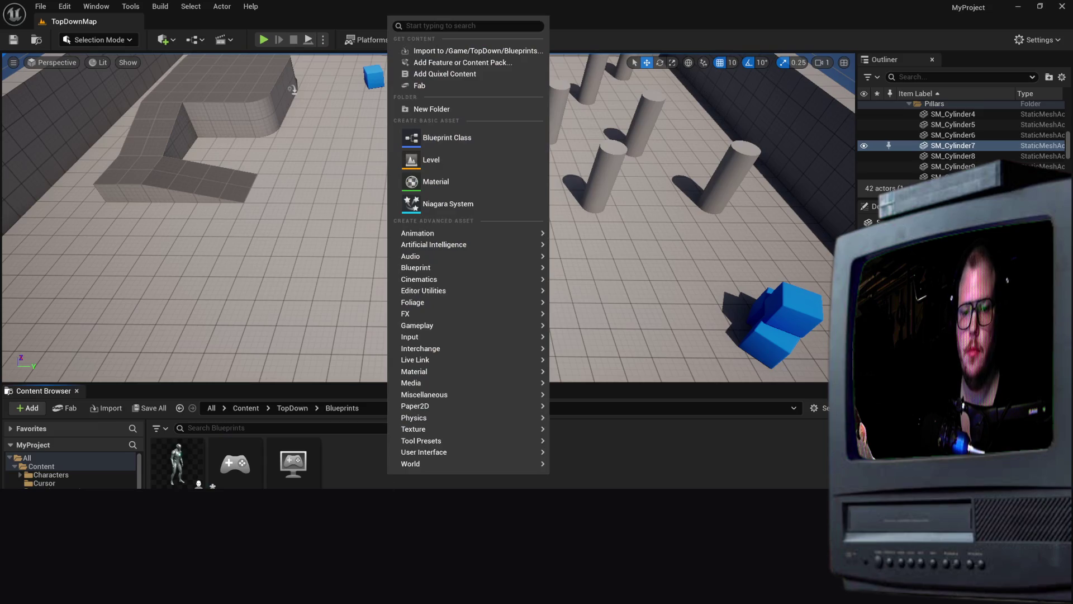
{"action": "mouse_move", "coordinate": [411, 256]}
{"action": "mouse_move", "coordinate": [436, 268]}
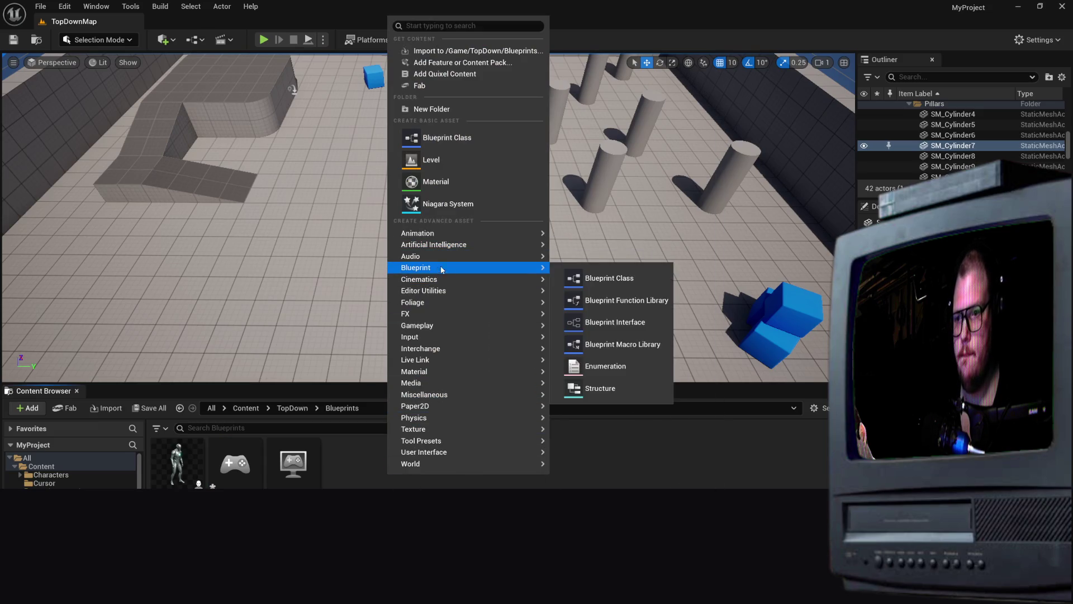
{"action": "left_click", "coordinate": [618, 280]}
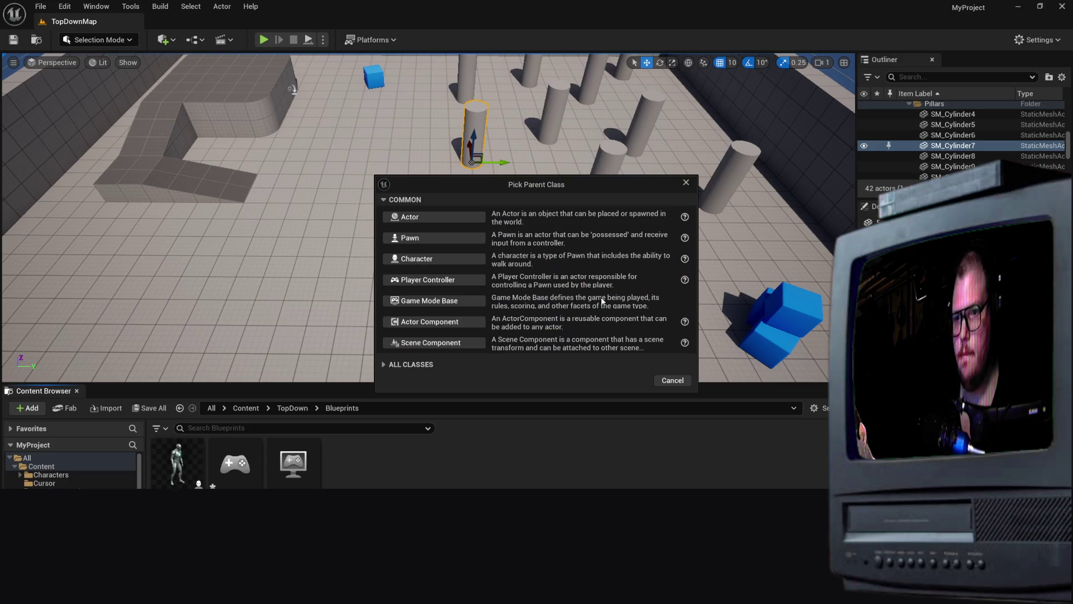
{"action": "left_click", "coordinate": [436, 280]}
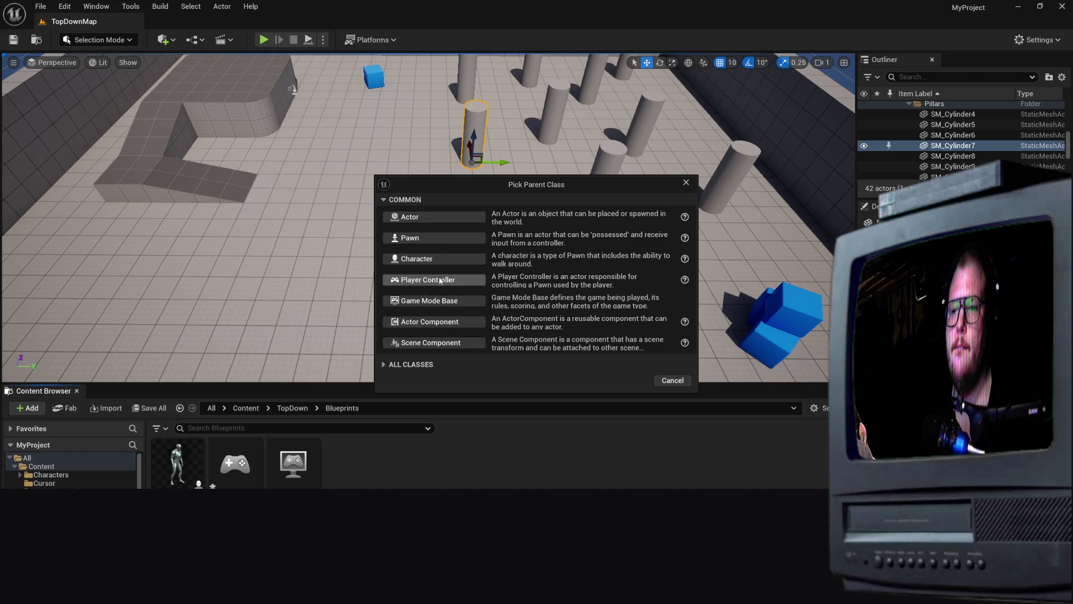
{"action": "left_click", "coordinate": [458, 280]}
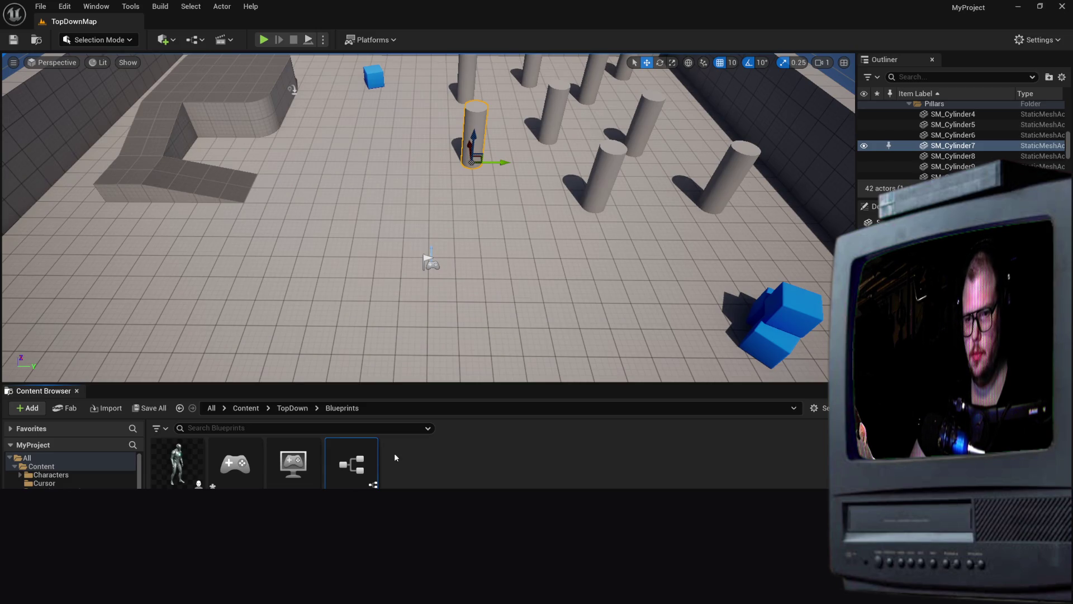
{"action": "key", "text": "Return"}
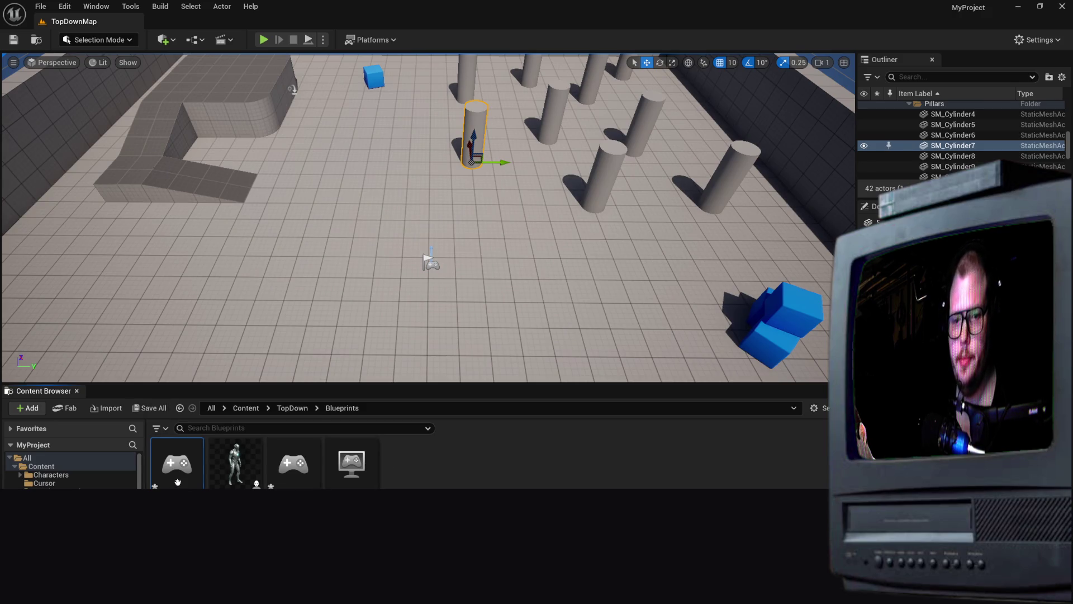
Open BP_Movement and its EventGraph
{"action": "double_click", "coordinate": [178, 482]}
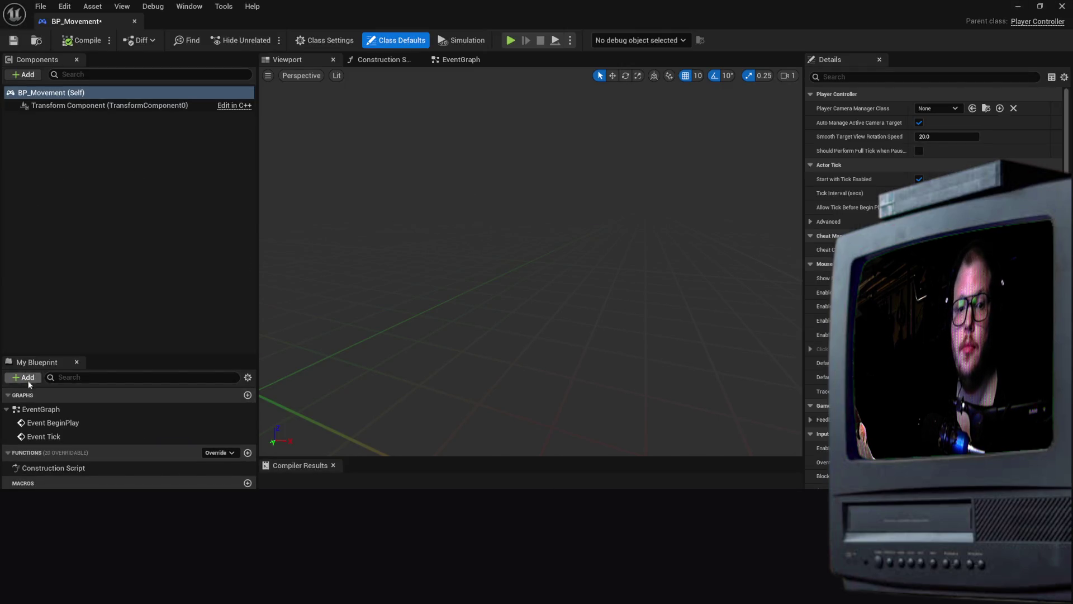
{"action": "left_click", "coordinate": [59, 412]}
{"action": "left_click", "coordinate": [56, 425]}
{"action": "left_click", "coordinate": [58, 415]}
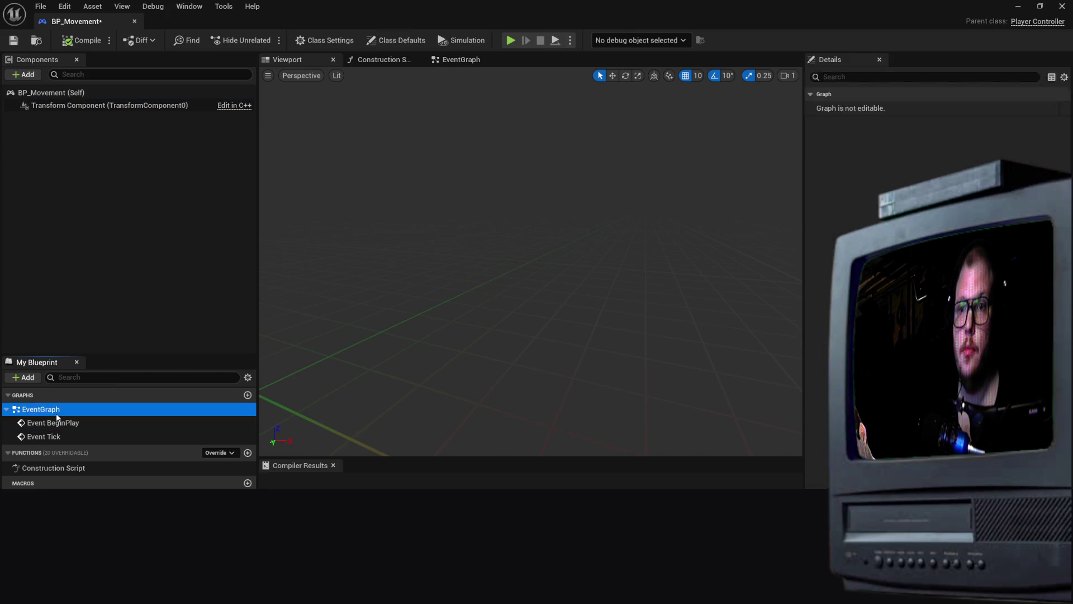
{"action": "double_click", "coordinate": [57, 415]}
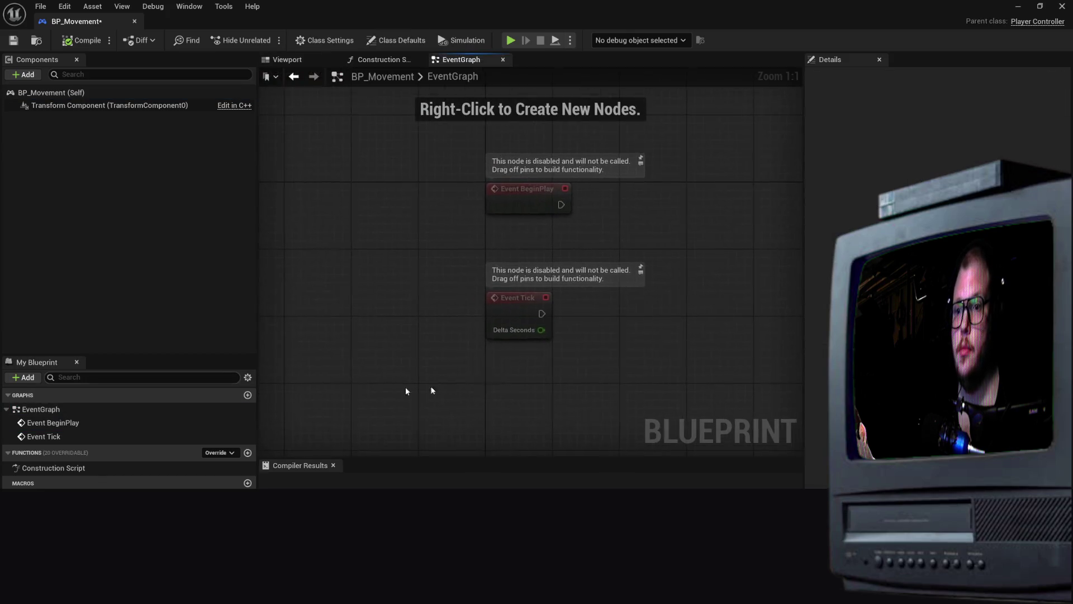
Add Get Player Controller feeding an Enhanced Input Local Player Subsystem node
{"action": "right_click", "coordinate": [630, 257]}
{"action": "type", "text": "get o"}
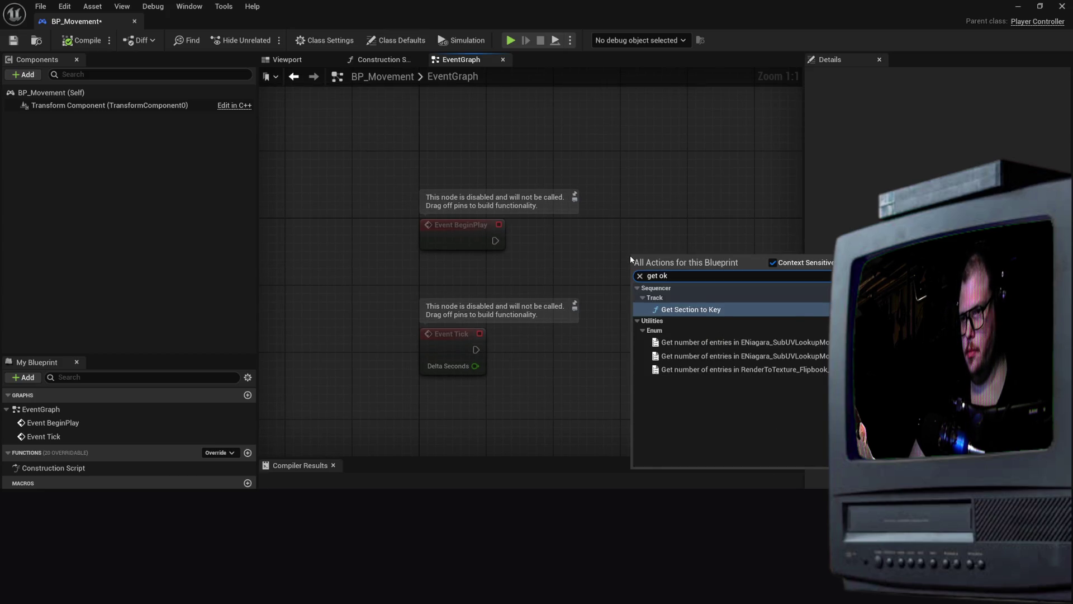
{"action": "key", "text": "BackSpace"}
{"action": "type", "text": "p"}
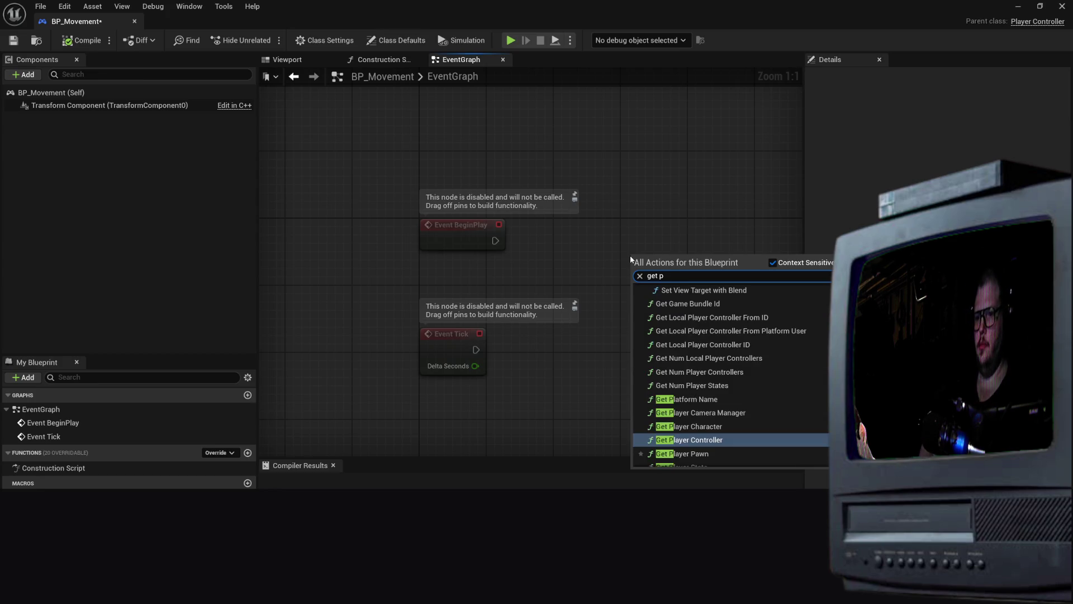
{"action": "left_click", "coordinate": [744, 440]}
{"action": "mouse_move", "coordinate": [662, 260]}
{"action": "left_mouse_down"}
{"action": "mouse_move", "coordinate": [509, 115]}
{"action": "mouse_move", "coordinate": [453, 125]}
{"action": "left_mouse_up"}
{"action": "left_click_drag", "start_coordinate": [565, 146], "coordinate": [623, 290]}
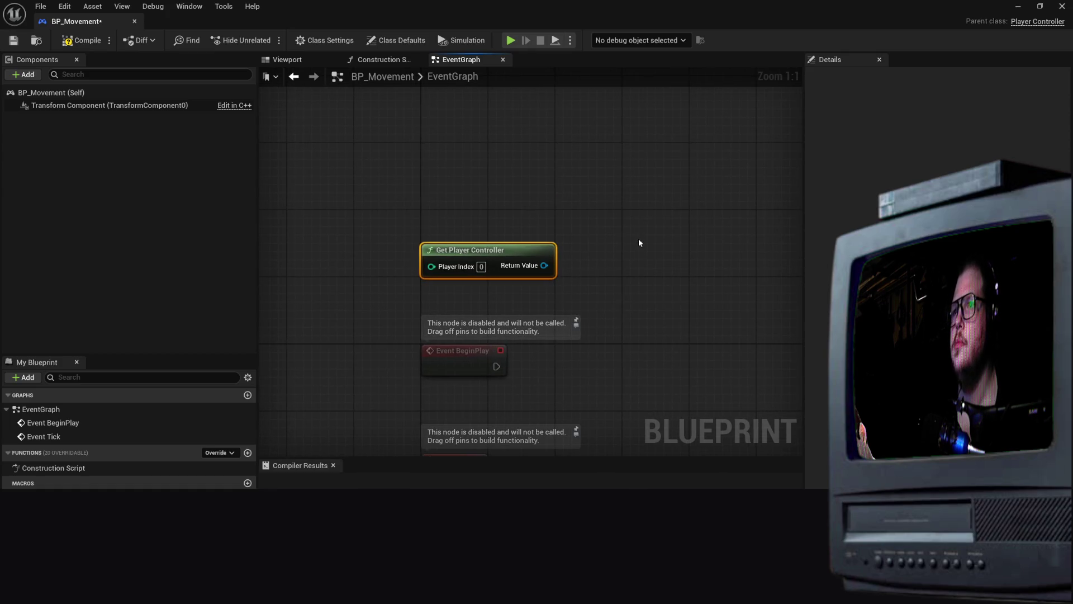
{"action": "left_click_drag", "start_coordinate": [544, 265], "coordinate": [639, 251]}
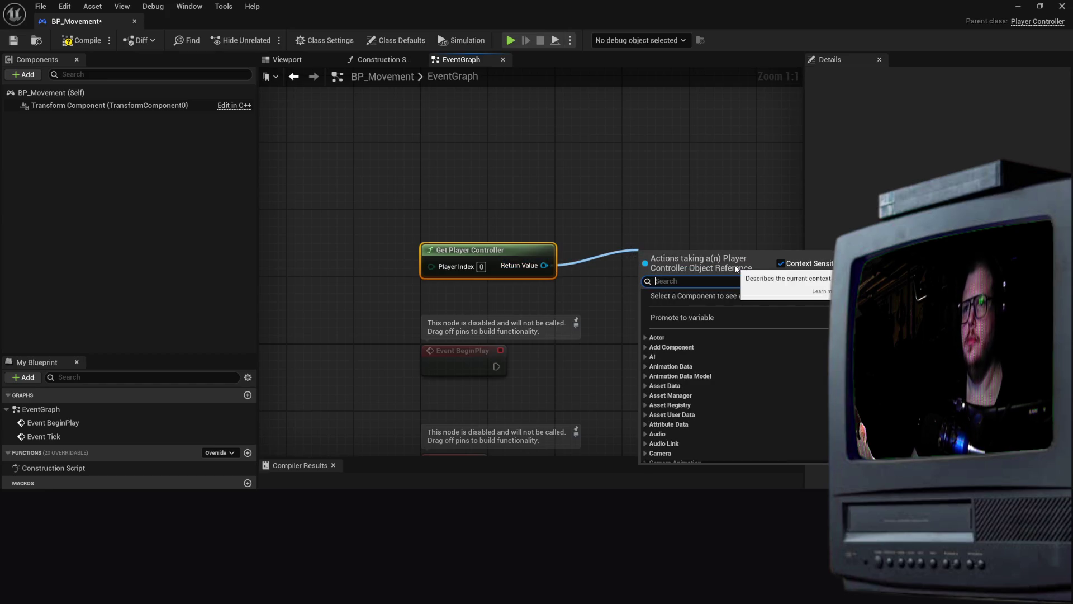
{"action": "type", "text": "get en"}
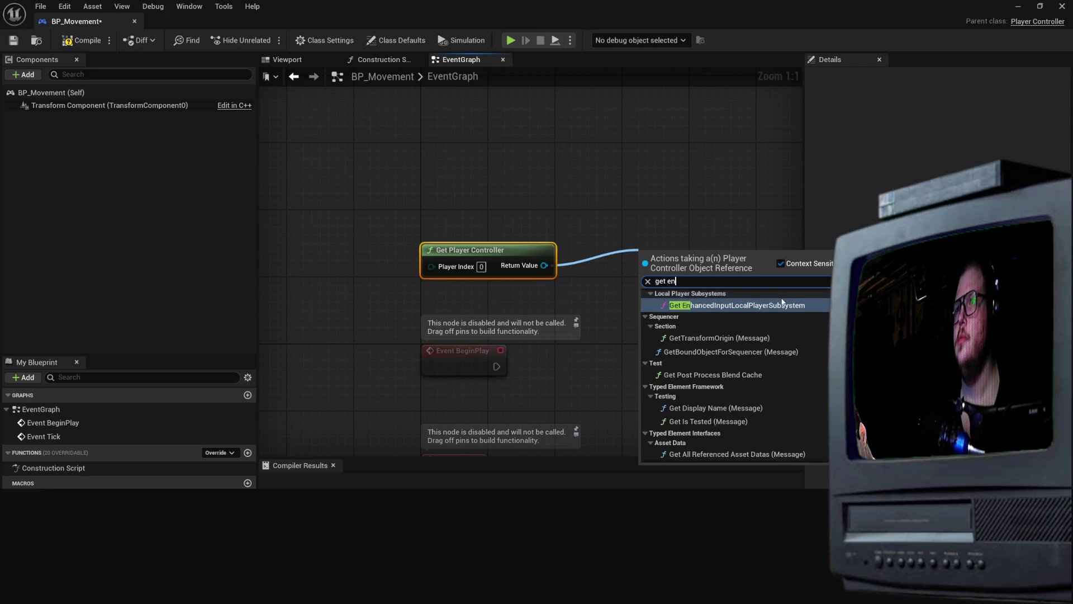
{"action": "left_click", "coordinate": [755, 305]}
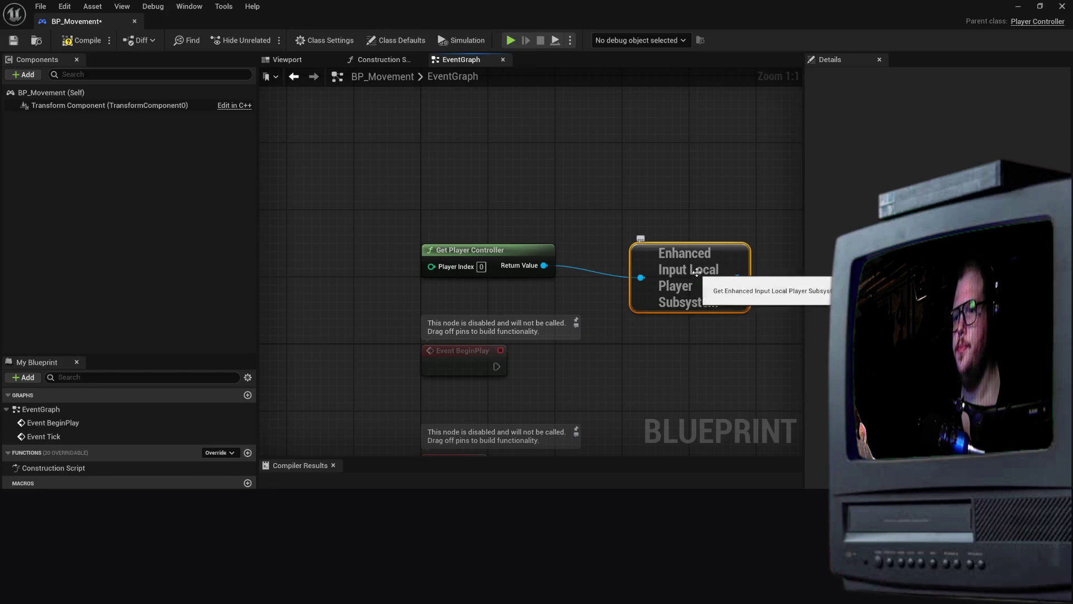
Add an Add Mapping Context node from the subsystem and set it to IMC_Movement
{"action": "left_click_drag", "start_coordinate": [671, 274], "coordinate": [602, 193]}
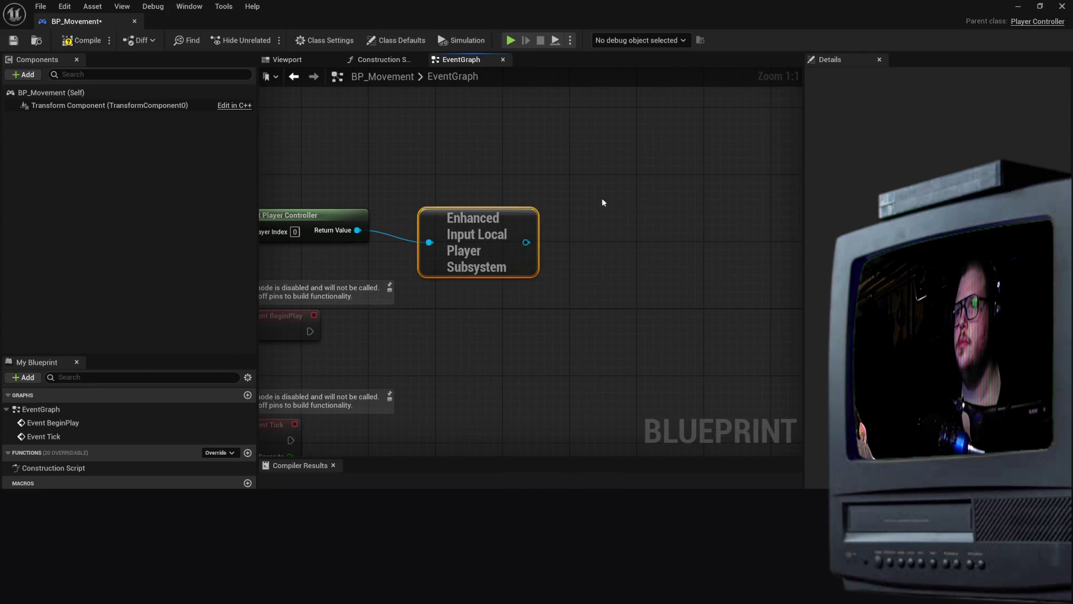
{"action": "mouse_move", "coordinate": [526, 242]}
{"action": "left_mouse_down"}
{"action": "mouse_move", "coordinate": [674, 238]}
{"action": "mouse_move", "coordinate": [667, 231]}
{"action": "left_mouse_up"}
{"action": "type", "text": "ad"}
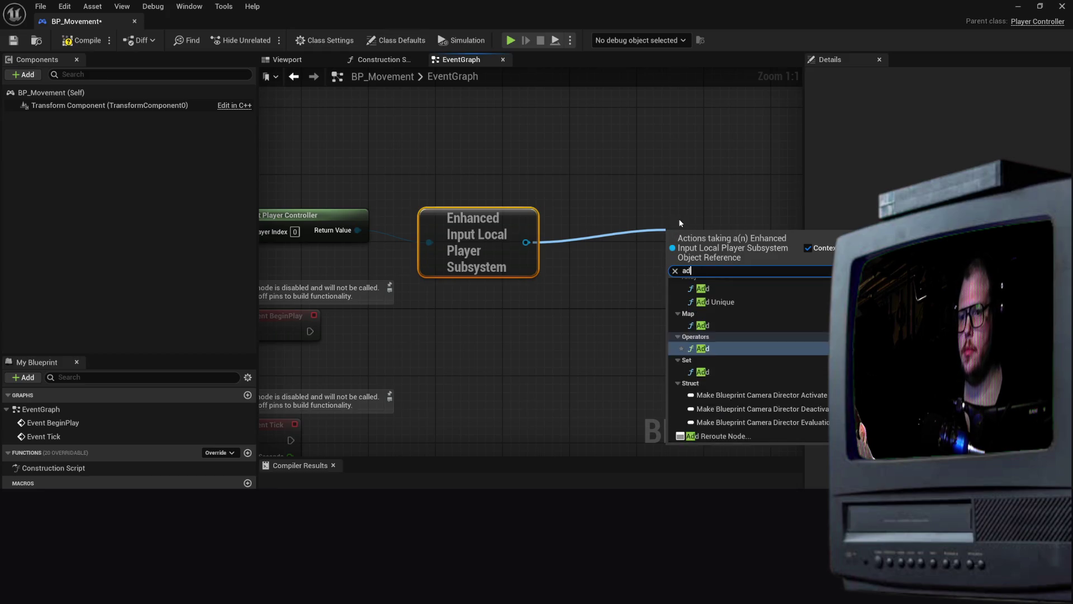
{"action": "type", "text": "d mapping"}
{"action": "key", "text": "Return"}
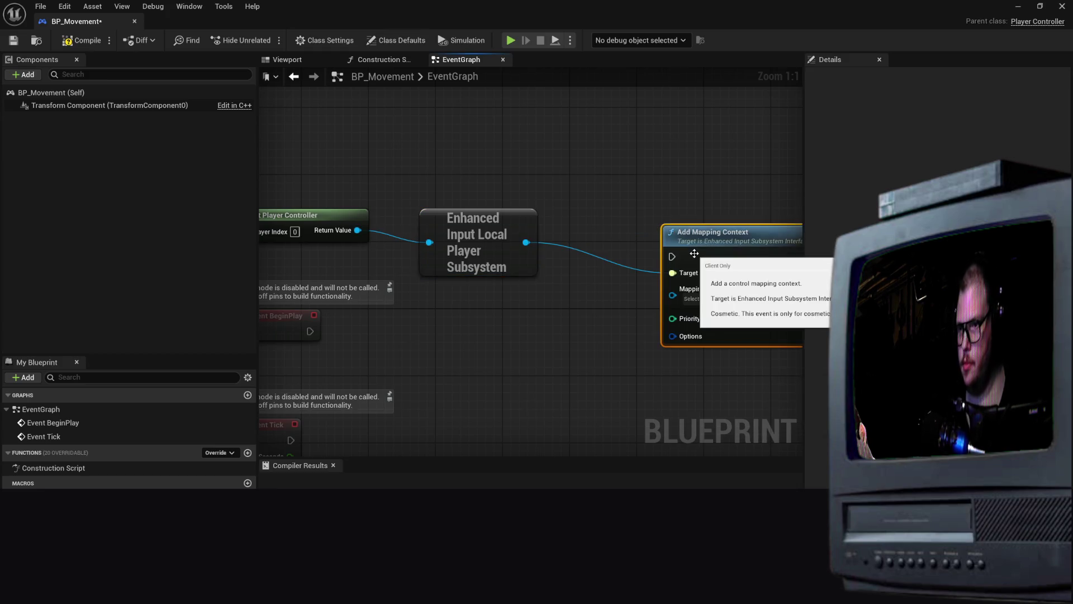
{"action": "left_click_drag", "start_coordinate": [700, 225], "coordinate": [658, 200]}
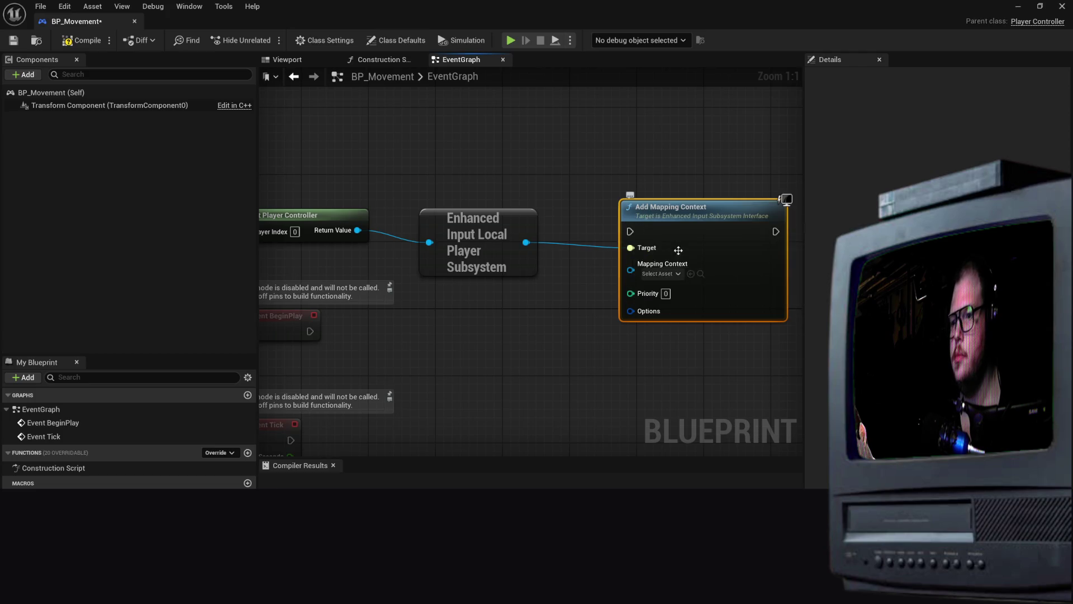
{"action": "left_click", "coordinate": [671, 274]}
{"action": "left_click", "coordinate": [719, 363]}
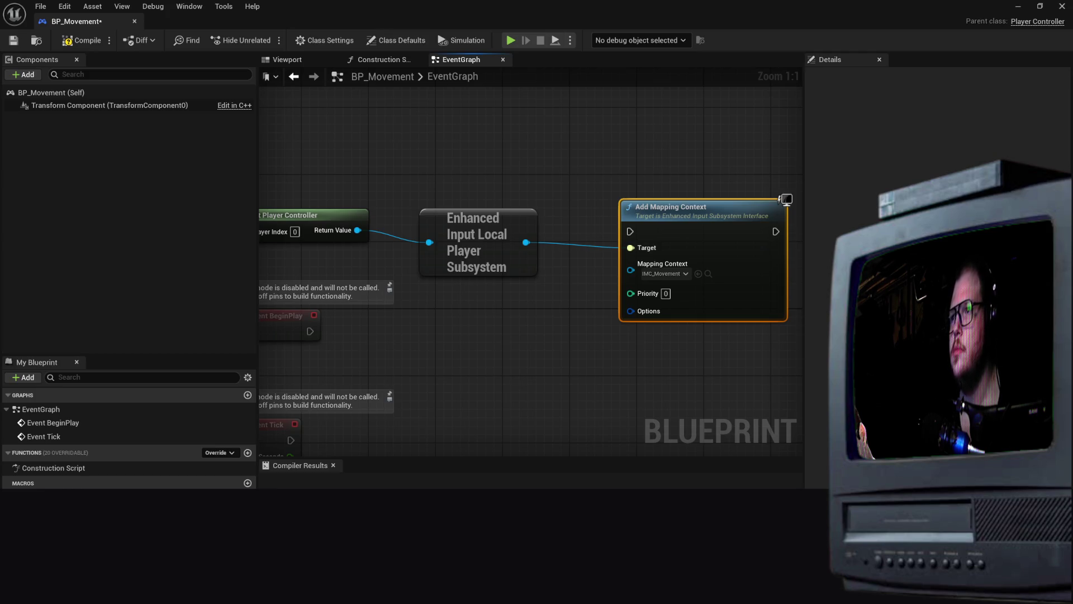
{"action": "left_click_drag", "start_coordinate": [703, 222], "coordinate": [564, 191]}
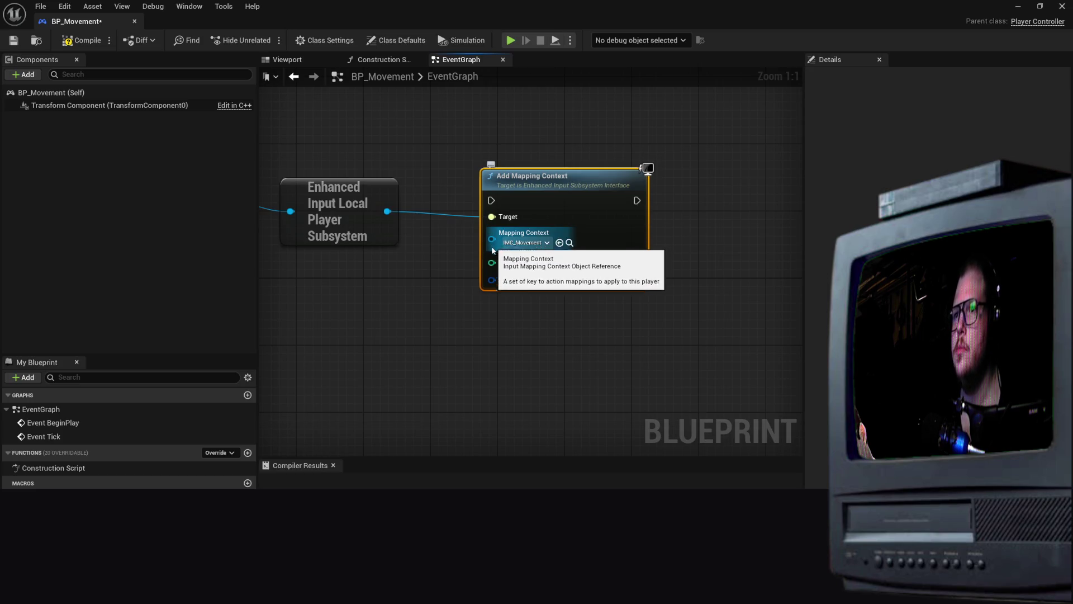
{"action": "mouse_move", "coordinate": [496, 248]}
{"action": "left_mouse_down"}
{"action": "mouse_move", "coordinate": [611, 233]}
{"action": "mouse_move", "coordinate": [593, 233]}
{"action": "left_mouse_up"}
{"action": "mouse_move", "coordinate": [681, 198]}
{"action": "left_mouse_down"}
{"action": "mouse_move", "coordinate": [406, 274]}
{"action": "mouse_move", "coordinate": [361, 256]}
{"action": "mouse_move", "coordinate": [643, 229]}
{"action": "mouse_move", "coordinate": [677, 196]}
{"action": "left_mouse_up"}
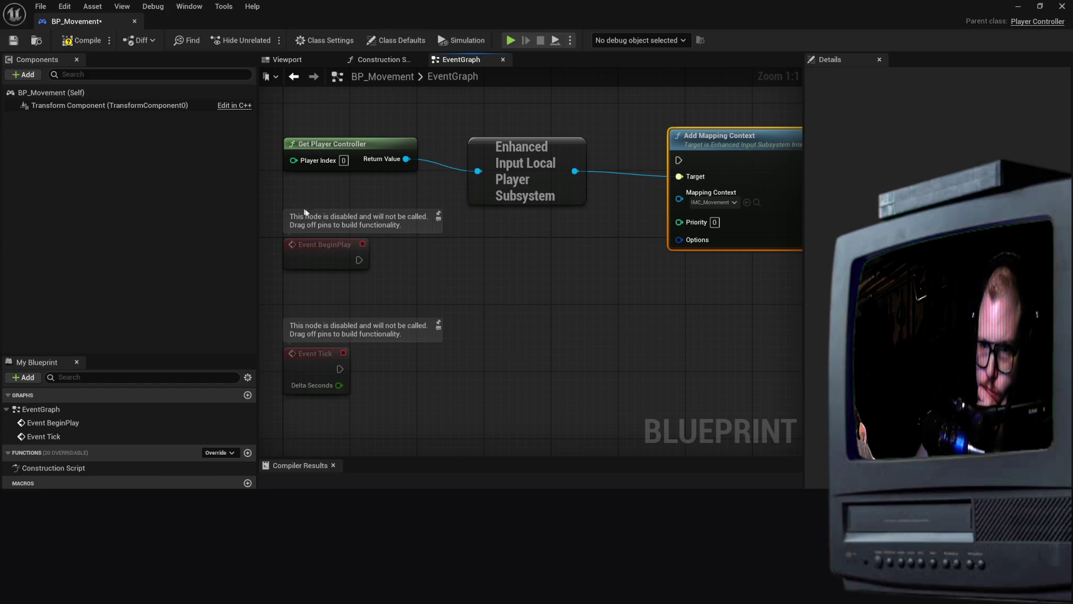
{"action": "left_click", "coordinate": [344, 255]}
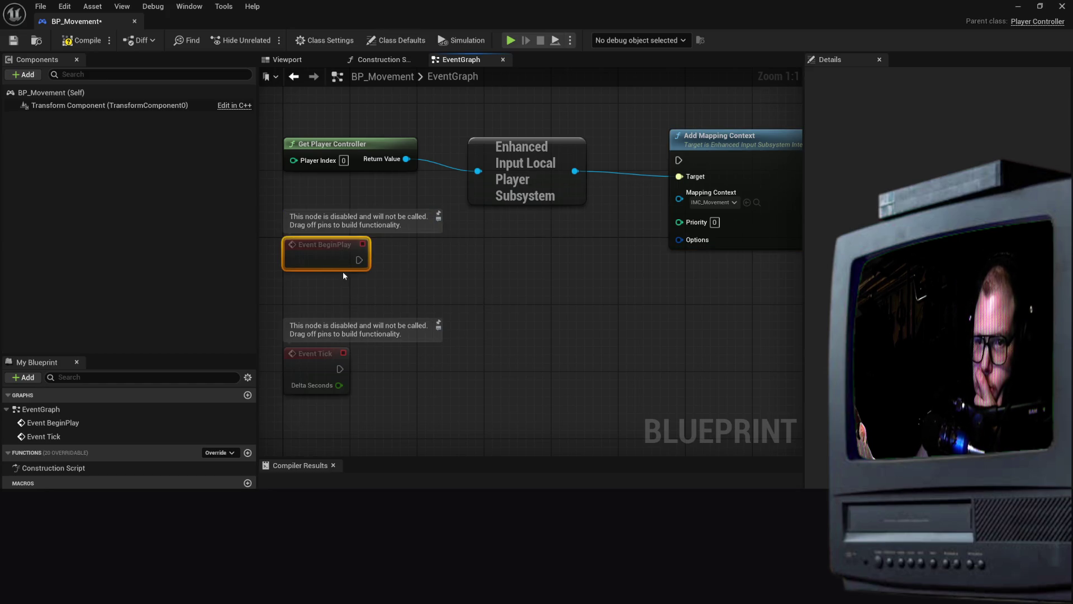
Wire Event BeginPlay's exec output into Add Mapping Context
{"action": "mouse_move", "coordinate": [360, 260]}
{"action": "left_mouse_down"}
{"action": "mouse_move", "coordinate": [441, 270]}
{"action": "mouse_move", "coordinate": [669, 224]}
{"action": "mouse_move", "coordinate": [677, 197]}
{"action": "mouse_move", "coordinate": [676, 241]}
{"action": "mouse_move", "coordinate": [678, 161]}
{"action": "left_mouse_up"}
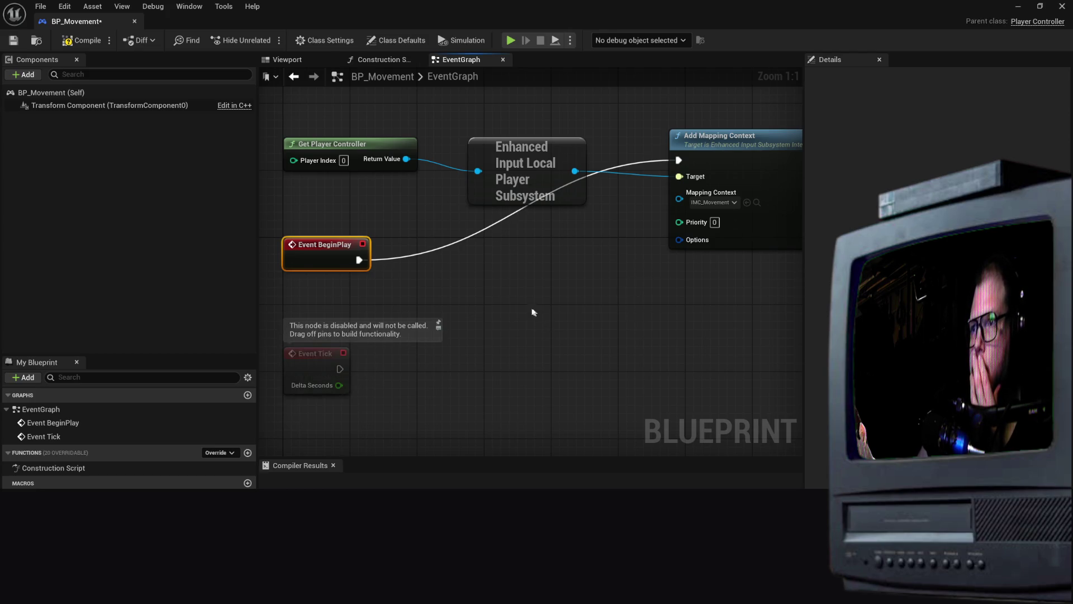
{"action": "mouse_move", "coordinate": [643, 286]}
{"action": "left_mouse_down"}
{"action": "mouse_move", "coordinate": [635, 307]}
{"action": "mouse_move", "coordinate": [688, 225]}
{"action": "mouse_move", "coordinate": [748, 277]}
{"action": "mouse_move", "coordinate": [654, 306]}
{"action": "mouse_move", "coordinate": [561, 297]}
{"action": "left_mouse_up"}
{"action": "mouse_move", "coordinate": [678, 148]}
{"action": "left_mouse_down"}
{"action": "mouse_move", "coordinate": [695, 287]}
{"action": "mouse_move", "coordinate": [451, 293]}
{"action": "mouse_move", "coordinate": [364, 307]}
{"action": "mouse_move", "coordinate": [508, 302]}
{"action": "mouse_move", "coordinate": [417, 360]}
{"action": "left_mouse_up"}
{"action": "left_click", "coordinate": [336, 285]}
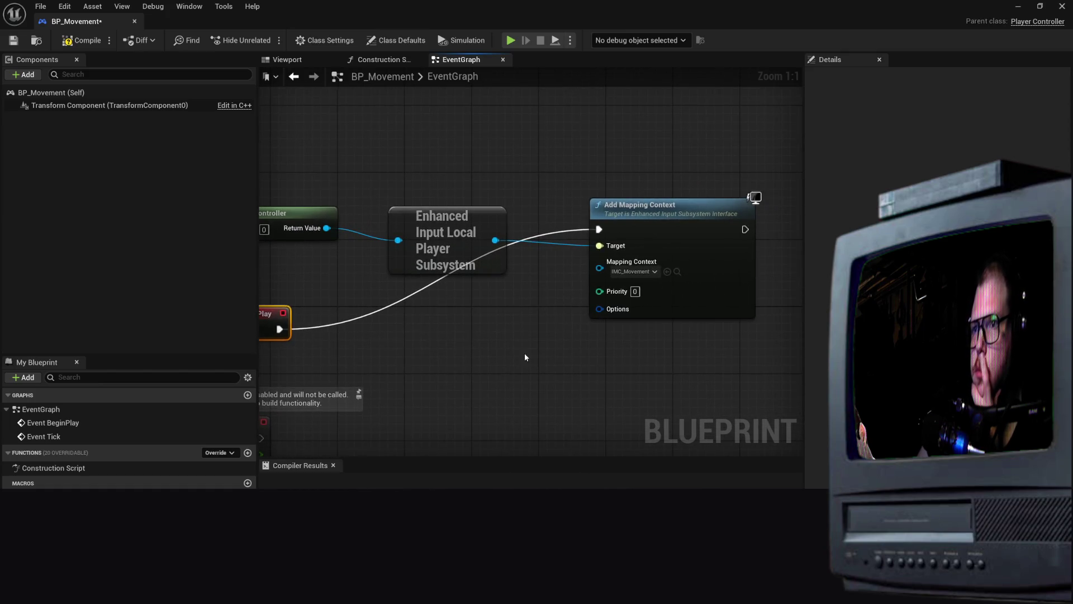
Arrange Event BeginPlay, Get Player Controller, the subsystem and Add Mapping Context into a tidy row
{"action": "left_click_drag", "start_coordinate": [526, 357], "coordinate": [491, 268]}
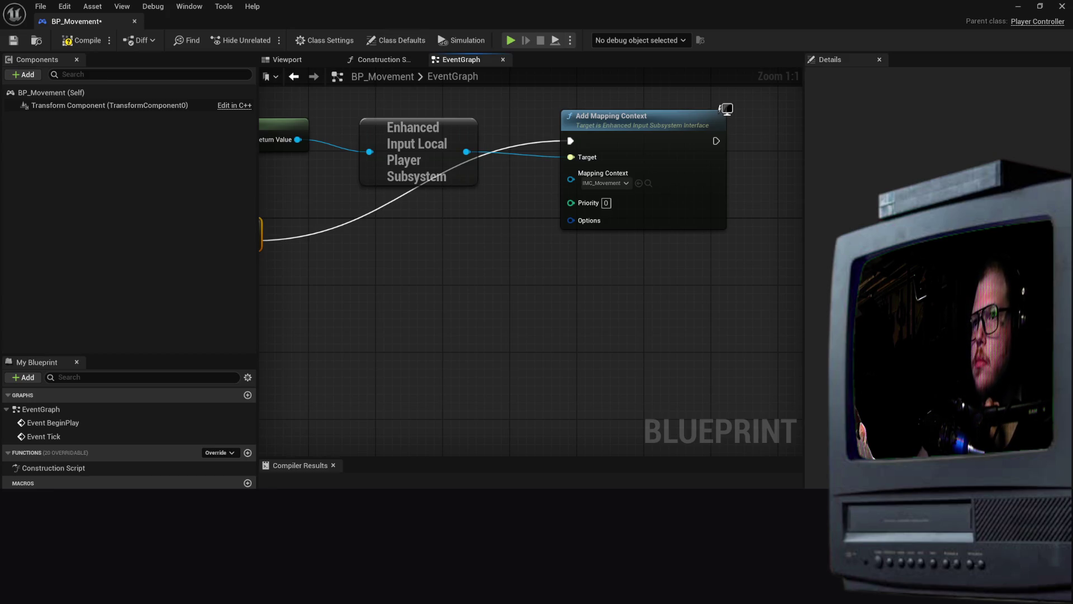
{"action": "mouse_move", "coordinate": [631, 267]}
{"action": "left_mouse_down"}
{"action": "mouse_move", "coordinate": [642, 223]}
{"action": "mouse_move", "coordinate": [627, 321]}
{"action": "left_mouse_up"}
{"action": "mouse_move", "coordinate": [343, 305]}
{"action": "left_mouse_down"}
{"action": "mouse_move", "coordinate": [420, 142]}
{"action": "mouse_move", "coordinate": [358, 125]}
{"action": "mouse_move", "coordinate": [354, 155]}
{"action": "left_mouse_up"}
{"action": "left_click_drag", "start_coordinate": [571, 206], "coordinate": [569, 247]}
{"action": "left_click_drag", "start_coordinate": [770, 188], "coordinate": [735, 137]}
{"action": "left_click_drag", "start_coordinate": [568, 242], "coordinate": [560, 207]}
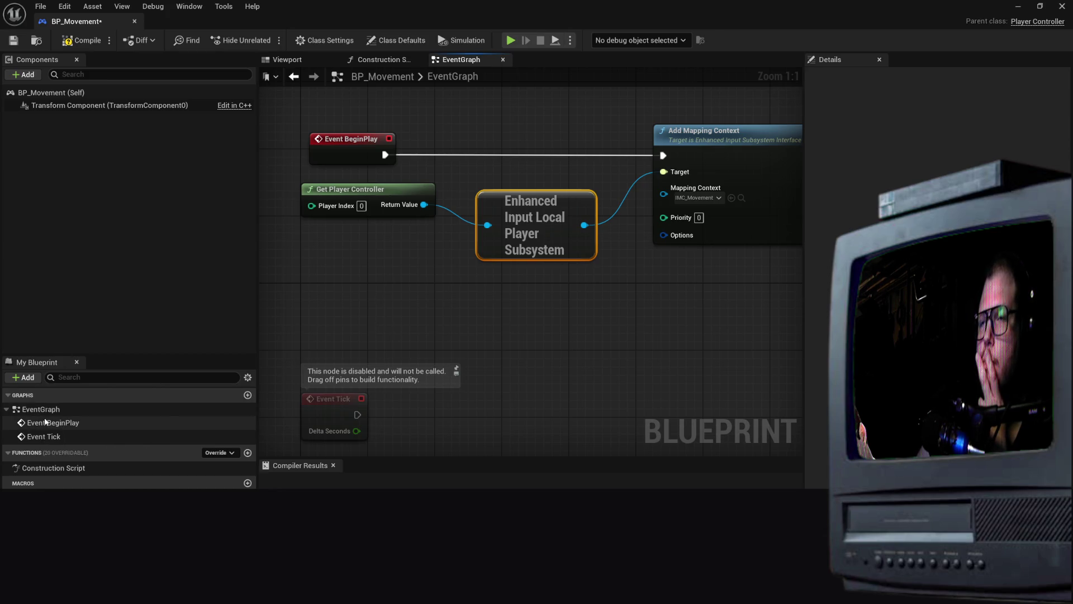
{"action": "mouse_move", "coordinate": [664, 338]}
{"action": "left_mouse_down"}
{"action": "mouse_move", "coordinate": [688, 290]}
{"action": "mouse_move", "coordinate": [684, 248]}
{"action": "left_mouse_up"}
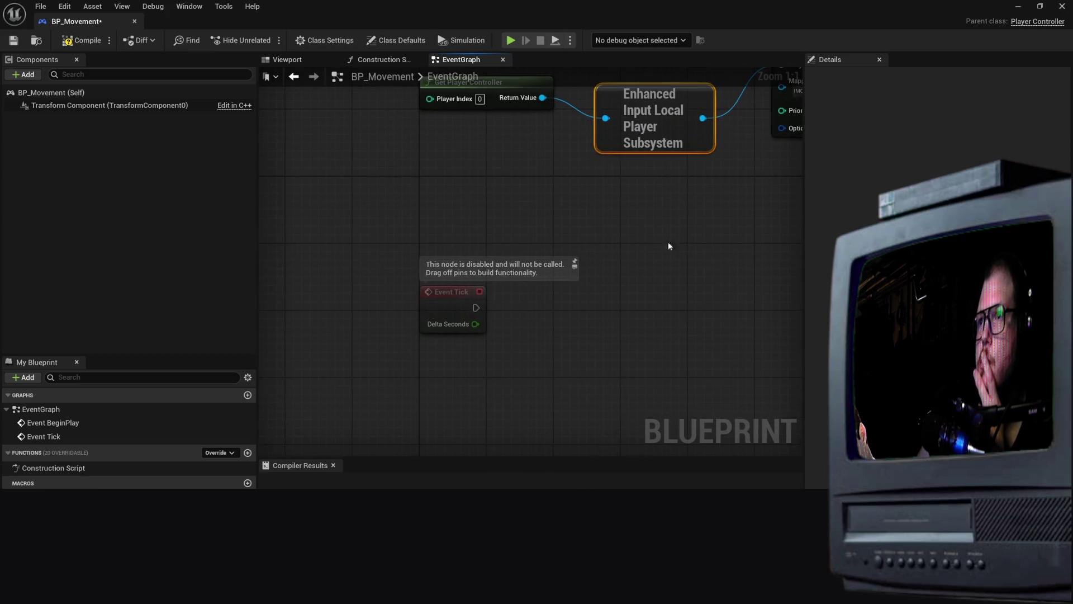
Add an IA_Move input event node to the graph
{"action": "left_click_drag", "start_coordinate": [503, 199], "coordinate": [499, 264]}
{"action": "right_click", "coordinate": [500, 267]}
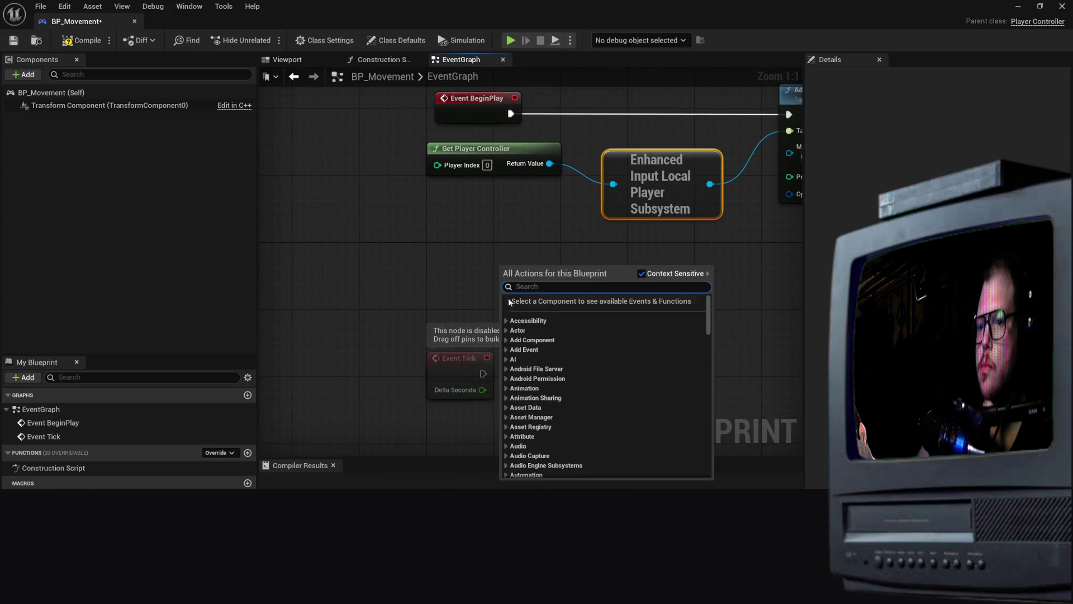
{"action": "type", "text": "iamo"}
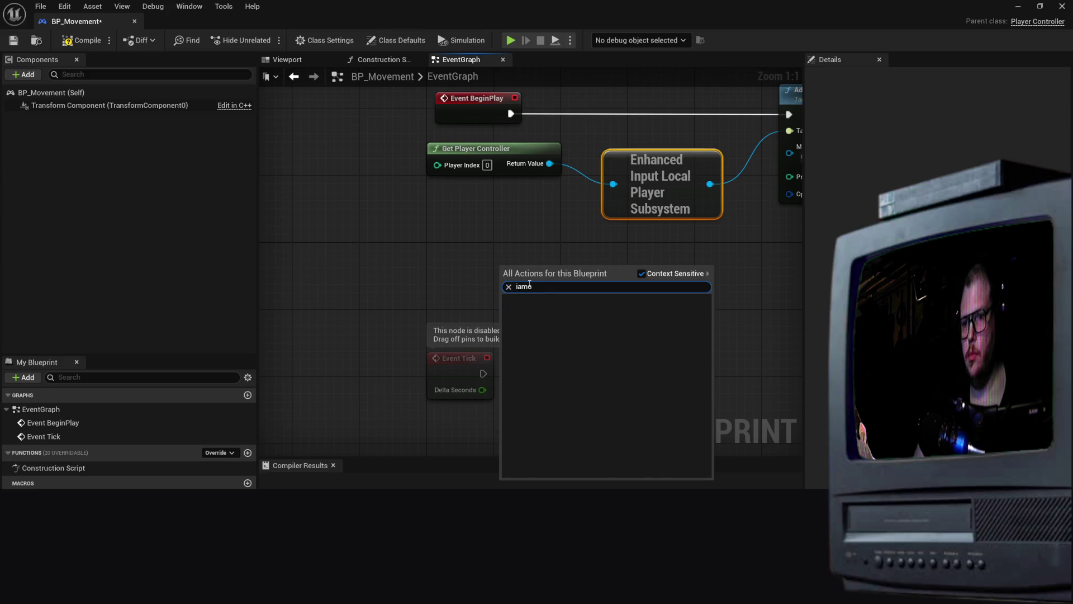
{"action": "key", "text": "BackSpace"}
{"action": "key", "text": "BackSpace"}
{"action": "key", "text": "BackSpace"}
{"action": "type", "text": "a_move"}
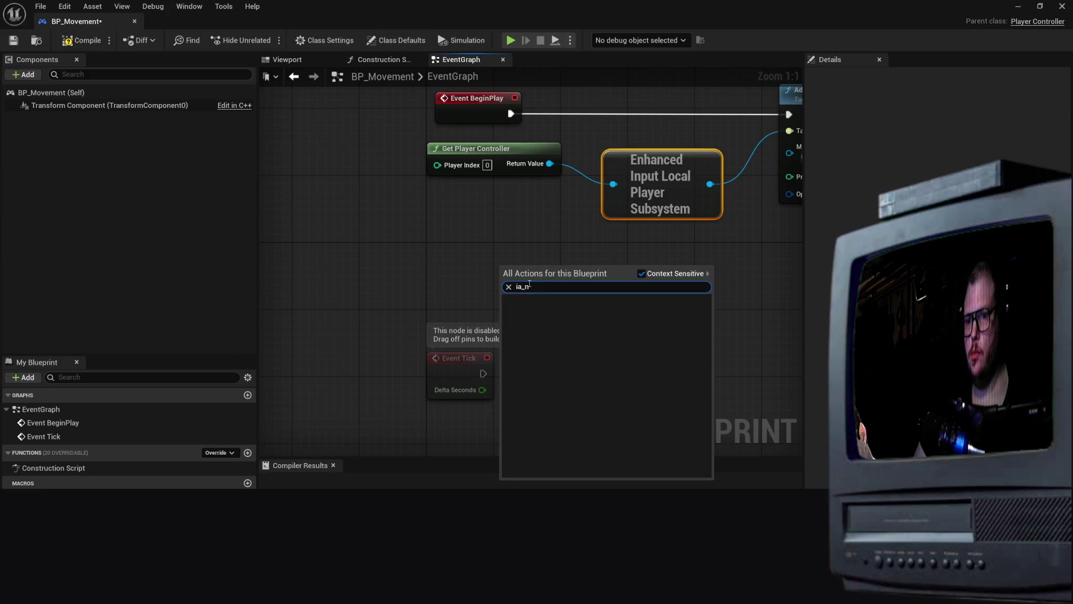
{"action": "key", "text": "Return"}
{"action": "left_click_drag", "start_coordinate": [528, 283], "coordinate": [461, 283]}
{"action": "left_click_drag", "start_coordinate": [700, 373], "coordinate": [548, 254]}
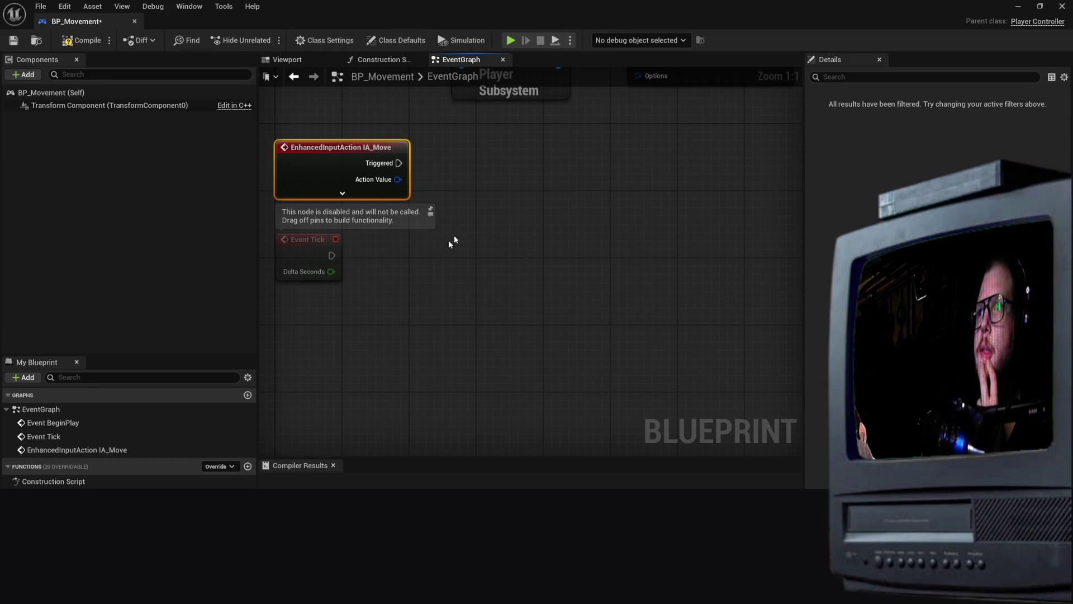
Attach an Add Interp to Movement Component node to IA_Move's Triggered output
{"action": "left_click_drag", "start_coordinate": [398, 163], "coordinate": [518, 159]}
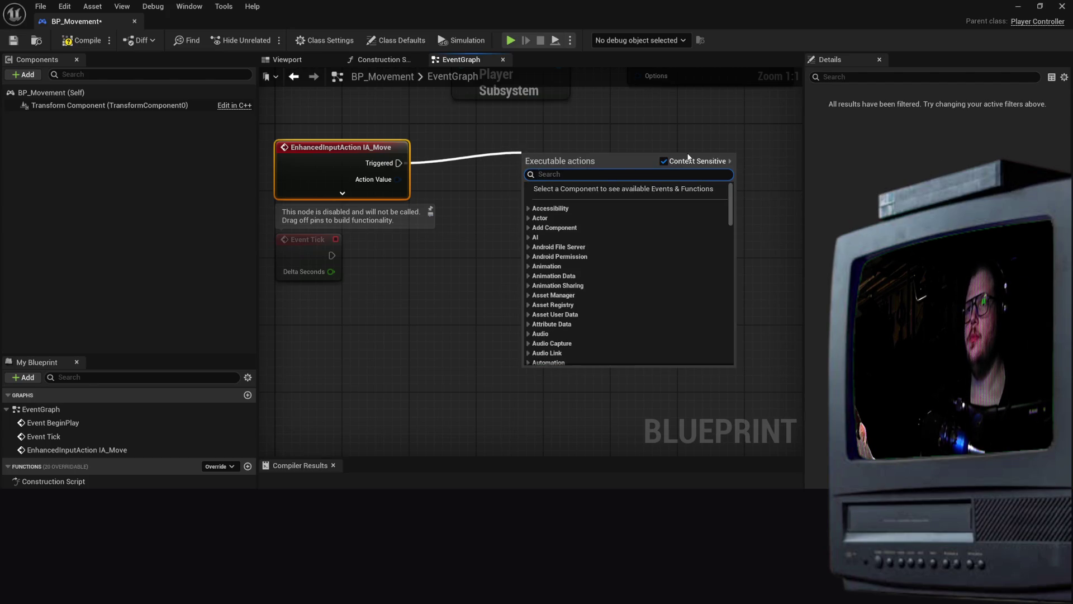
{"action": "key", "text": "Escape"}
{"action": "left_click_drag", "start_coordinate": [399, 164], "coordinate": [563, 178]}
{"action": "type", "text": "a"}
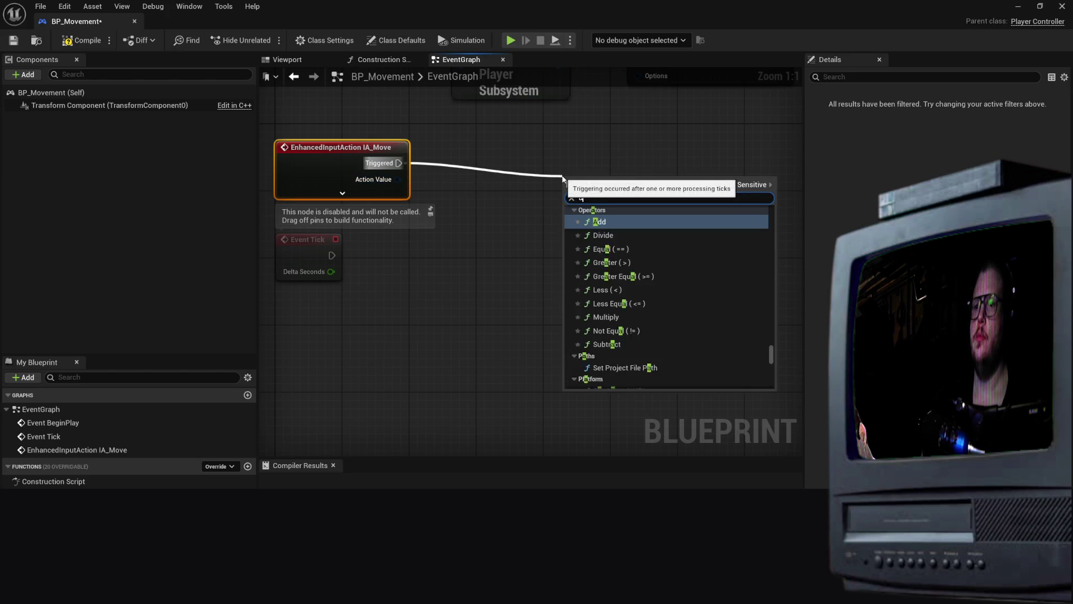
{"action": "type", "text": "dd mov"}
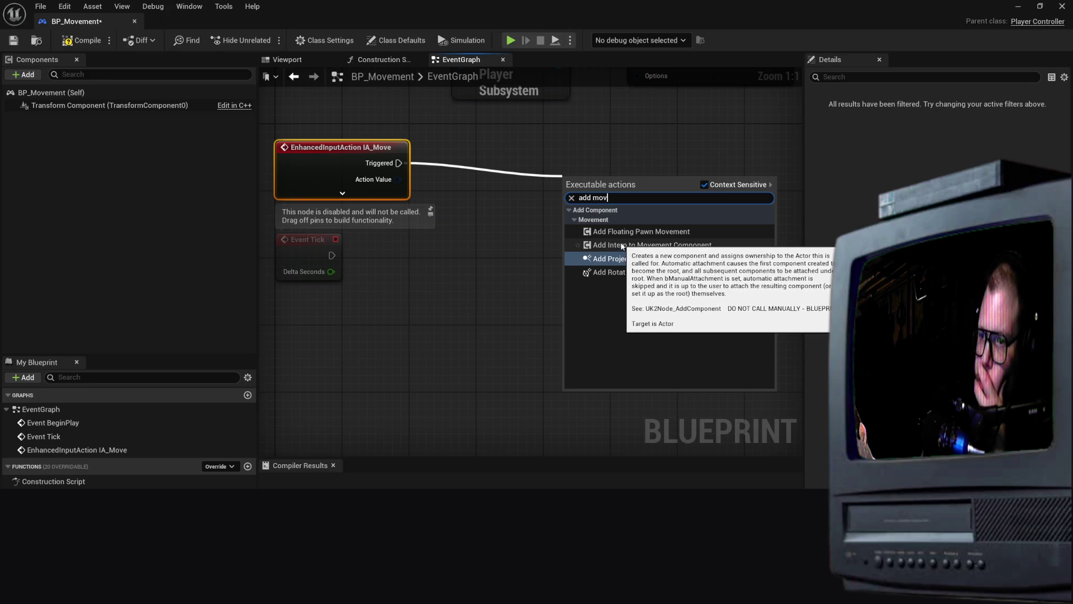
{"action": "left_click", "coordinate": [622, 245]}
{"action": "mouse_move", "coordinate": [637, 186]}
{"action": "left_mouse_down"}
{"action": "mouse_move", "coordinate": [621, 158]}
{"action": "mouse_move", "coordinate": [597, 153]}
{"action": "left_mouse_up"}
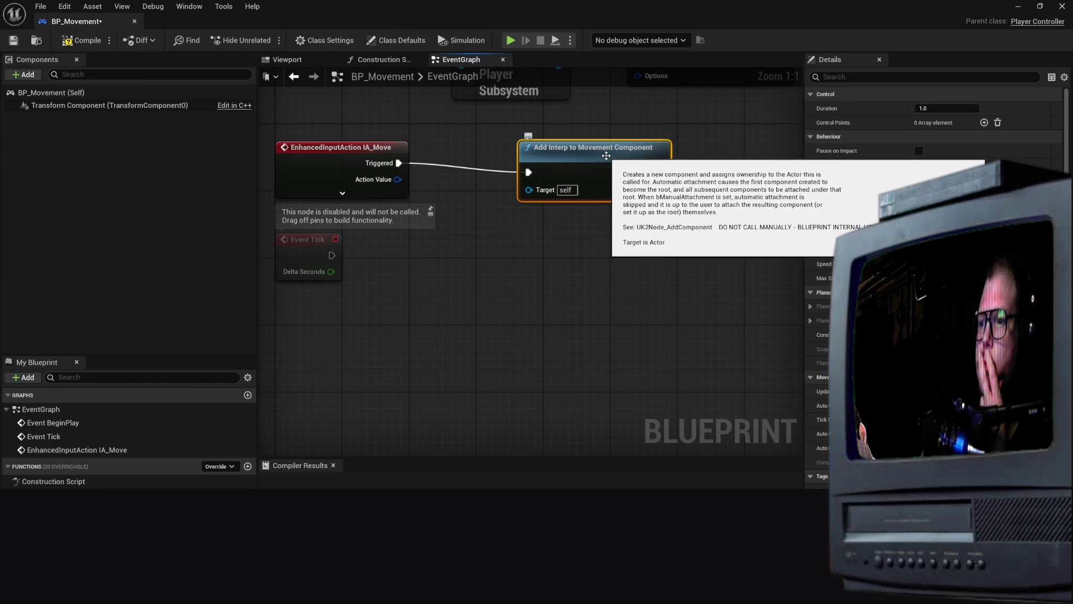
Delete the Add Interp to Movement Component node and return to the input setup nodes
{"action": "key", "text": "Delete"}
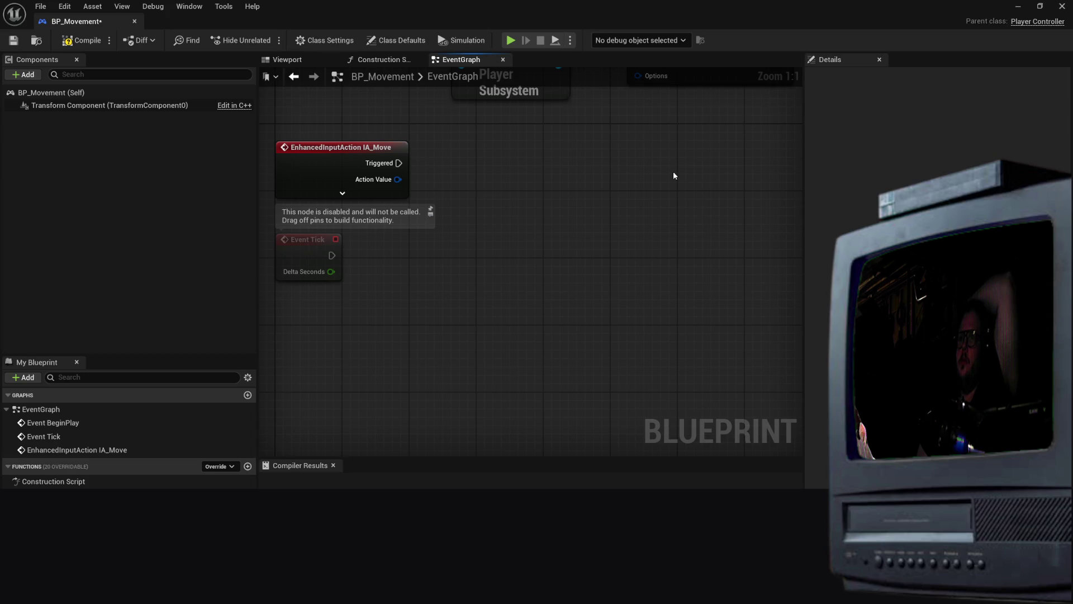
{"action": "mouse_move", "coordinate": [551, 247]}
{"action": "left_mouse_down"}
{"action": "mouse_move", "coordinate": [611, 243]}
{"action": "mouse_move", "coordinate": [724, 329]}
{"action": "mouse_move", "coordinate": [722, 316]}
{"action": "left_mouse_up"}
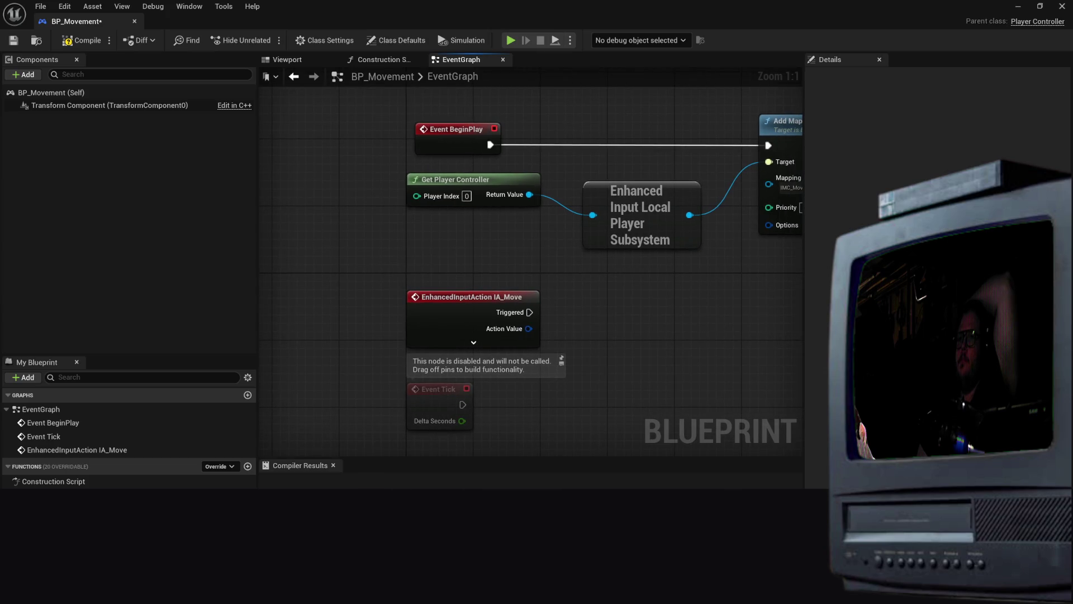
{"action": "right_click", "coordinate": [699, 331]}
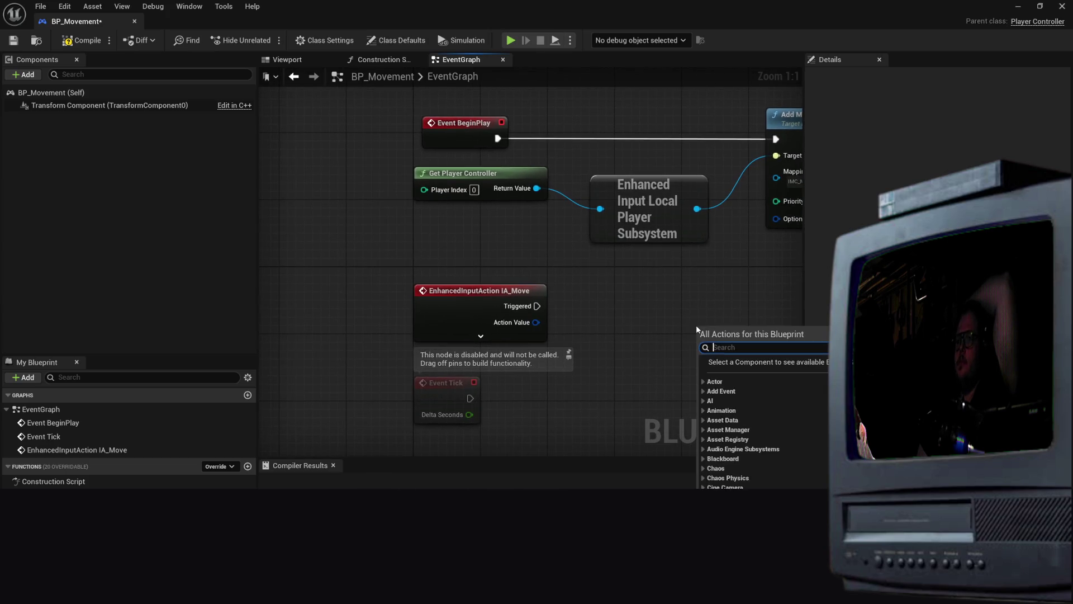
Add an Add Movement Input node wired to IA_Move's Triggered output
{"action": "left_click", "coordinate": [598, 329]}
{"action": "right_click", "coordinate": [598, 330]}
{"action": "left_click", "coordinate": [548, 314]}
{"action": "left_click_drag", "start_coordinate": [537, 306], "coordinate": [646, 311]}
{"action": "type", "text": "add"}
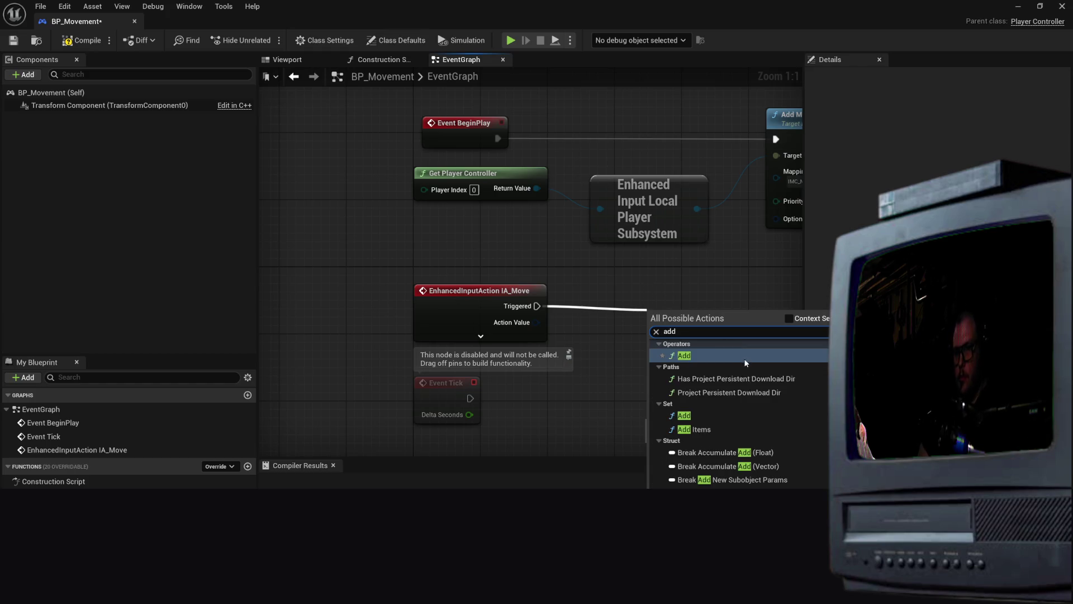
{"action": "type", "text": " move"}
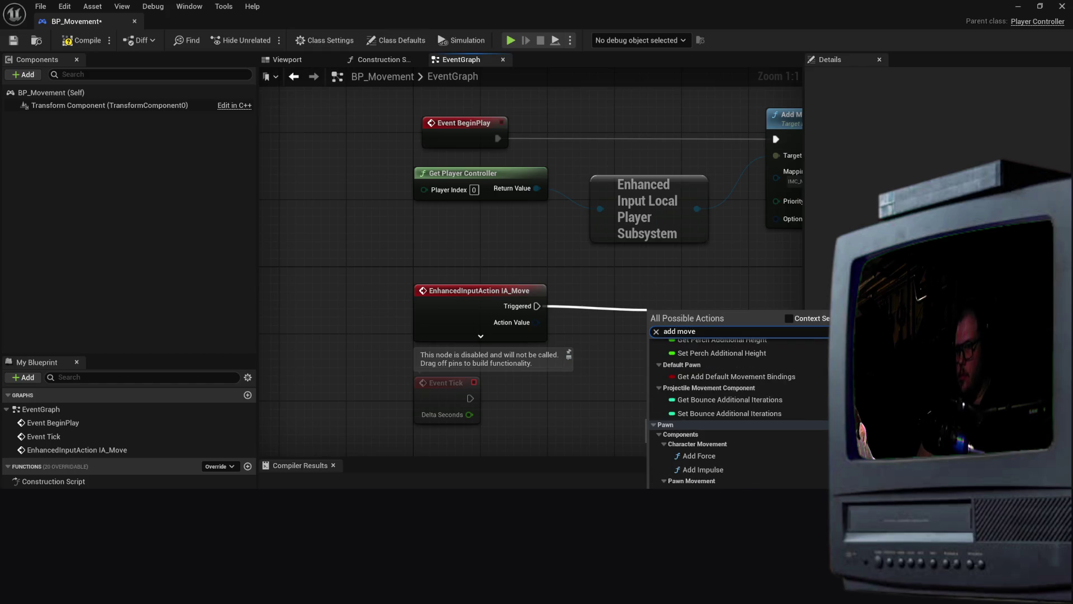
{"action": "type", "text": "ment"}
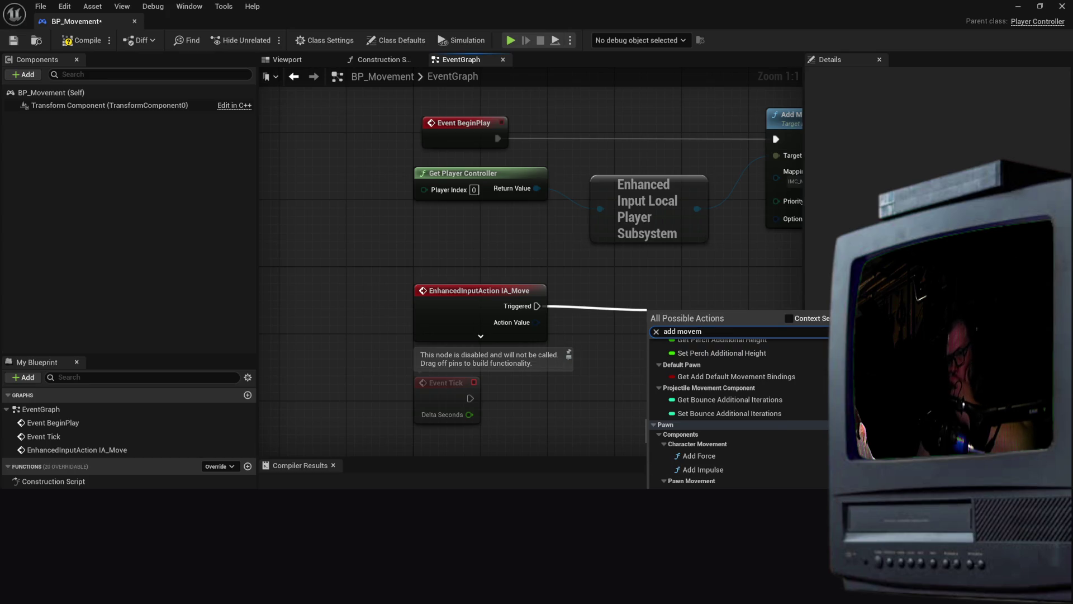
{"action": "key", "text": "Return"}
Position Add Movement Input beside the event and drag a wire from Action Value
{"action": "mouse_move", "coordinate": [725, 330]}
{"action": "left_mouse_down"}
{"action": "mouse_move", "coordinate": [691, 328]}
{"action": "mouse_move", "coordinate": [692, 297]}
{"action": "left_mouse_up"}
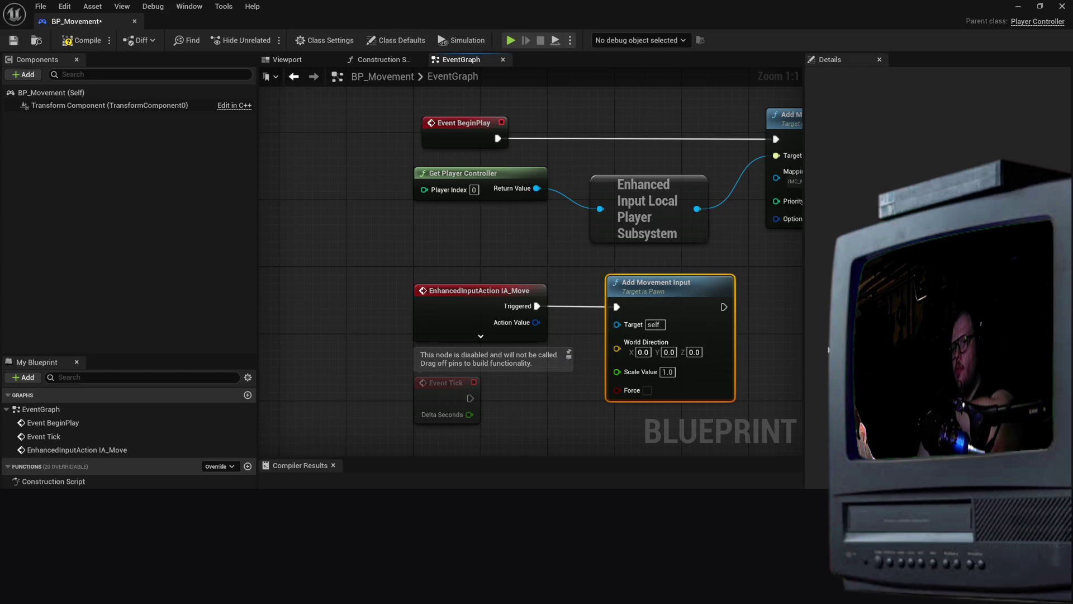
{"action": "left_click_drag", "start_coordinate": [750, 277], "coordinate": [764, 276]}
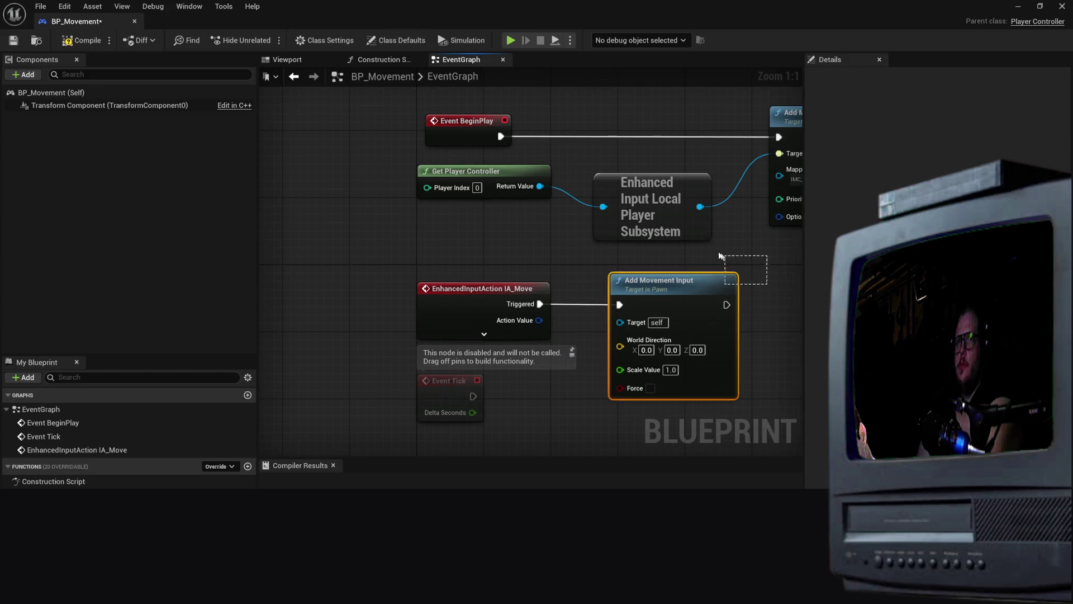
{"action": "mouse_move", "coordinate": [680, 286]}
{"action": "left_mouse_down"}
{"action": "mouse_move", "coordinate": [653, 284]}
{"action": "mouse_move", "coordinate": [663, 287]}
{"action": "left_mouse_up"}
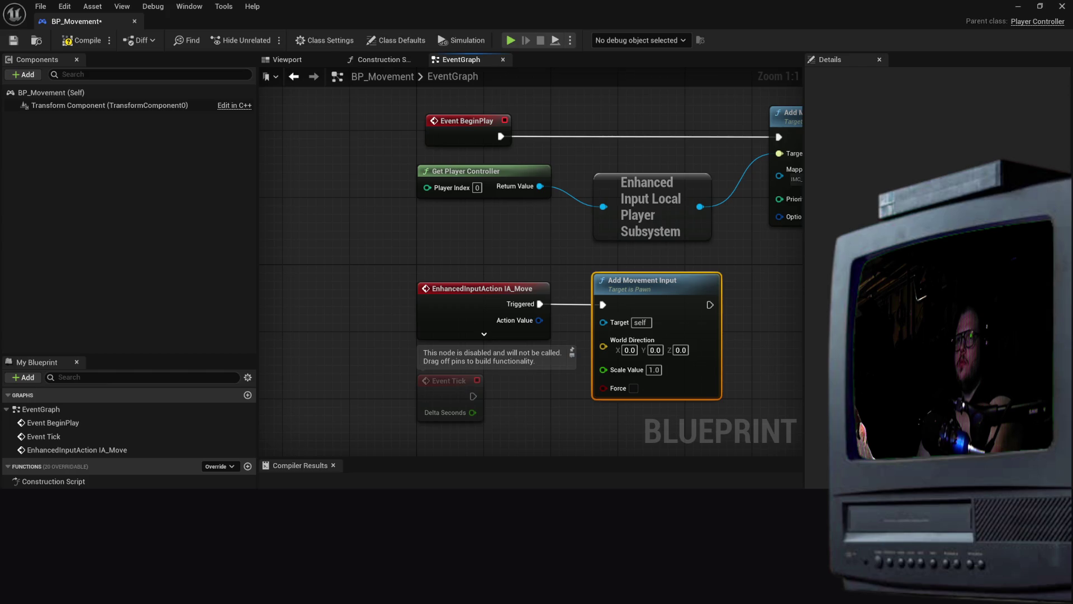
{"action": "mouse_move", "coordinate": [743, 303]}
{"action": "left_mouse_down"}
{"action": "mouse_move", "coordinate": [734, 255]}
{"action": "mouse_move", "coordinate": [639, 304]}
{"action": "left_mouse_up"}
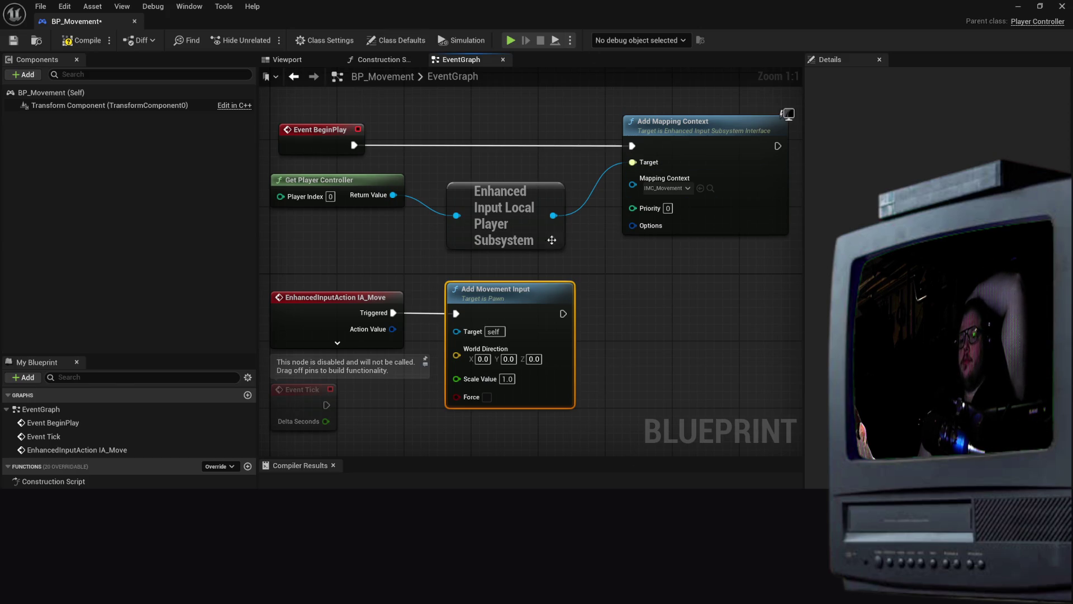
{"action": "mouse_move", "coordinate": [393, 329]}
{"action": "left_mouse_down"}
{"action": "mouse_move", "coordinate": [412, 365]}
{"action": "mouse_move", "coordinate": [401, 412]}
{"action": "left_mouse_up"}
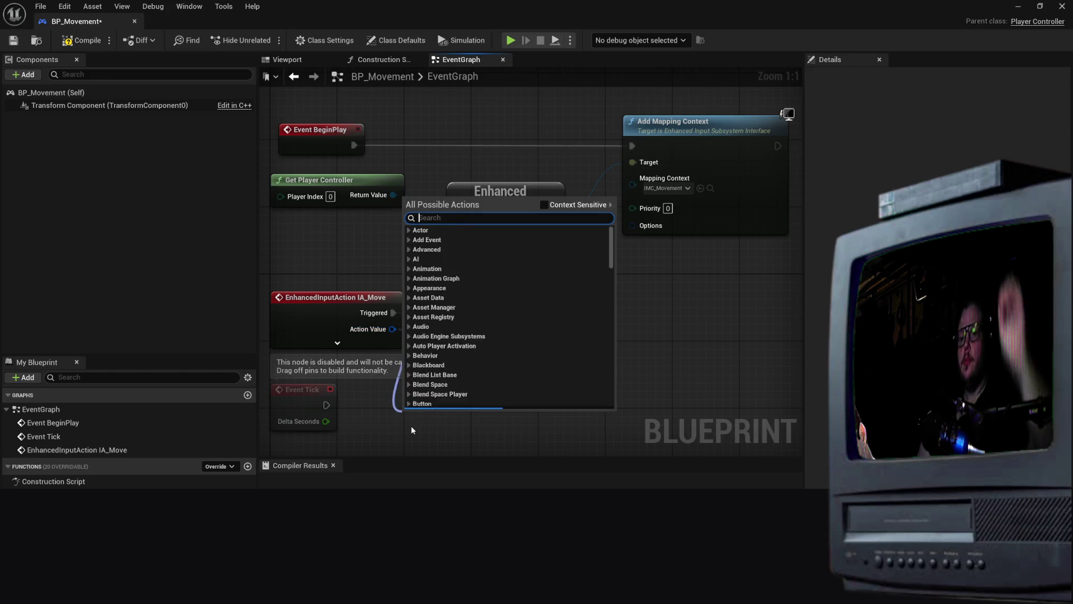
Split Action Value with a Break Vector 2D node and wire its X into Scale Value
{"action": "type", "text": "break ve"}
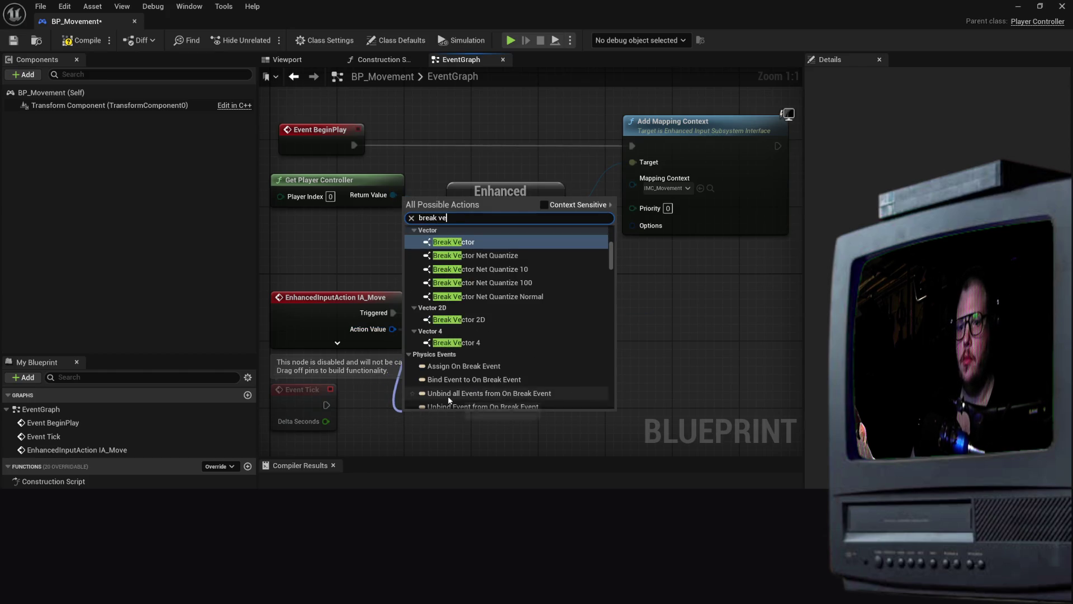
{"action": "left_click", "coordinate": [475, 320]}
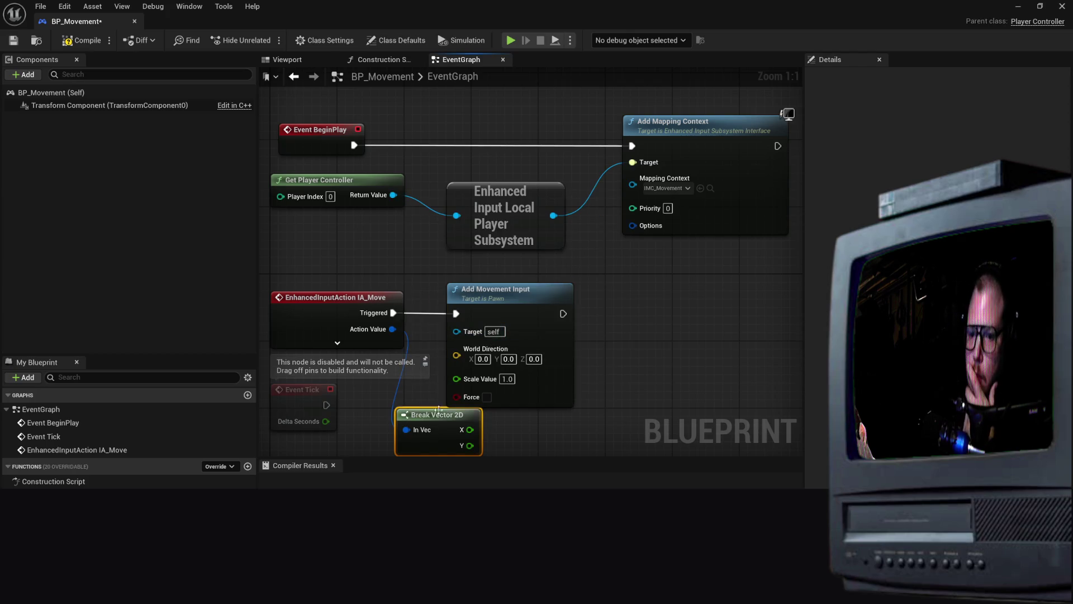
{"action": "left_click_drag", "start_coordinate": [439, 416], "coordinate": [405, 416]}
{"action": "mouse_move", "coordinate": [501, 299]}
{"action": "left_mouse_down"}
{"action": "mouse_move", "coordinate": [618, 282]}
{"action": "mouse_move", "coordinate": [657, 286]}
{"action": "mouse_move", "coordinate": [658, 301]}
{"action": "mouse_move", "coordinate": [661, 291]}
{"action": "left_mouse_up"}
{"action": "mouse_move", "coordinate": [431, 414]}
{"action": "left_mouse_down"}
{"action": "mouse_move", "coordinate": [531, 368]}
{"action": "mouse_move", "coordinate": [505, 352]}
{"action": "left_mouse_up"}
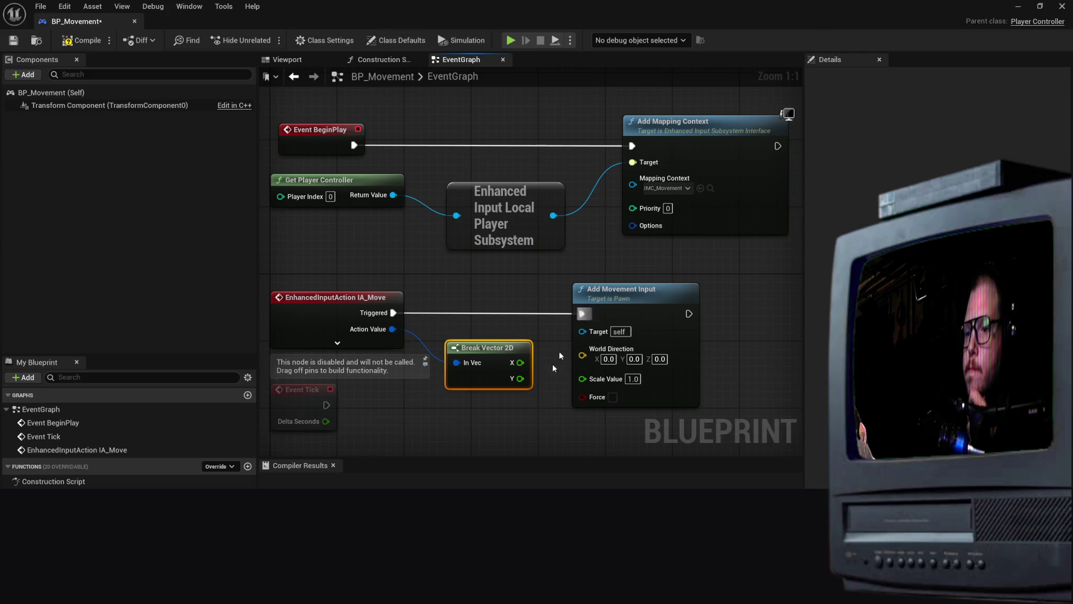
{"action": "left_click_drag", "start_coordinate": [520, 362], "coordinate": [581, 378]}
{"action": "left_click_drag", "start_coordinate": [630, 287], "coordinate": [629, 270]}
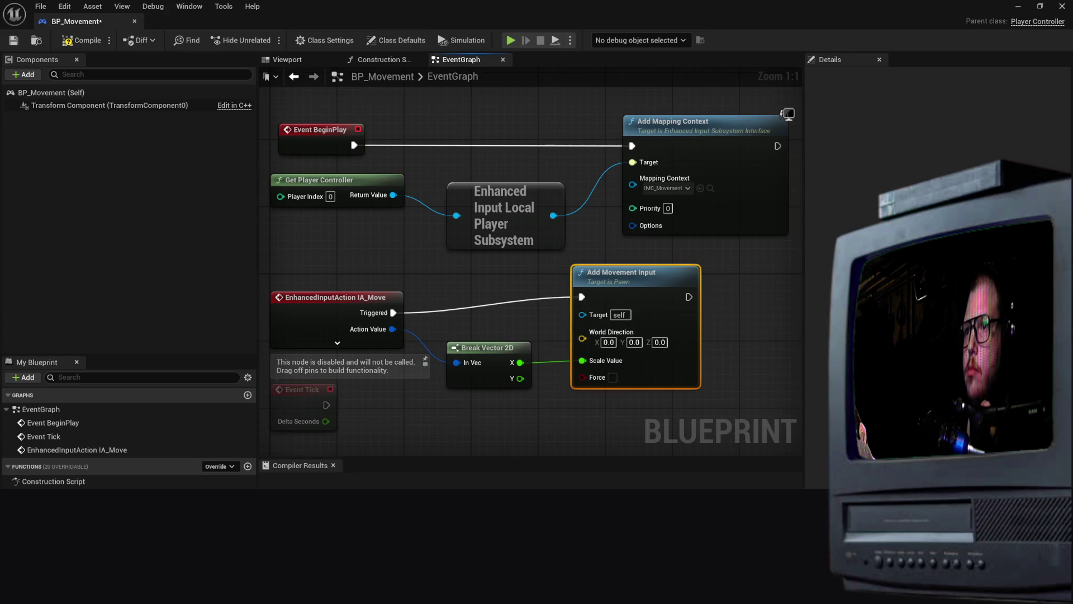
{"action": "scroll", "coordinate": [654, 167], "scroll_direction": "down", "scroll_amount": 1}
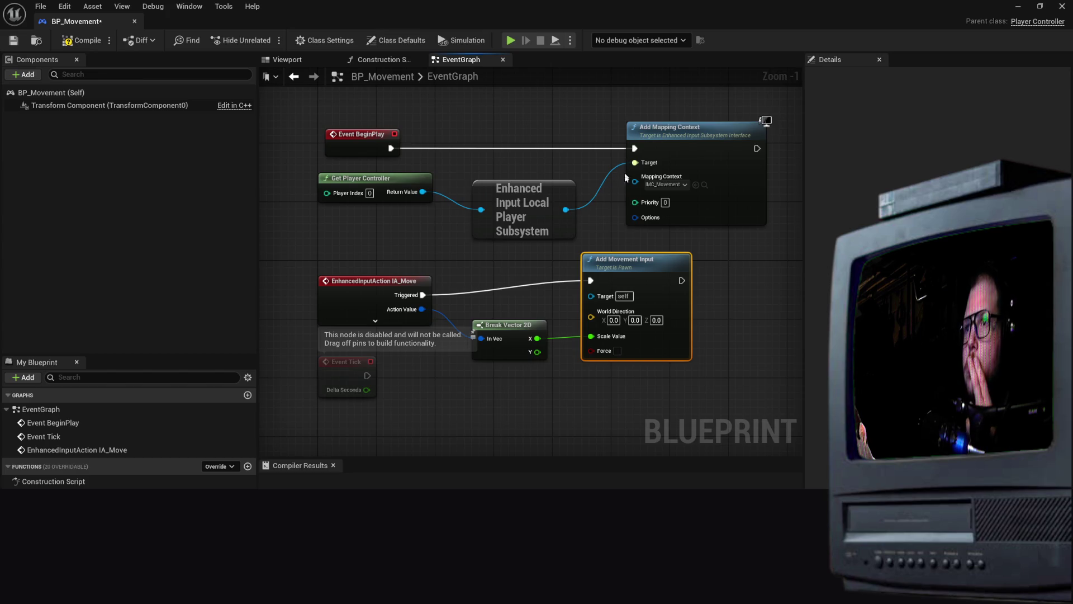
Add a Get Control Rotation node below the movement chain
{"action": "right_click", "coordinate": [444, 407]}
{"action": "type", "text": "get"}
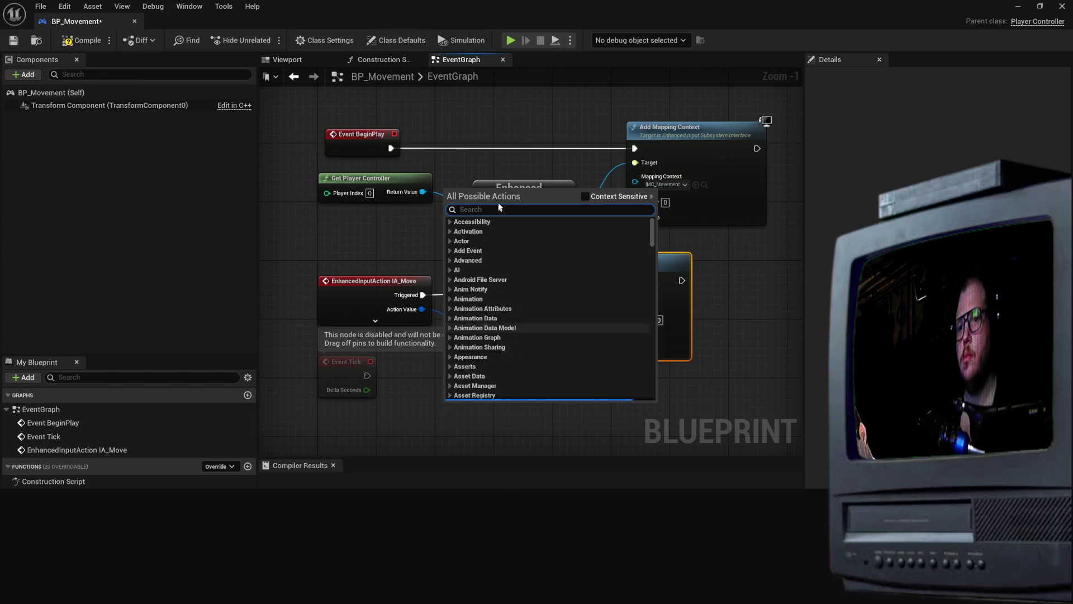
{"action": "type", "text": " cibtrik"}
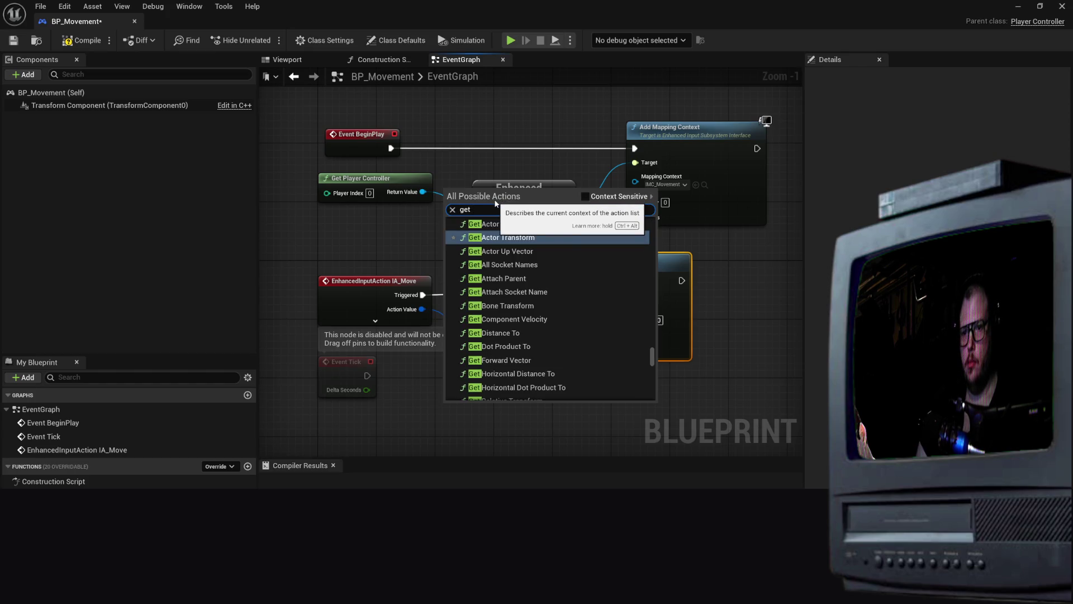
{"action": "key", "text": "BackSpace"}
{"action": "key", "text": "BackSpace"}
{"action": "key", "text": "BackSpace"}
{"action": "type", "text": "t control"}
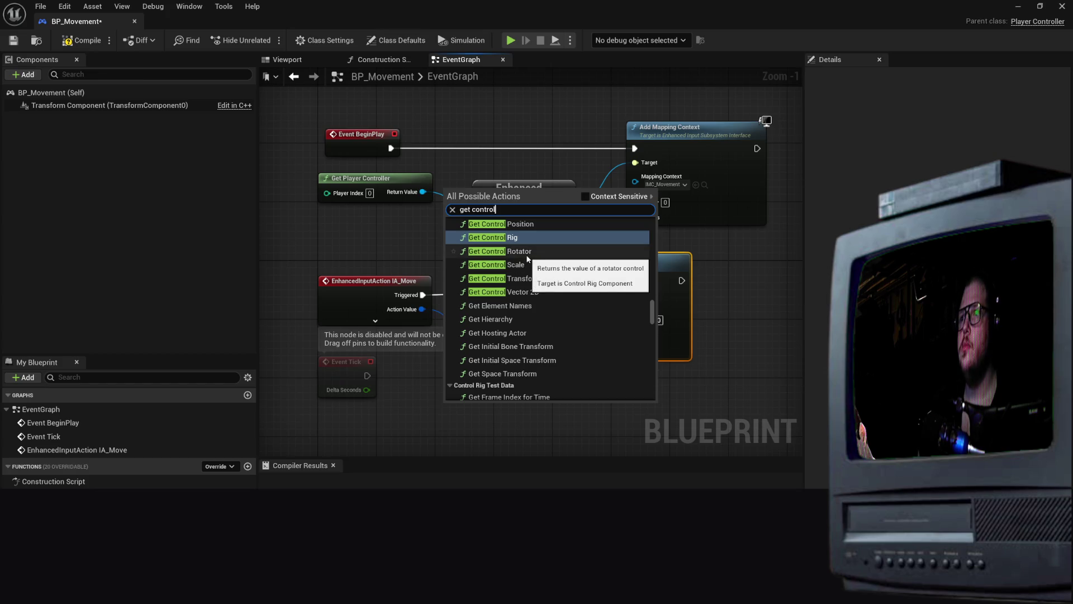
{"action": "type", "text": "rota"}
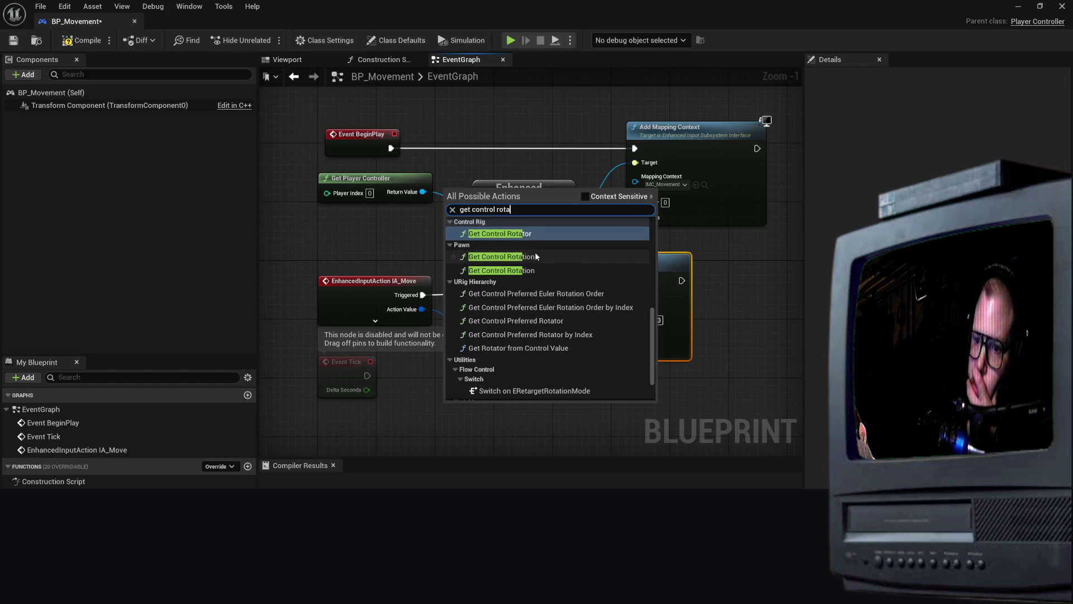
{"action": "left_click", "coordinate": [533, 260]}
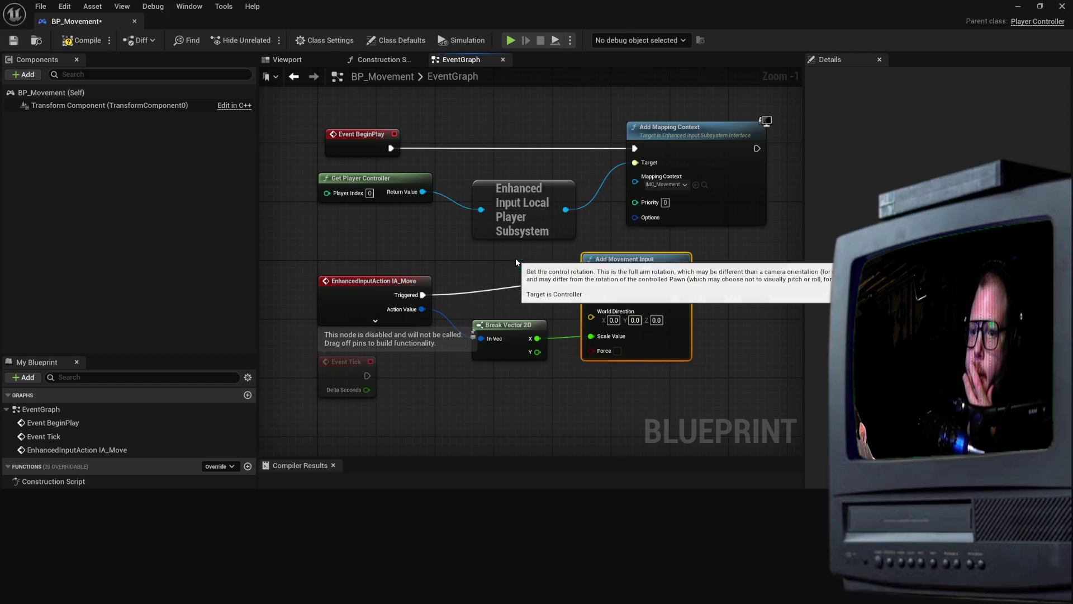
{"action": "left_click_drag", "start_coordinate": [506, 407], "coordinate": [450, 393]}
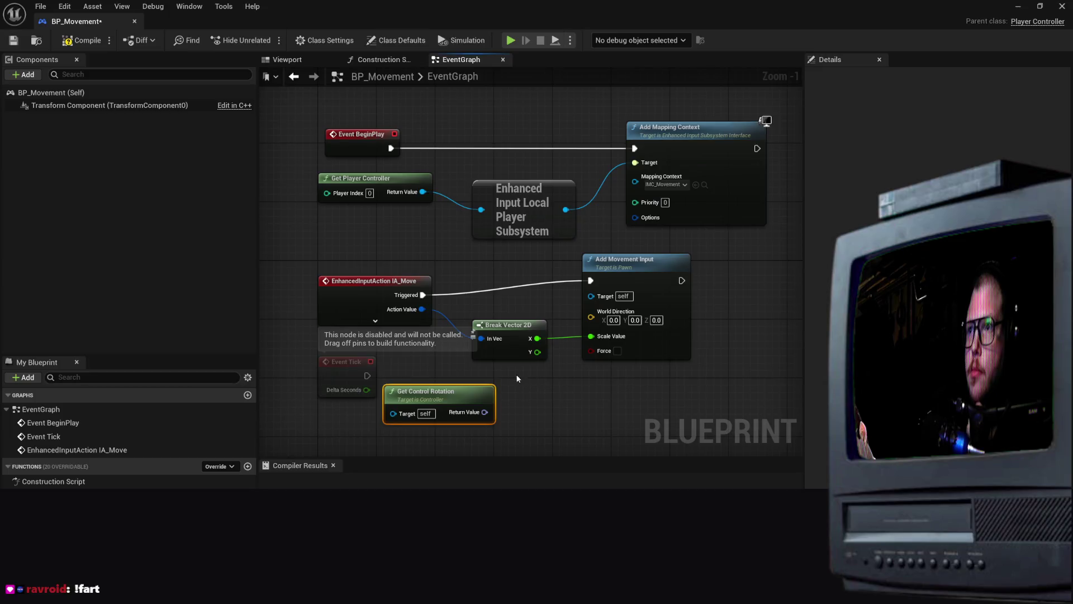
Add a Get Right Vector node from the rotation's output and place it nearby
{"action": "mouse_move", "coordinate": [486, 413]}
{"action": "left_mouse_down"}
{"action": "mouse_move", "coordinate": [548, 411]}
{"action": "mouse_move", "coordinate": [550, 401]}
{"action": "left_mouse_up"}
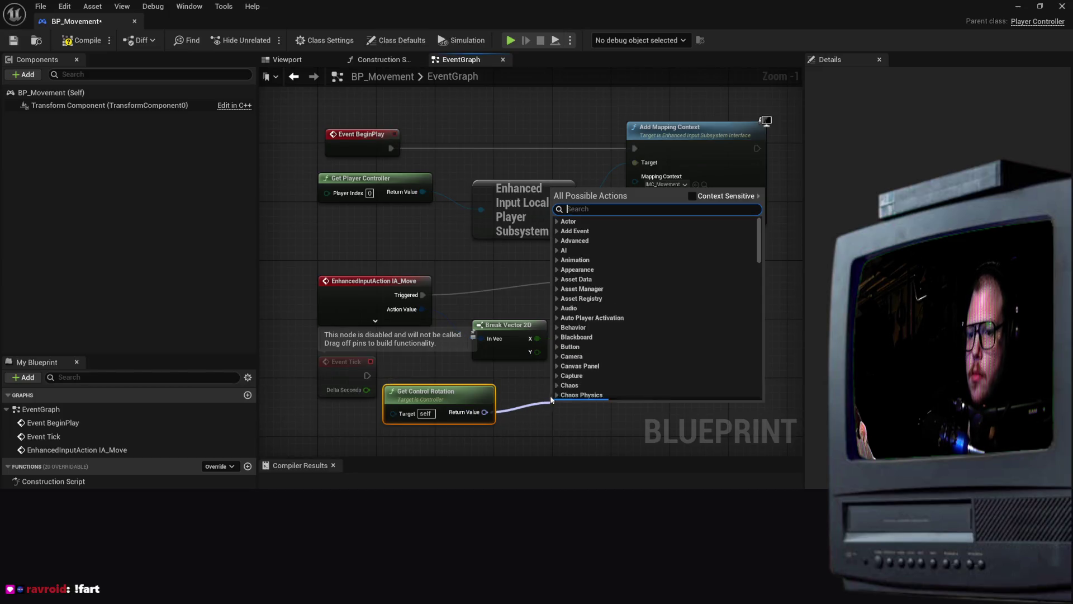
{"action": "type", "text": "get vector"}
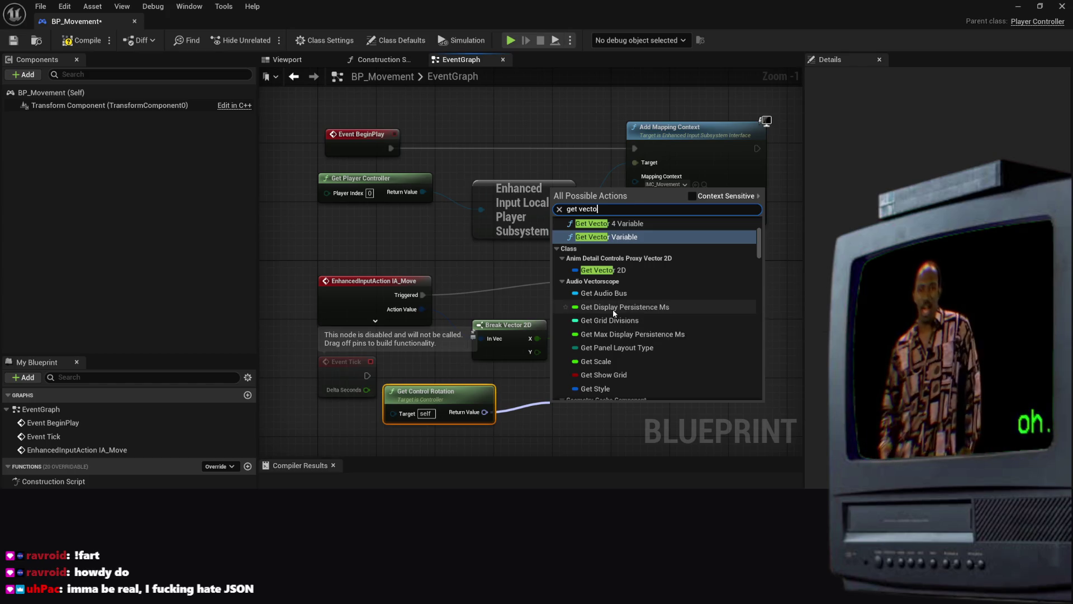
{"action": "key", "text": "BackSpace"}
{"action": "key", "text": "BackSpace"}
{"action": "key", "text": "BackSpace"}
{"action": "type", "text": "right vec"}
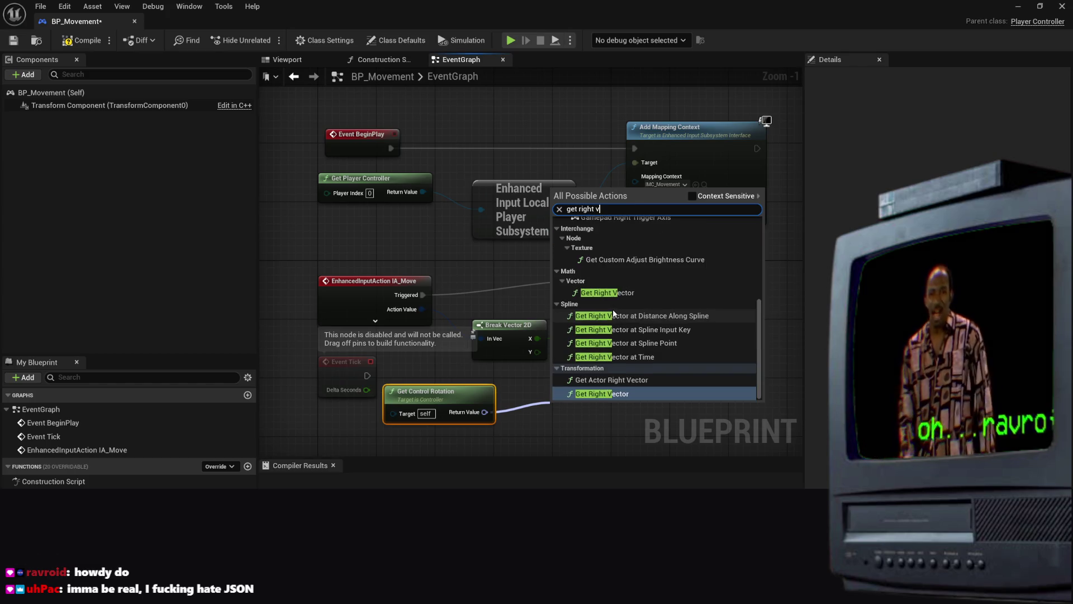
{"action": "key", "text": "Return"}
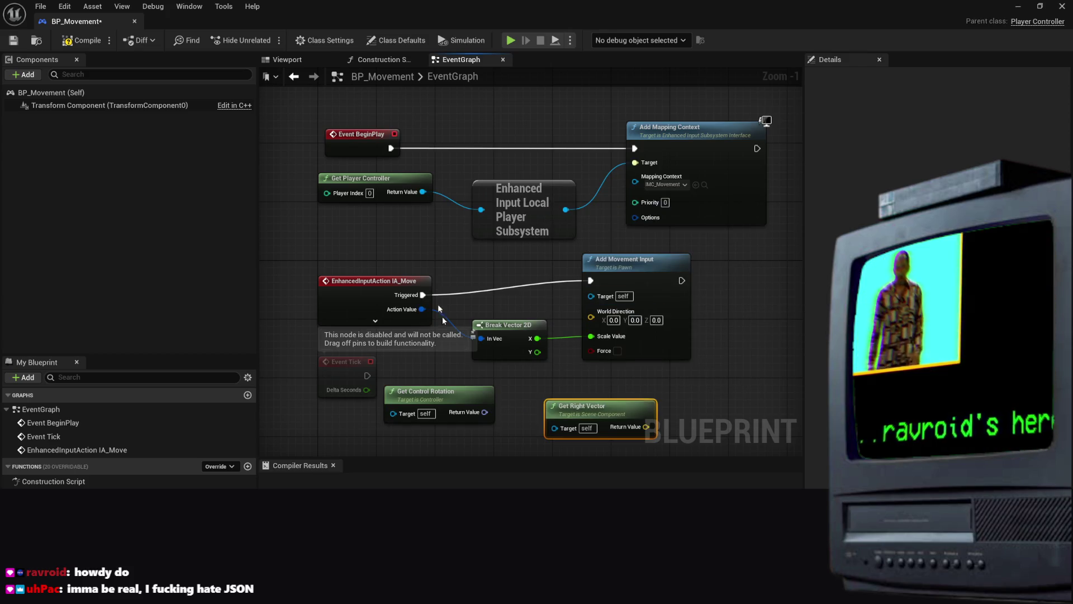
{"action": "left_click_drag", "start_coordinate": [605, 418], "coordinate": [590, 403]}
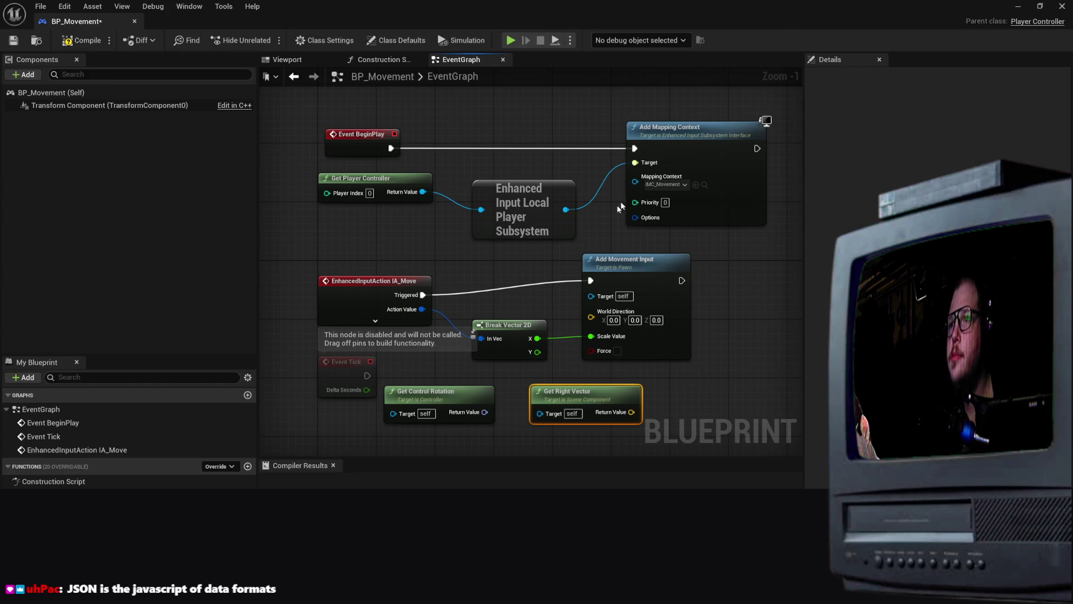
Connect Get Right Vector's Return Value to Add Movement Input's World Direction
{"action": "left_click_drag", "start_coordinate": [485, 412], "coordinate": [586, 400]}
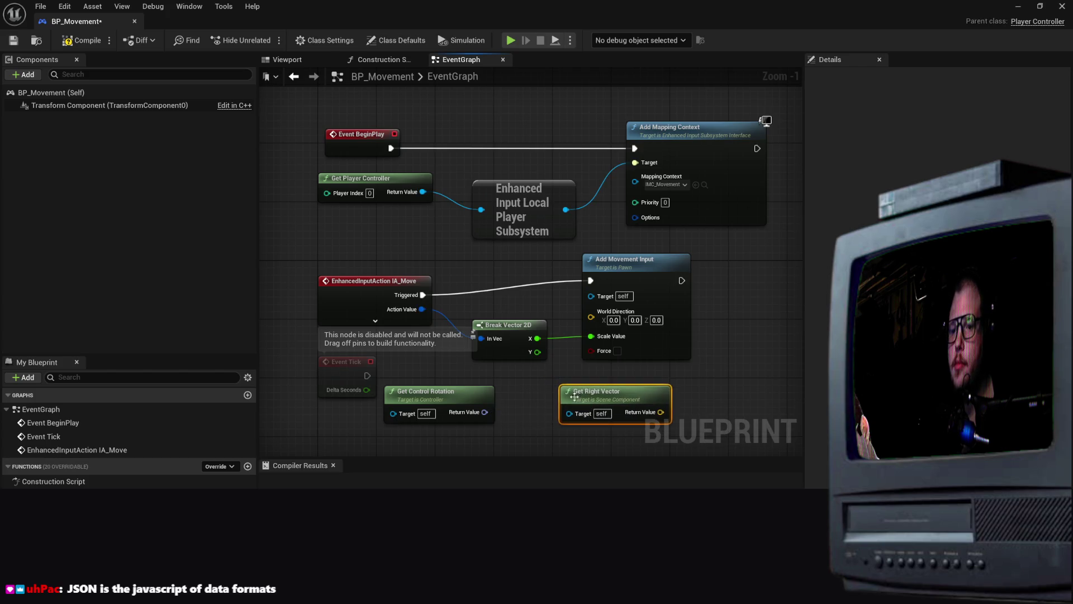
{"action": "mouse_move", "coordinate": [485, 412]}
{"action": "left_mouse_down"}
{"action": "mouse_move", "coordinate": [497, 424]}
{"action": "mouse_move", "coordinate": [574, 413]}
{"action": "mouse_move", "coordinate": [482, 424]}
{"action": "mouse_move", "coordinate": [588, 340]}
{"action": "mouse_move", "coordinate": [592, 313]}
{"action": "mouse_move", "coordinate": [576, 376]}
{"action": "mouse_move", "coordinate": [553, 383]}
{"action": "left_mouse_up"}
{"action": "left_click", "coordinate": [709, 405]}
{"action": "mouse_move", "coordinate": [654, 402]}
{"action": "left_mouse_down"}
{"action": "mouse_move", "coordinate": [617, 403]}
{"action": "mouse_move", "coordinate": [587, 341]}
{"action": "mouse_move", "coordinate": [593, 319]}
{"action": "left_mouse_up"}
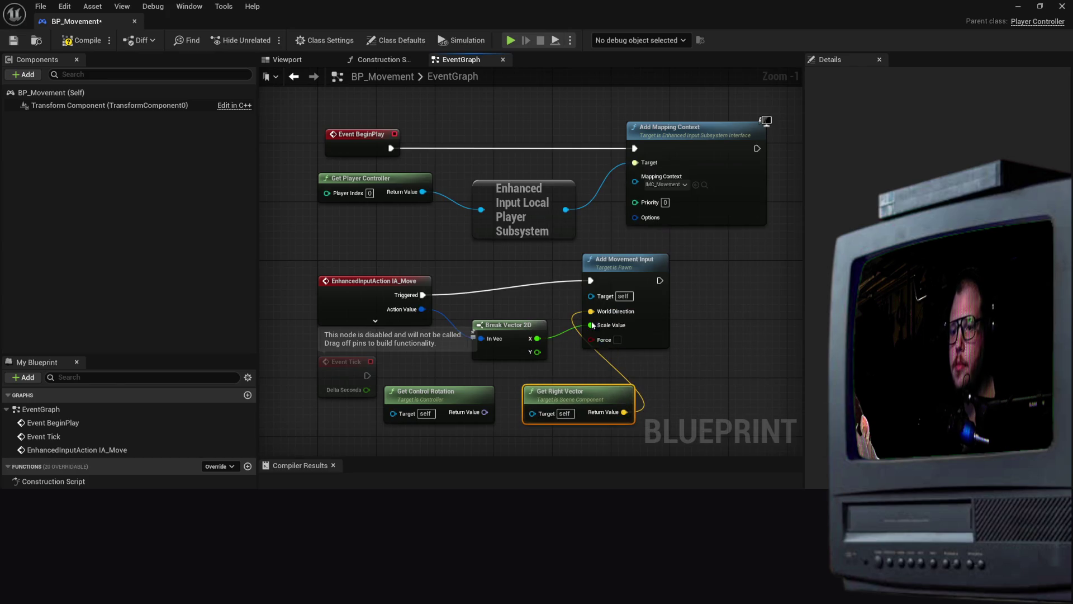
Retry linking Get Control Rotation into Get Right Vector's Target, then nudge Get Right Vector left
{"action": "left_click", "coordinate": [482, 401]}
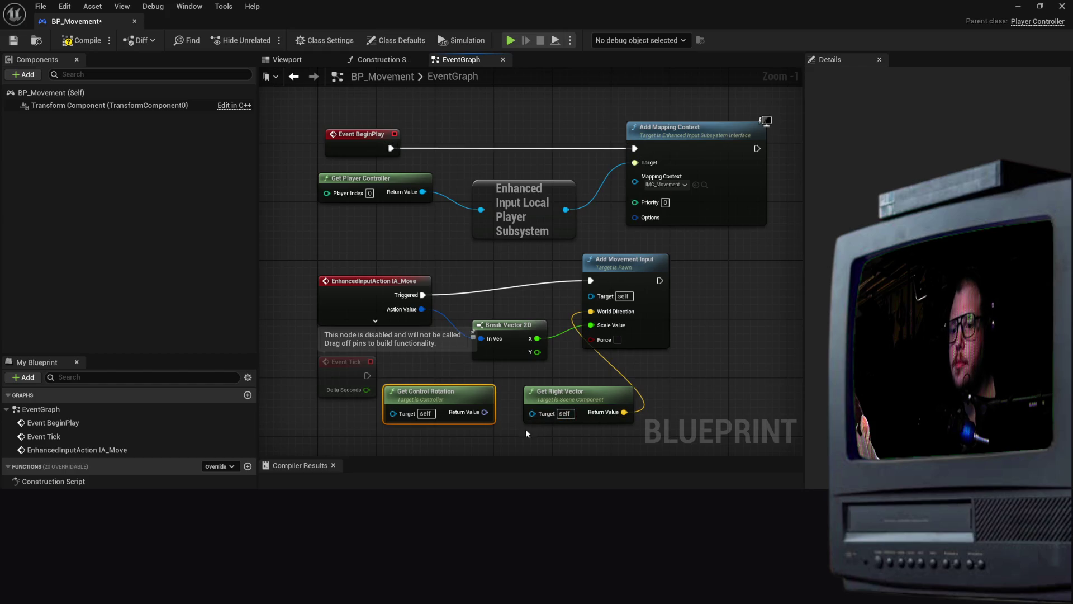
{"action": "left_click", "coordinate": [563, 414]}
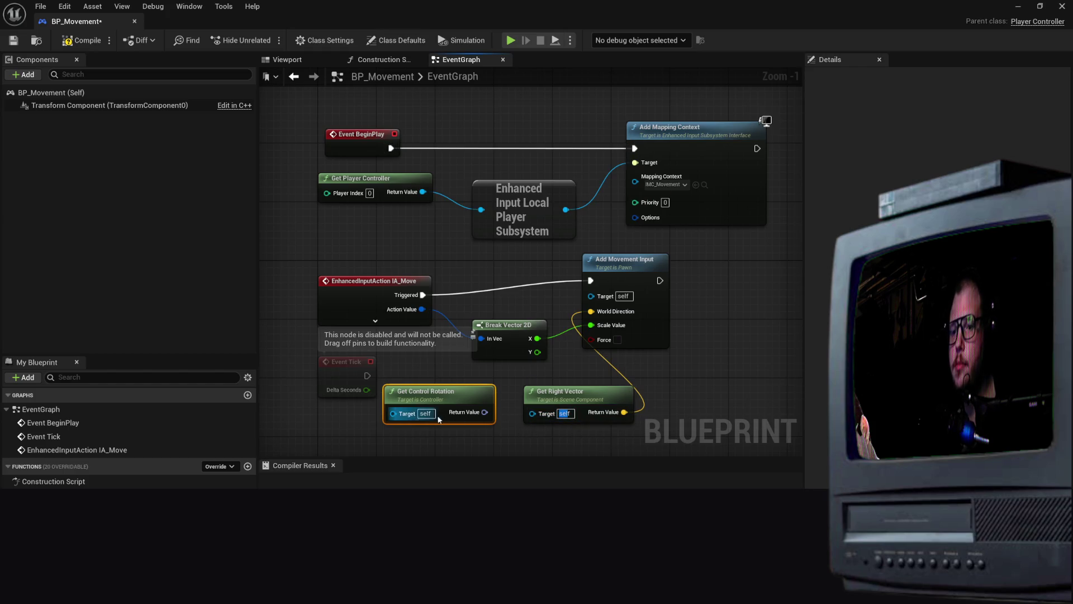
{"action": "left_click_drag", "start_coordinate": [484, 412], "coordinate": [526, 421]}
{"action": "left_click", "coordinate": [525, 421]}
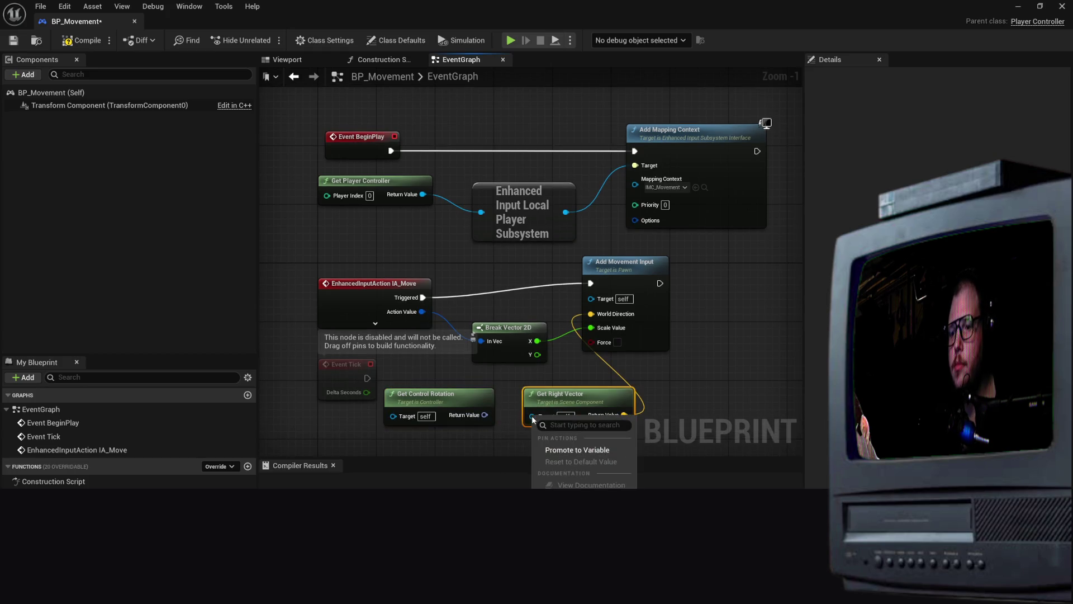
{"action": "left_click", "coordinate": [507, 429]}
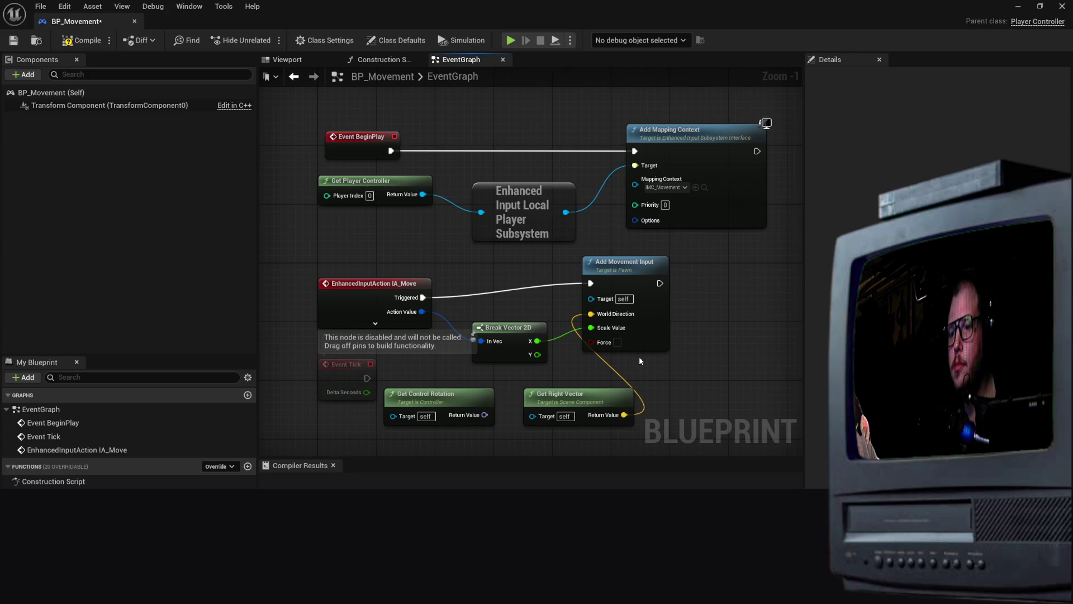
{"action": "left_click_drag", "start_coordinate": [584, 395], "coordinate": [570, 395]}
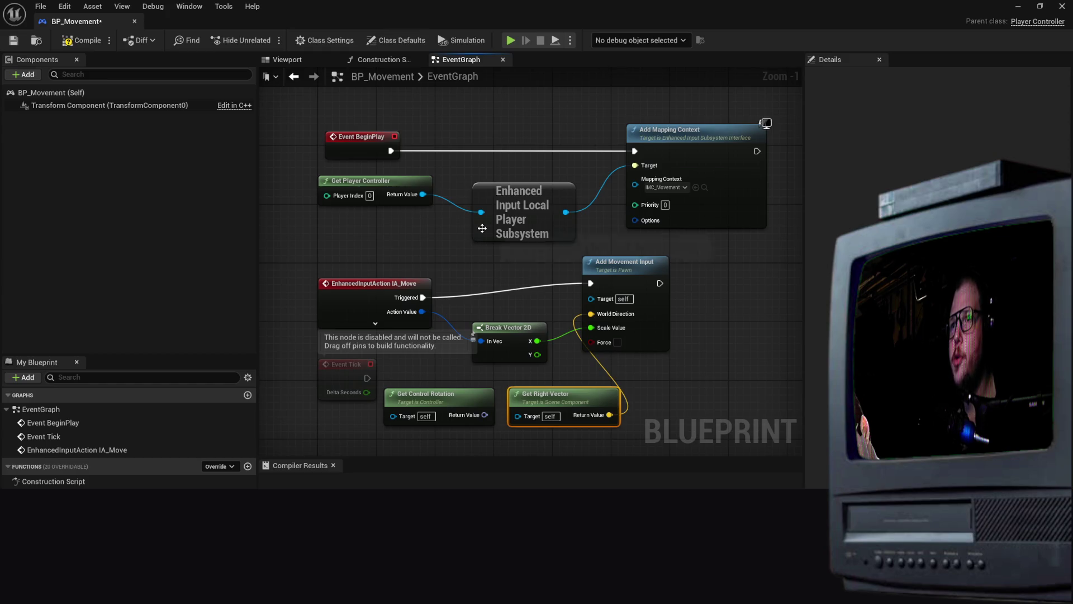
{"action": "left_click", "coordinate": [436, 407]}
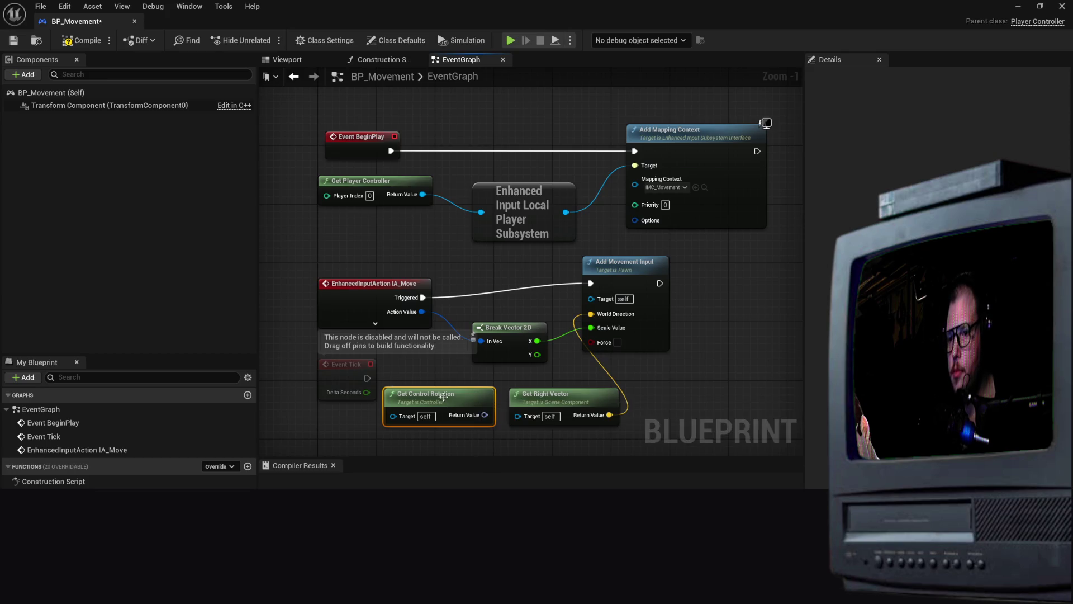
Delete Get Control Rotation and add a Get Control Rotator node at the lower left
{"action": "key", "text": "Delete"}
{"action": "right_click", "coordinate": [415, 394]}
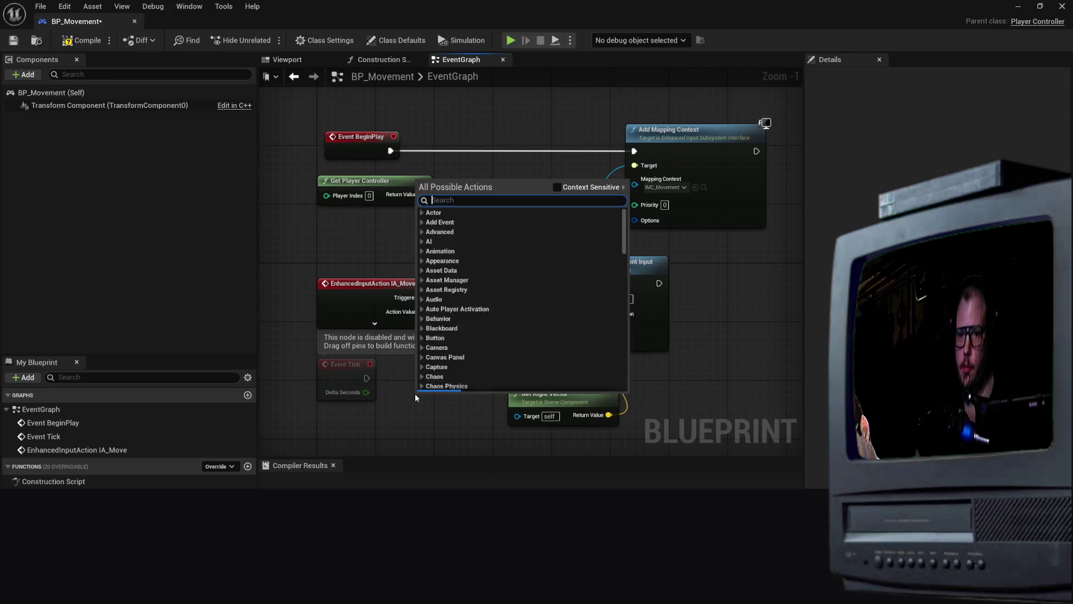
{"action": "type", "text": "get contro"}
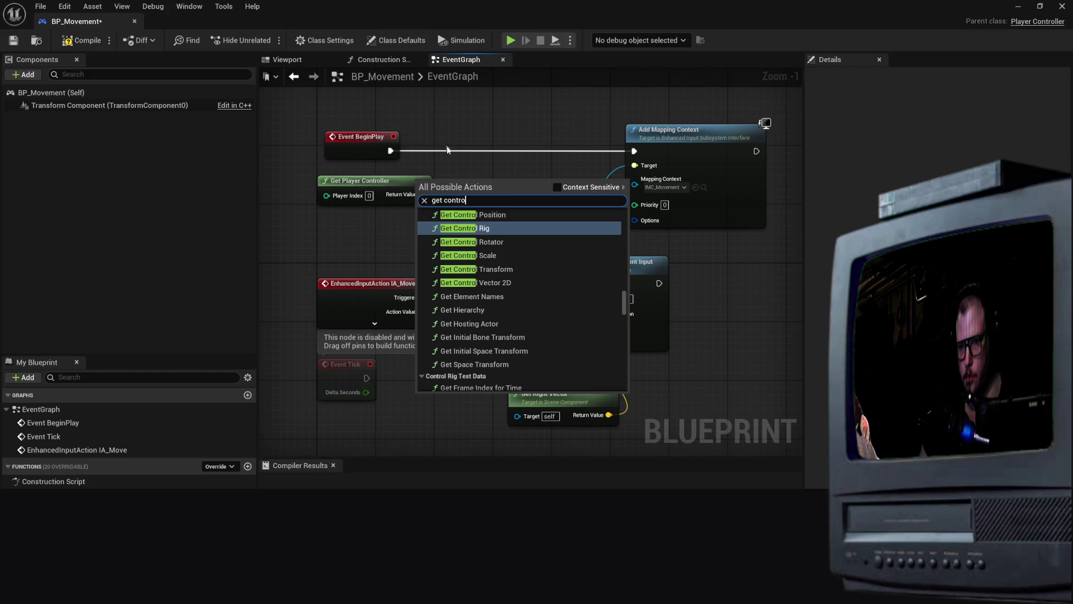
{"action": "left_click", "coordinate": [475, 241]}
{"action": "mouse_move", "coordinate": [537, 395]}
{"action": "left_mouse_down"}
{"action": "mouse_move", "coordinate": [513, 413]}
{"action": "mouse_move", "coordinate": [428, 352]}
{"action": "mouse_move", "coordinate": [399, 392]}
{"action": "mouse_move", "coordinate": [502, 407]}
{"action": "mouse_move", "coordinate": [476, 396]}
{"action": "mouse_move", "coordinate": [431, 404]}
{"action": "left_mouse_up"}
{"action": "scroll", "coordinate": [512, 413], "scroll_direction": "down", "scroll_amount": 1}
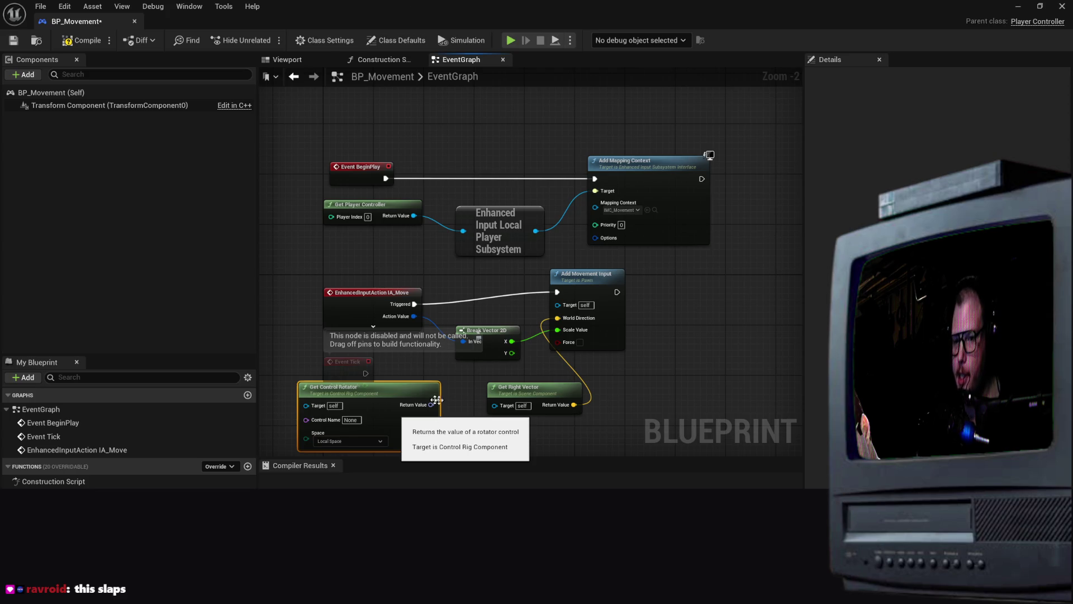
{"action": "left_click_drag", "start_coordinate": [403, 389], "coordinate": [402, 402]}
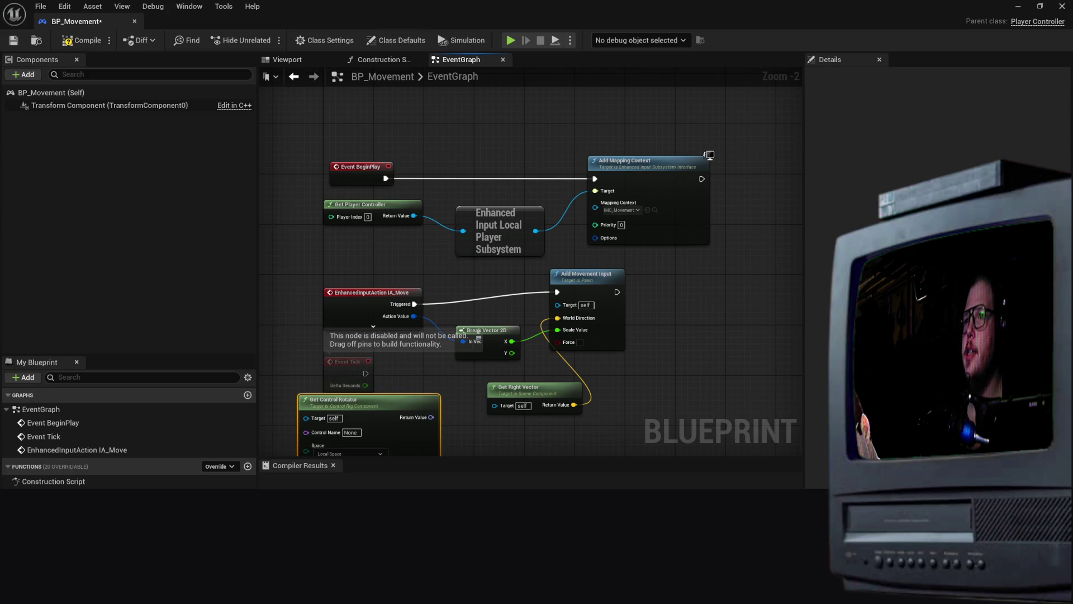
Deselect the node and minimize the BP_Movement editor to show the TopDownMap level
{"action": "left_click", "coordinate": [375, 261]}
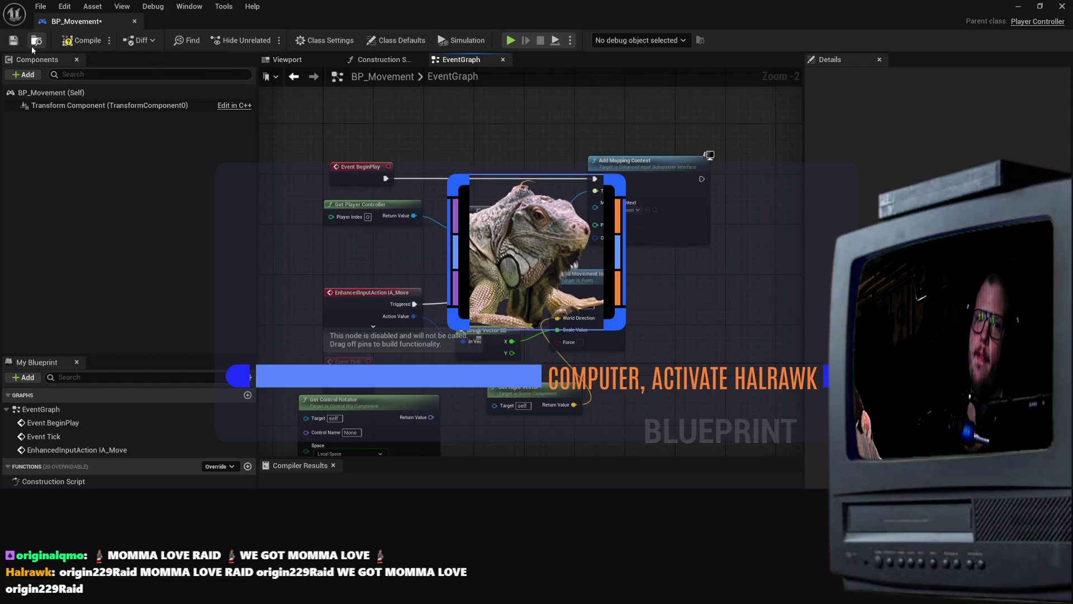
{"action": "left_click", "coordinate": [1018, 6]}
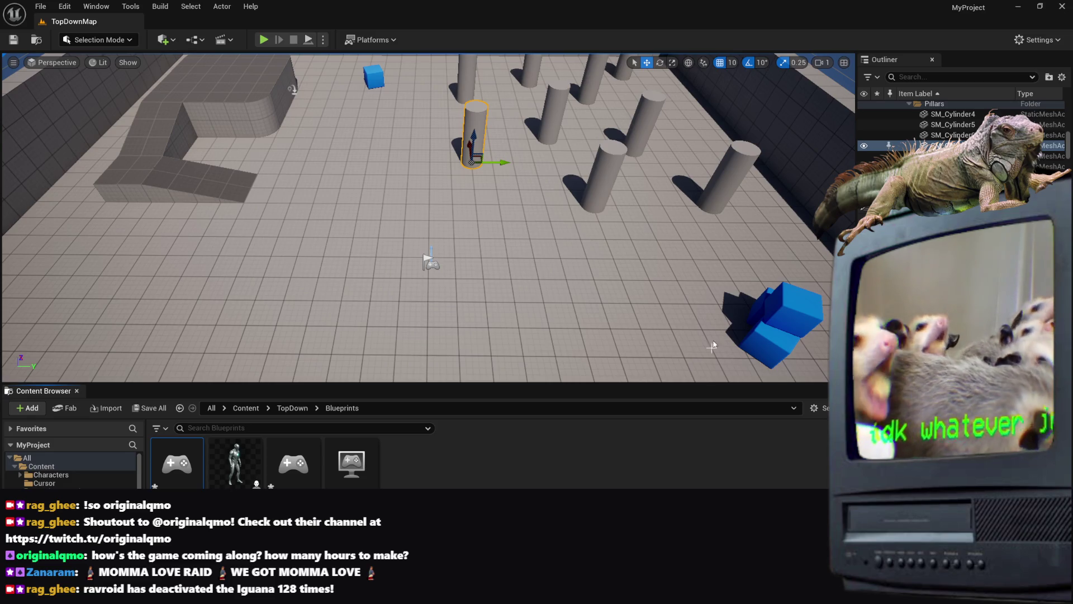
Move the viewport forward and open BP_TopDownCharacter from the Content Browser
{"action": "key", "text": "Up"}
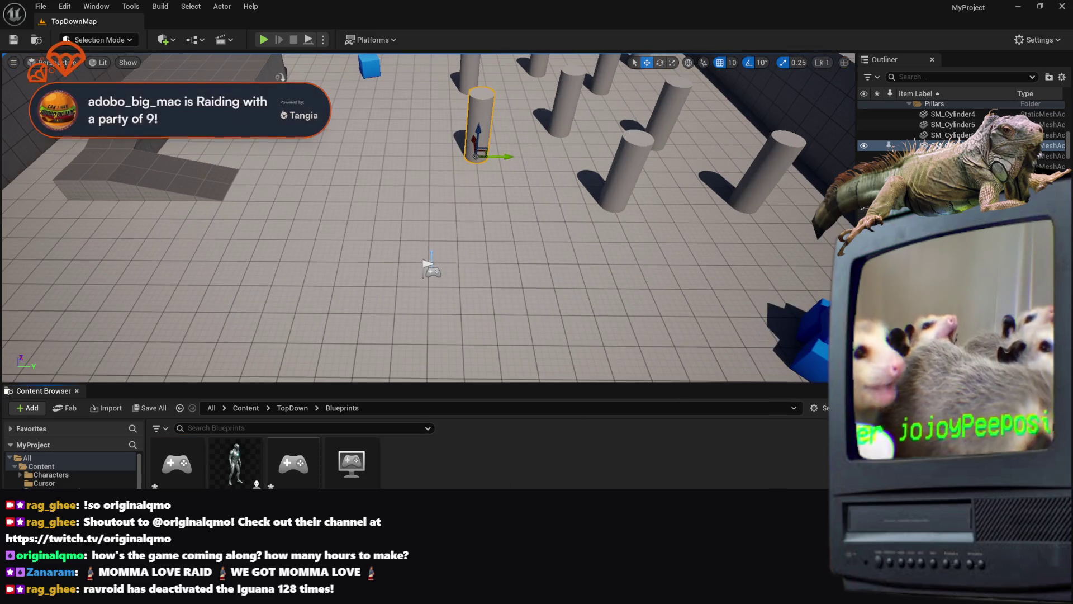
{"action": "double_click", "coordinate": [235, 464]}
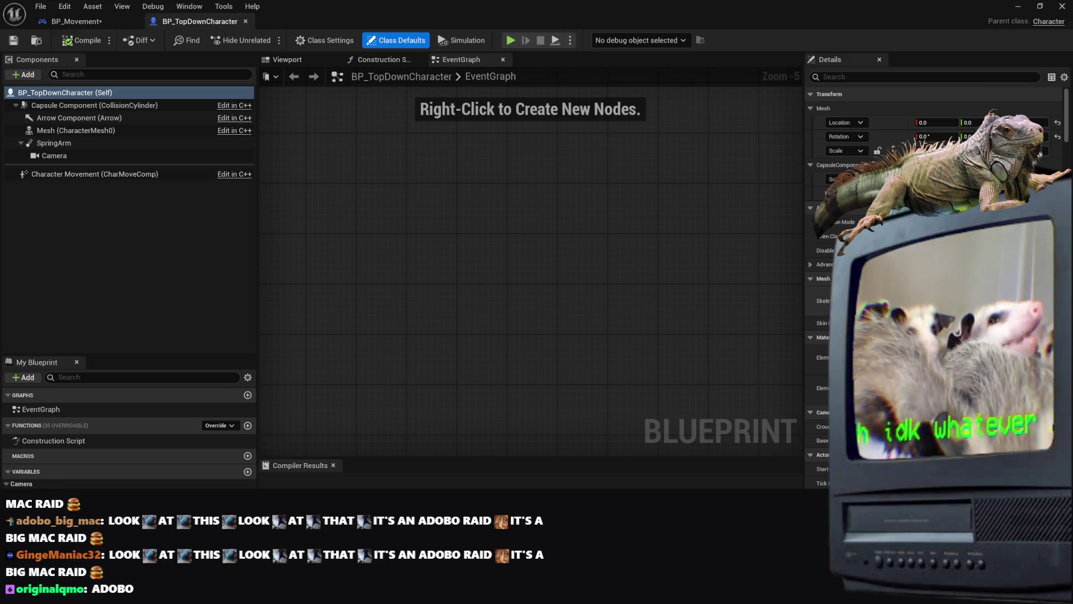
Select the Character Movement component and browse its Details settings
{"action": "scroll", "coordinate": [822, 268], "scroll_direction": "down", "scroll_amount": 8}
{"action": "scroll", "coordinate": [822, 269], "scroll_direction": "down", "scroll_amount": 15}
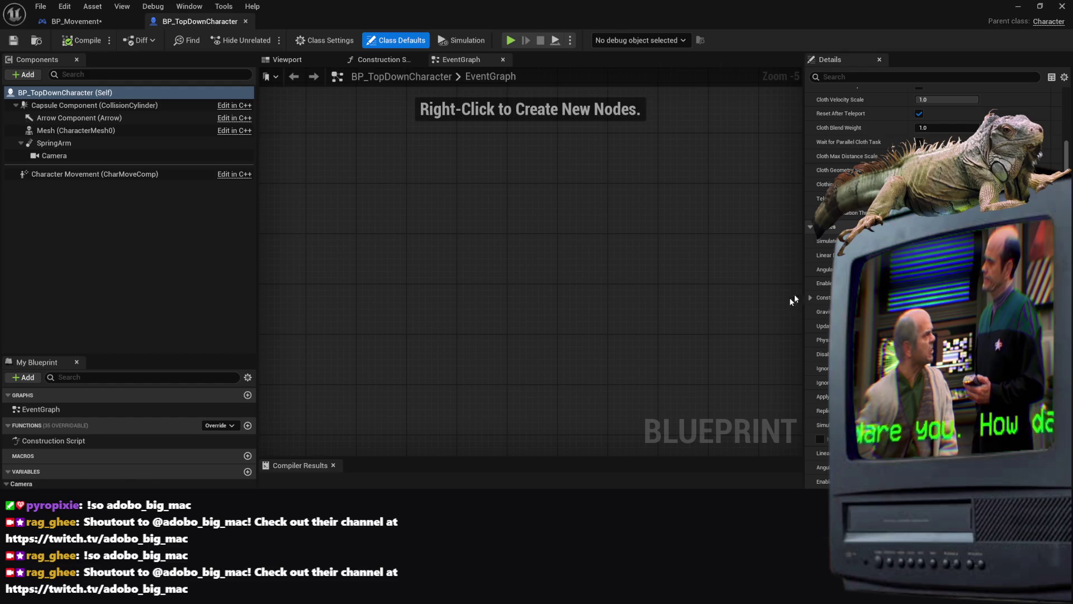
{"action": "scroll", "coordinate": [822, 259], "scroll_direction": "down", "scroll_amount": 3}
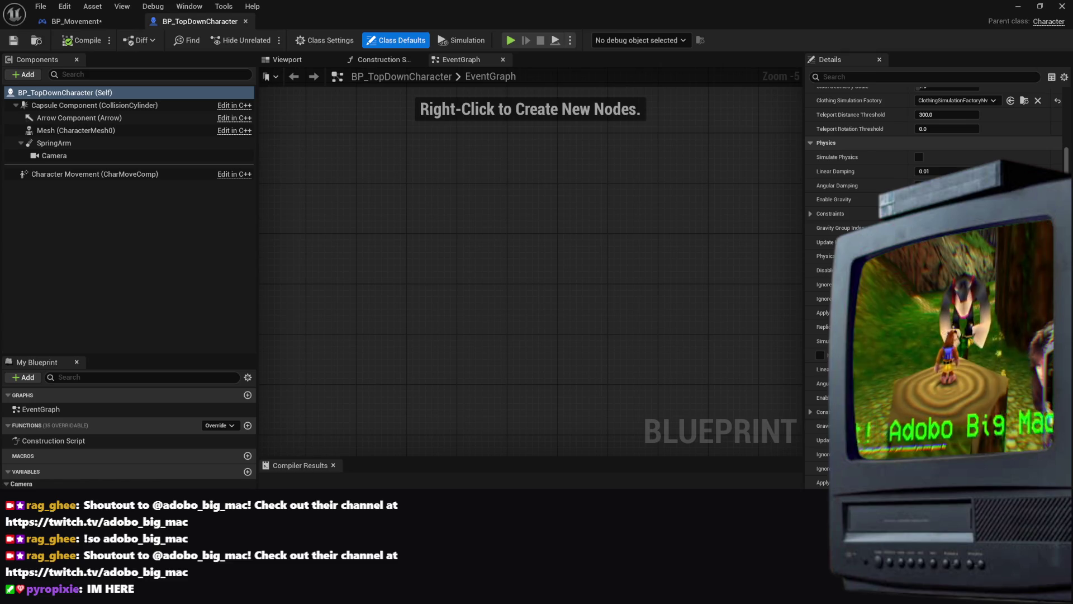
{"action": "scroll", "coordinate": [867, 279], "scroll_direction": "down", "scroll_amount": 3}
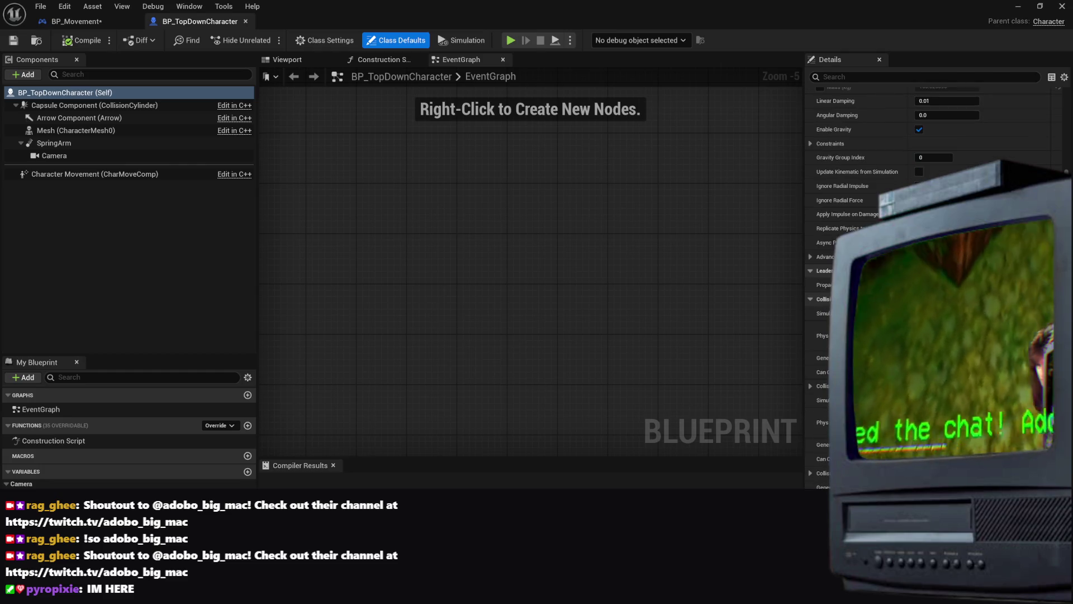
{"action": "scroll", "coordinate": [1056, 151], "scroll_direction": "down", "scroll_amount": 15}
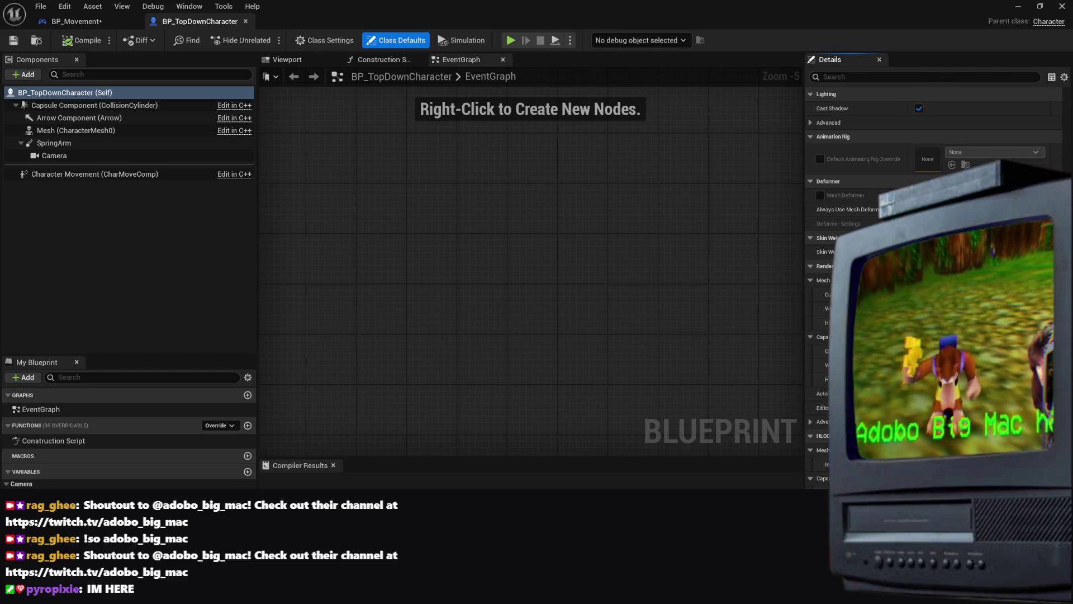
{"action": "left_click", "coordinate": [112, 174]}
{"action": "scroll", "coordinate": [872, 280], "scroll_direction": "up", "scroll_amount": 8}
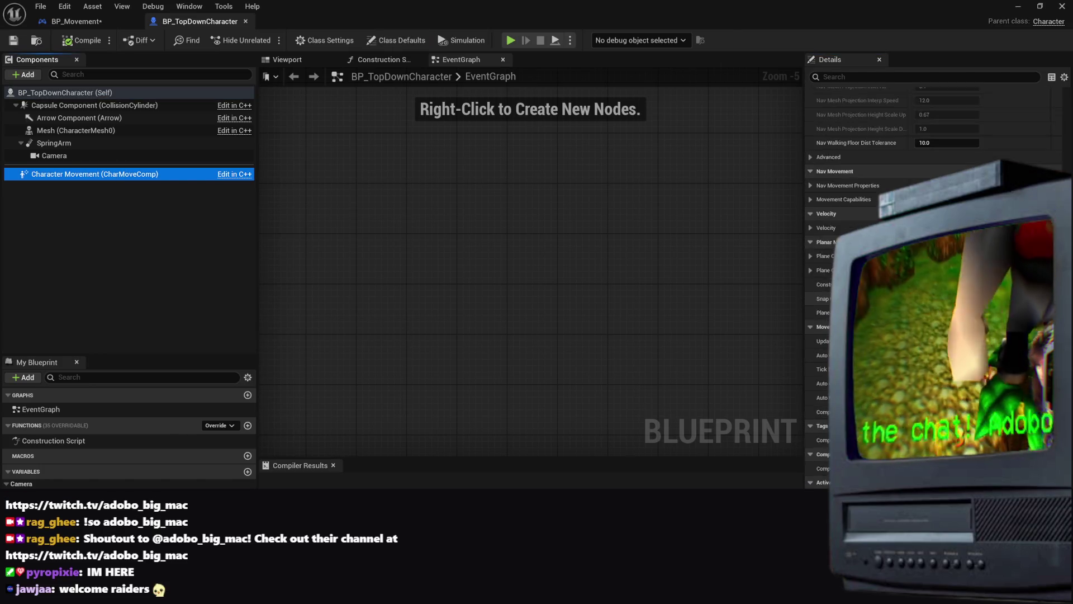
{"action": "scroll", "coordinate": [872, 279], "scroll_direction": "up", "scroll_amount": 10}
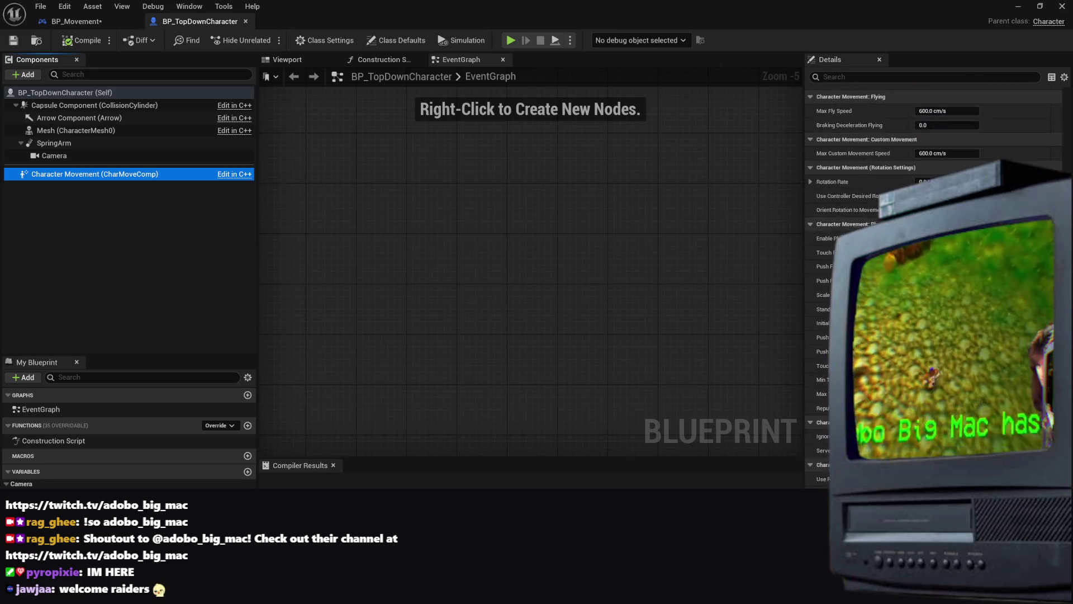
{"action": "scroll", "coordinate": [872, 280], "scroll_direction": "up", "scroll_amount": 10}
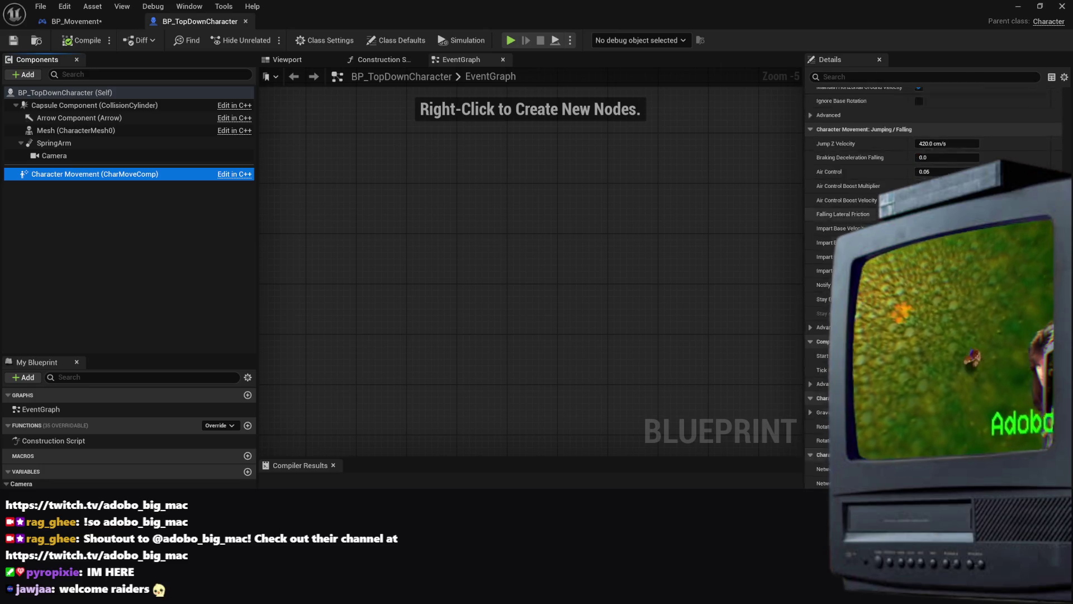
{"action": "scroll", "coordinate": [979, 151], "scroll_direction": "up", "scroll_amount": 2}
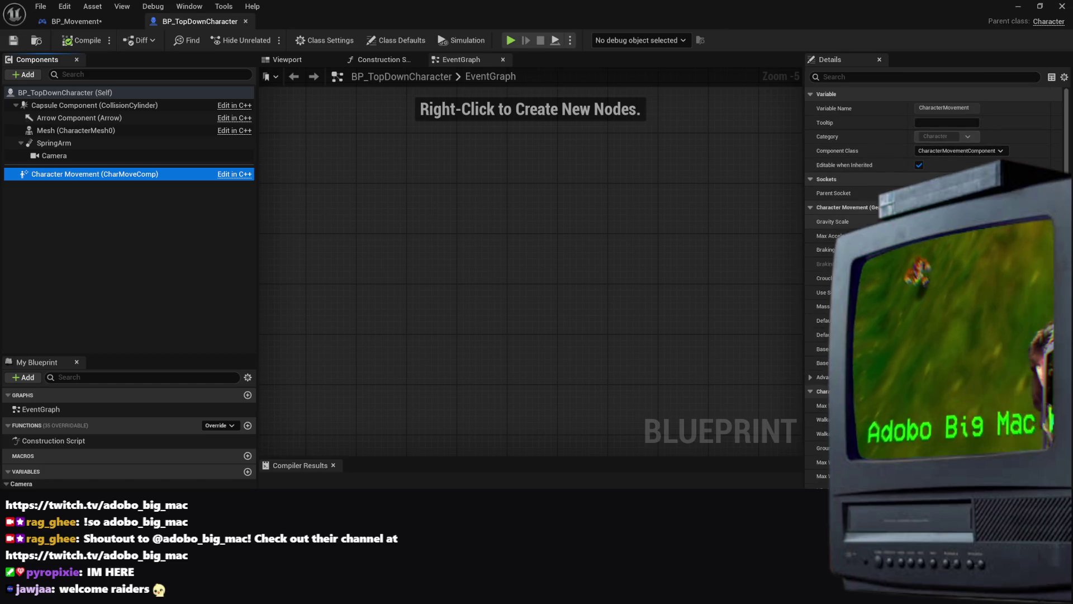
Check the component class list unchanged, then scroll to Max Walk Speed 600 and Ground Friction 8.0
{"action": "left_click", "coordinate": [984, 151]}
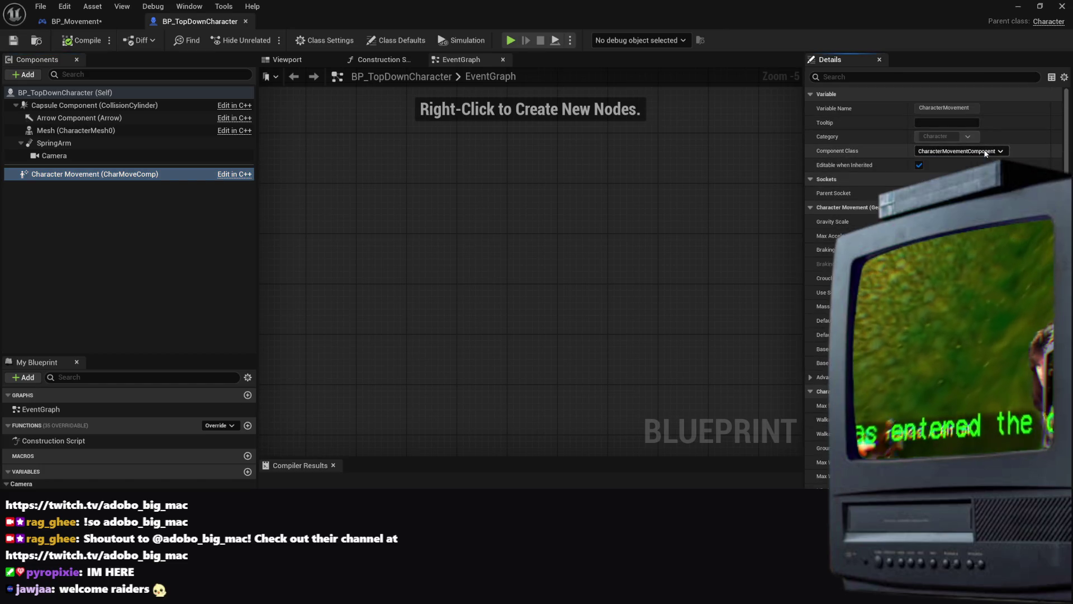
{"action": "left_click", "coordinate": [941, 108]}
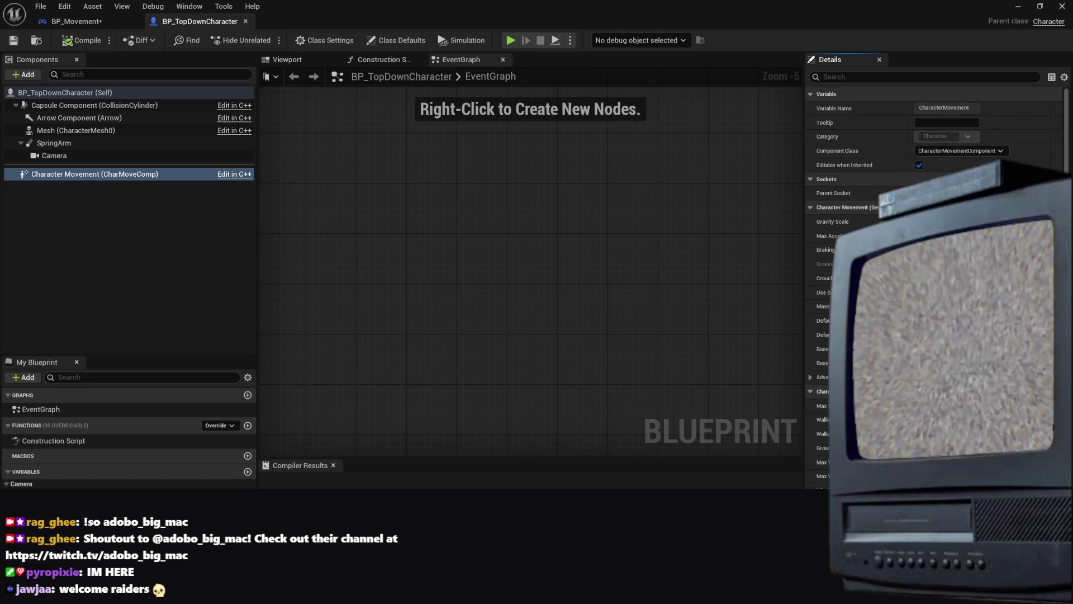
{"action": "scroll", "coordinate": [934, 140], "scroll_direction": "down", "scroll_amount": 1}
{"action": "scroll", "coordinate": [872, 252], "scroll_direction": "down", "scroll_amount": 10}
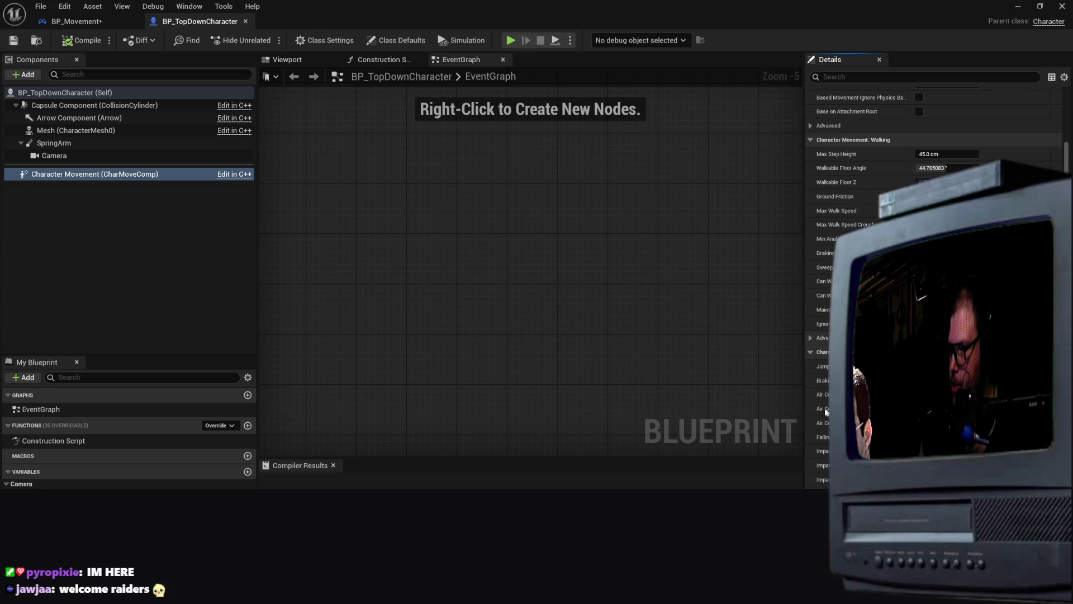
{"action": "scroll", "coordinate": [669, 344], "scroll_direction": "down", "scroll_amount": 2}
{"action": "scroll", "coordinate": [594, 259], "scroll_direction": "down", "scroll_amount": 4}
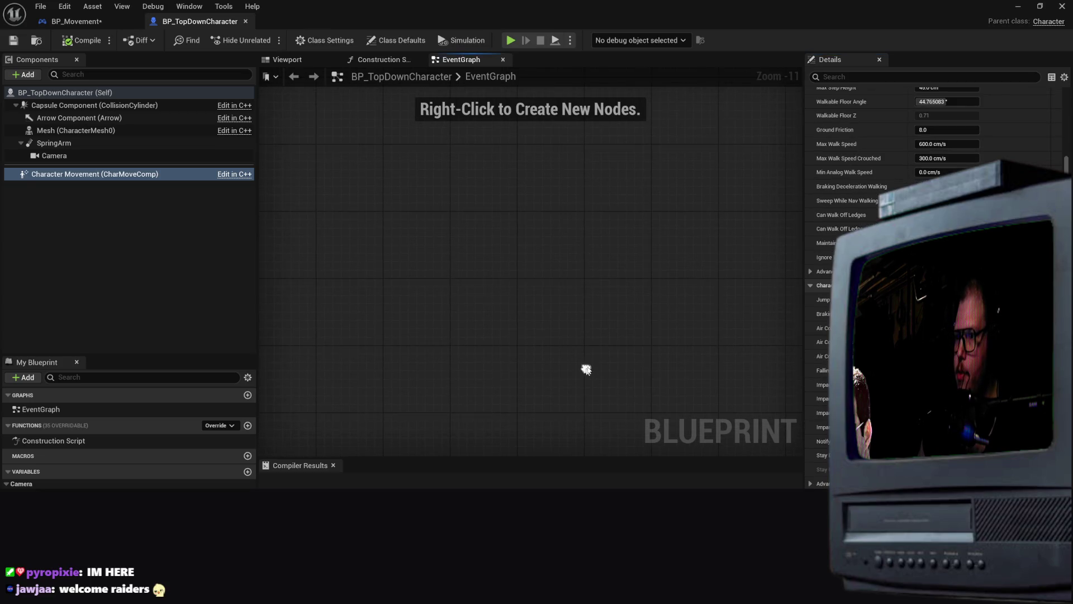
{"action": "mouse_move", "coordinate": [619, 255]}
{"action": "left_mouse_down"}
{"action": "mouse_move", "coordinate": [563, 358]}
{"action": "mouse_move", "coordinate": [531, 376]}
{"action": "left_mouse_up"}
{"action": "scroll", "coordinate": [547, 401], "scroll_direction": "down", "scroll_amount": 1}
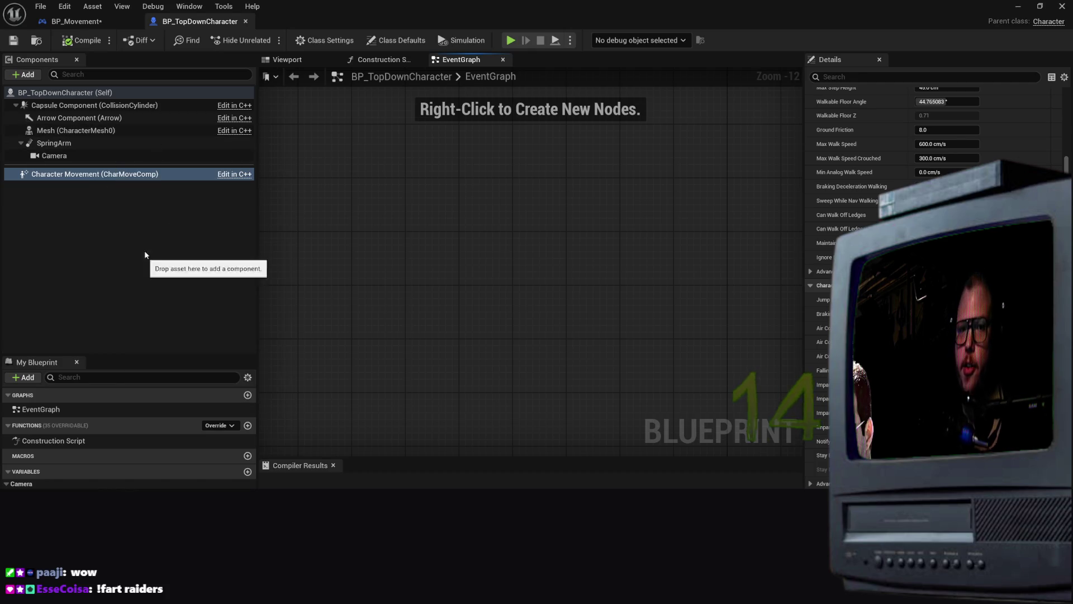
Review the SpringArm, character mesh and Camera component settings
{"action": "left_click", "coordinate": [91, 144]}
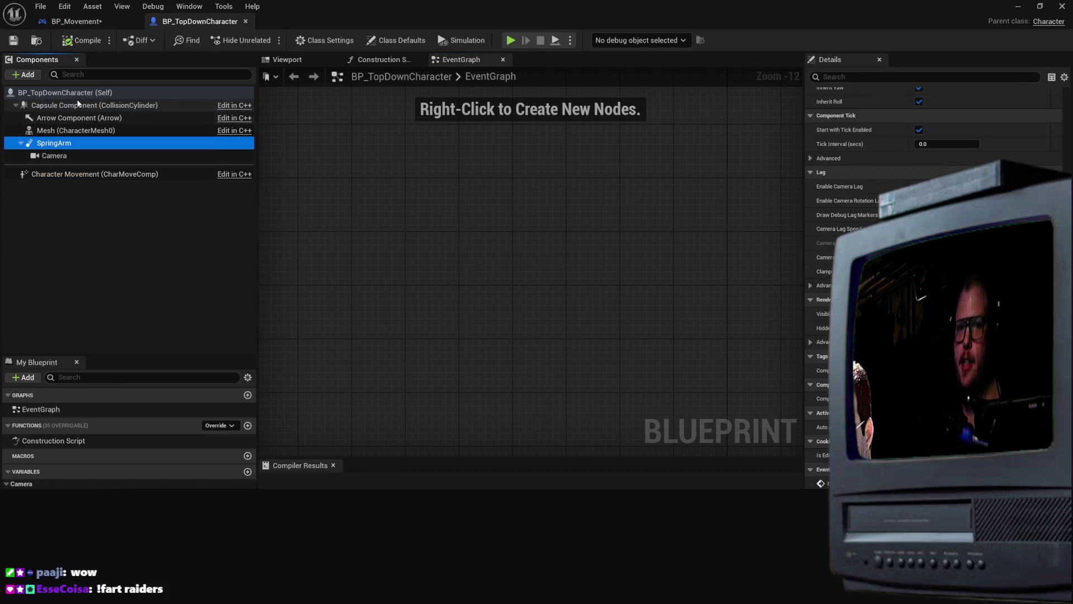
{"action": "left_click", "coordinate": [80, 129]}
{"action": "left_click", "coordinate": [80, 152]}
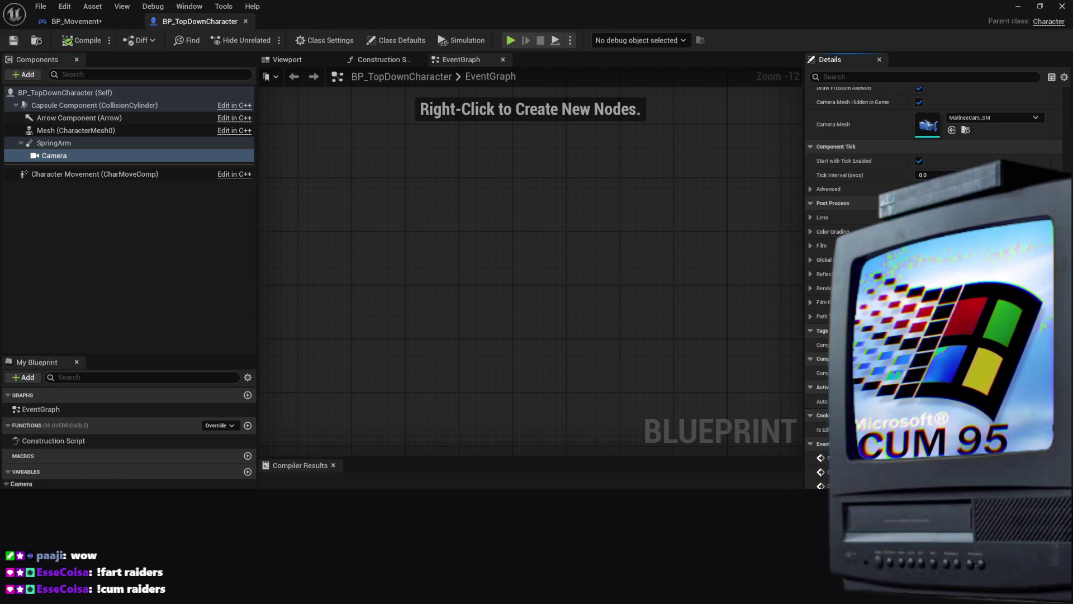
{"action": "scroll", "coordinate": [861, 223], "scroll_direction": "down", "scroll_amount": 1}
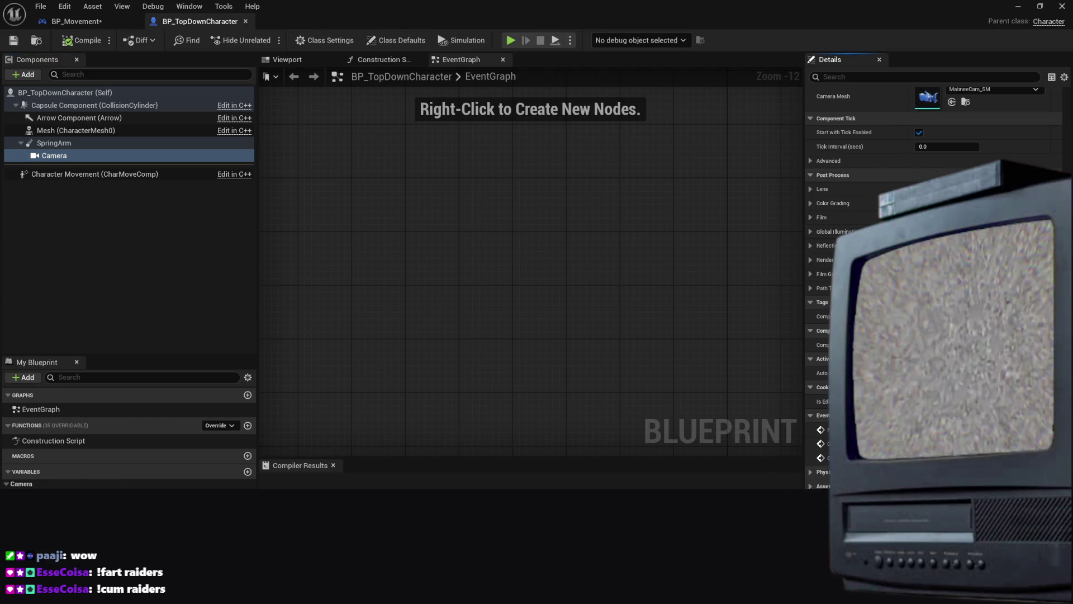
{"action": "scroll", "coordinate": [861, 224], "scroll_direction": "up", "scroll_amount": 1}
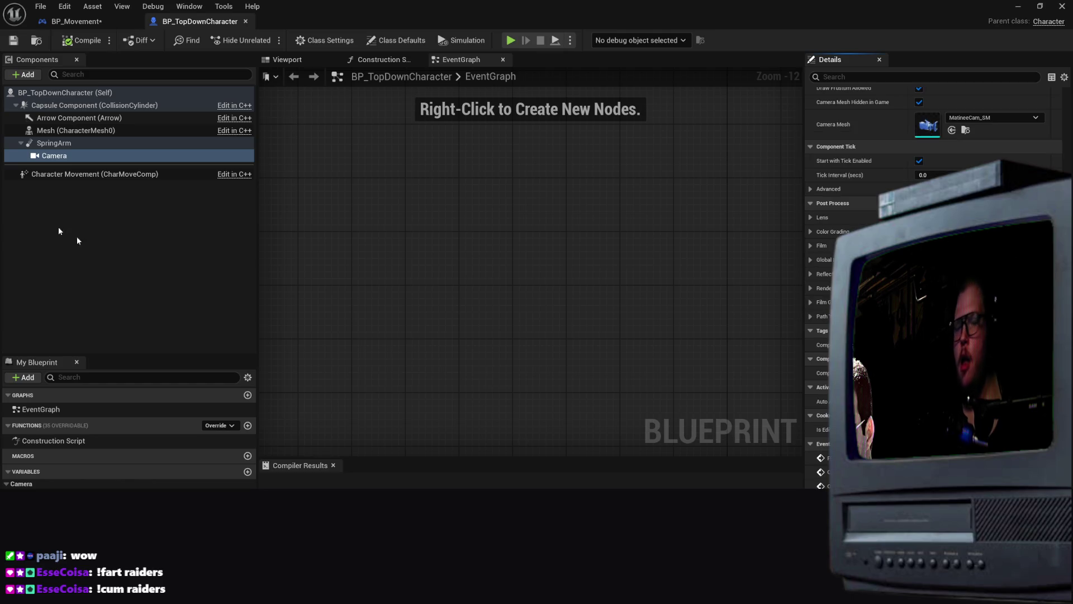
{"action": "left_click", "coordinate": [73, 130]}
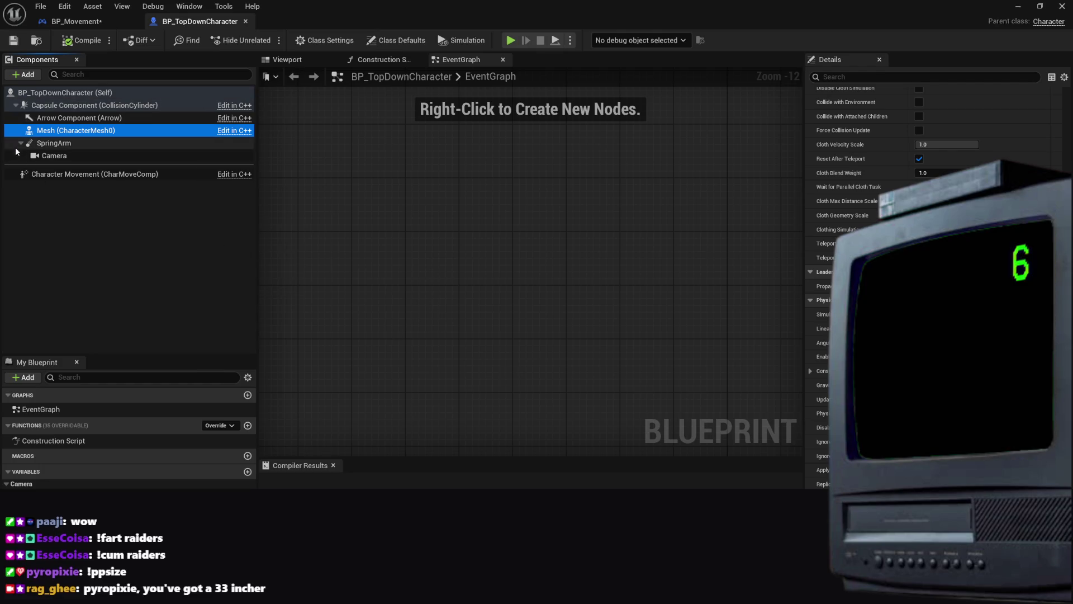
Review the Arrow and Capsule Component settings, expanding the capsule's Mobile category
{"action": "left_click", "coordinate": [51, 118]}
{"action": "left_click", "coordinate": [60, 105]}
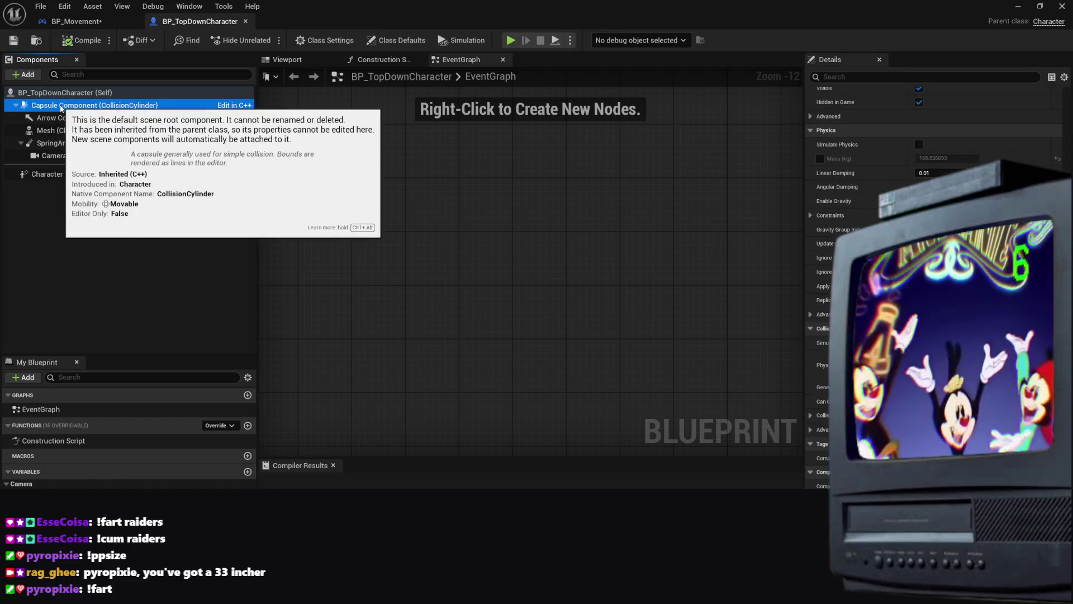
{"action": "scroll", "coordinate": [895, 279], "scroll_direction": "down", "scroll_amount": 5}
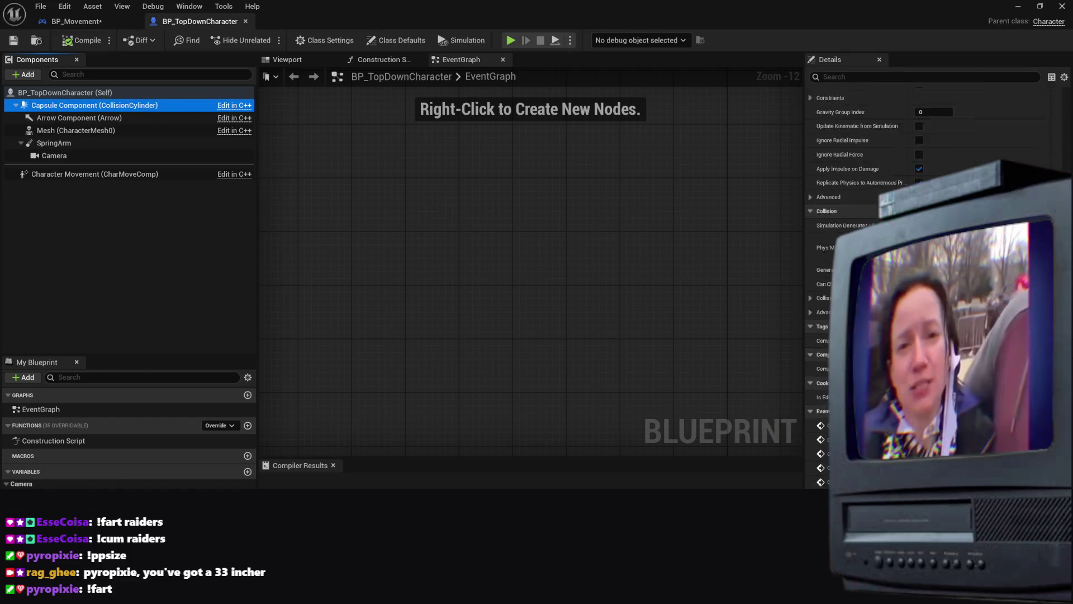
{"action": "scroll", "coordinate": [861, 252], "scroll_direction": "down", "scroll_amount": 3}
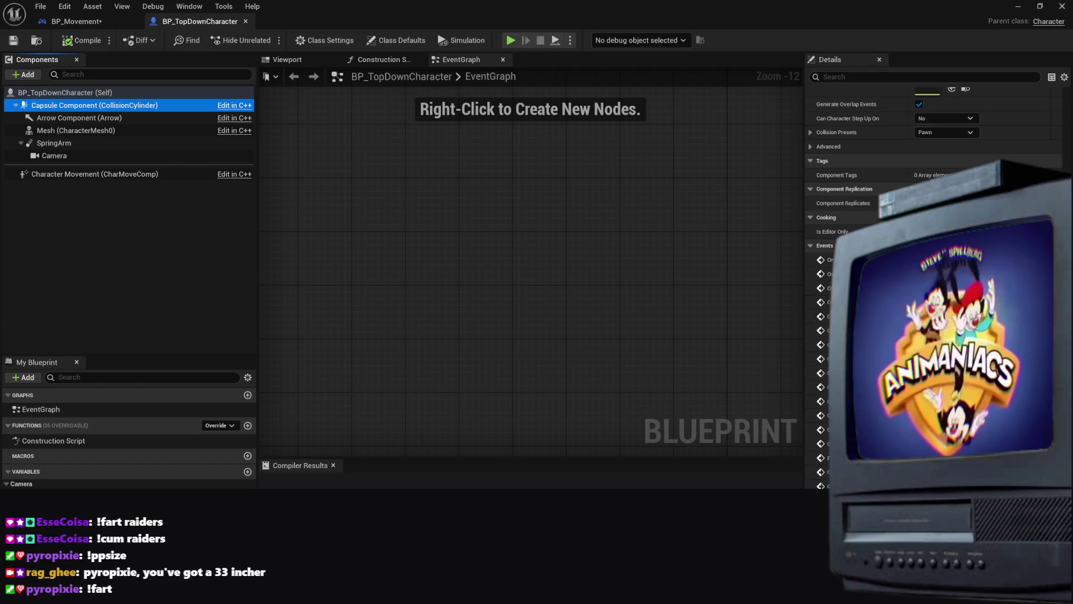
{"action": "scroll", "coordinate": [894, 279], "scroll_direction": "down", "scroll_amount": 2}
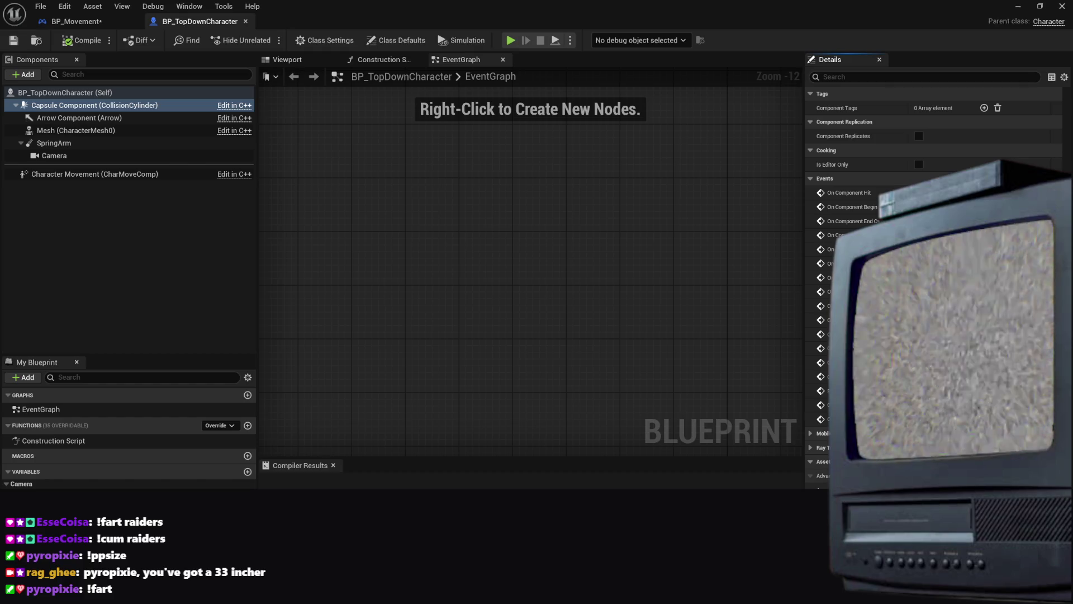
{"action": "left_click", "coordinate": [826, 435]}
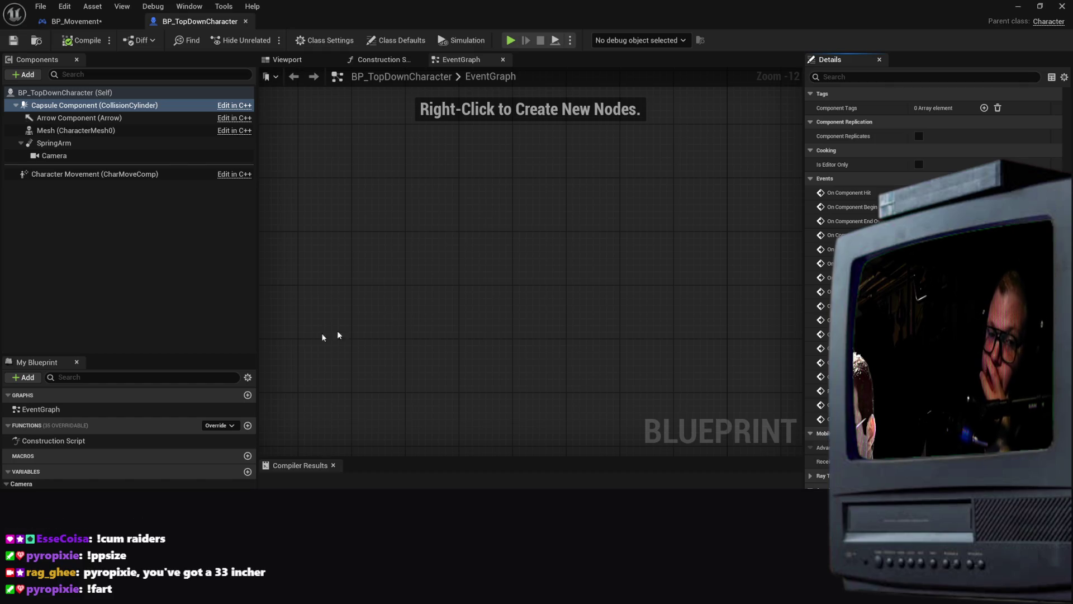
Look over the character's empty EventGraph and close BP_TopDownCharacter
{"action": "left_click", "coordinate": [75, 411]}
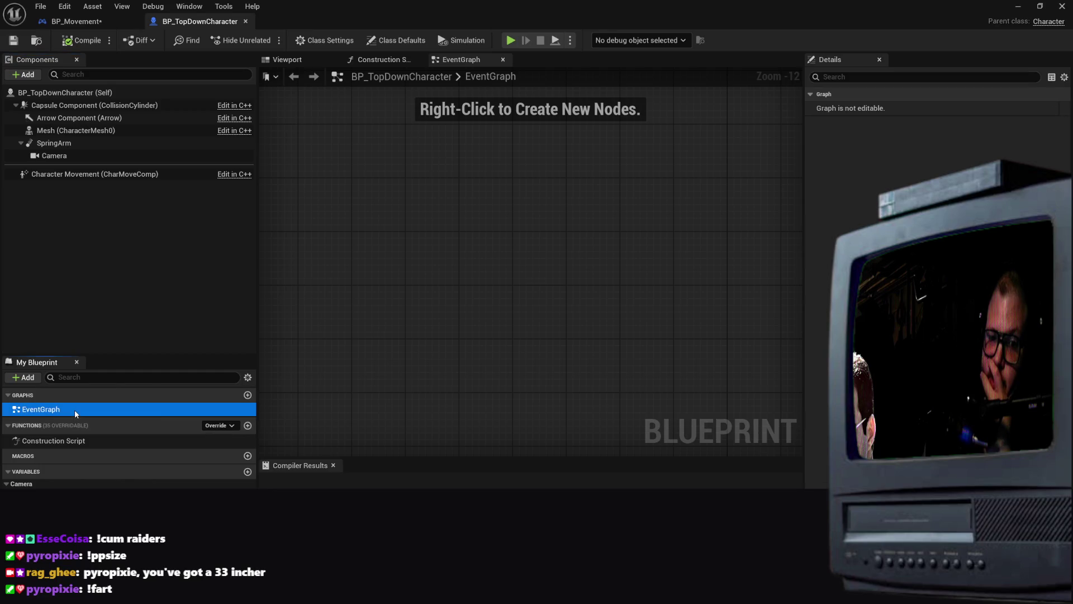
{"action": "left_click_drag", "start_coordinate": [548, 417], "coordinate": [523, 397]}
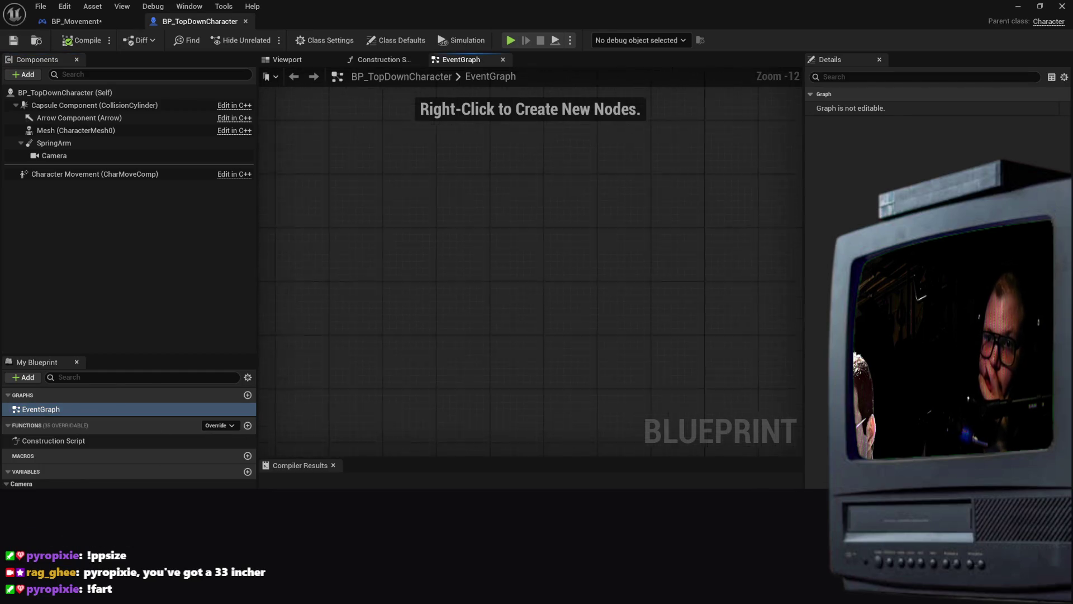
{"action": "left_click_drag", "start_coordinate": [588, 330], "coordinate": [581, 382]}
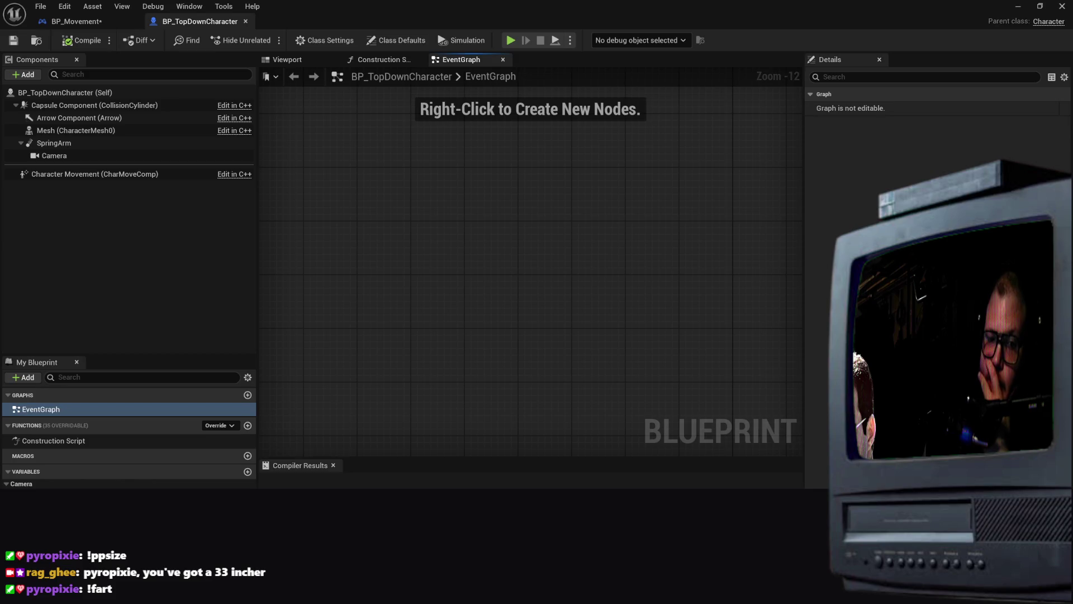
{"action": "left_click", "coordinate": [56, 410]}
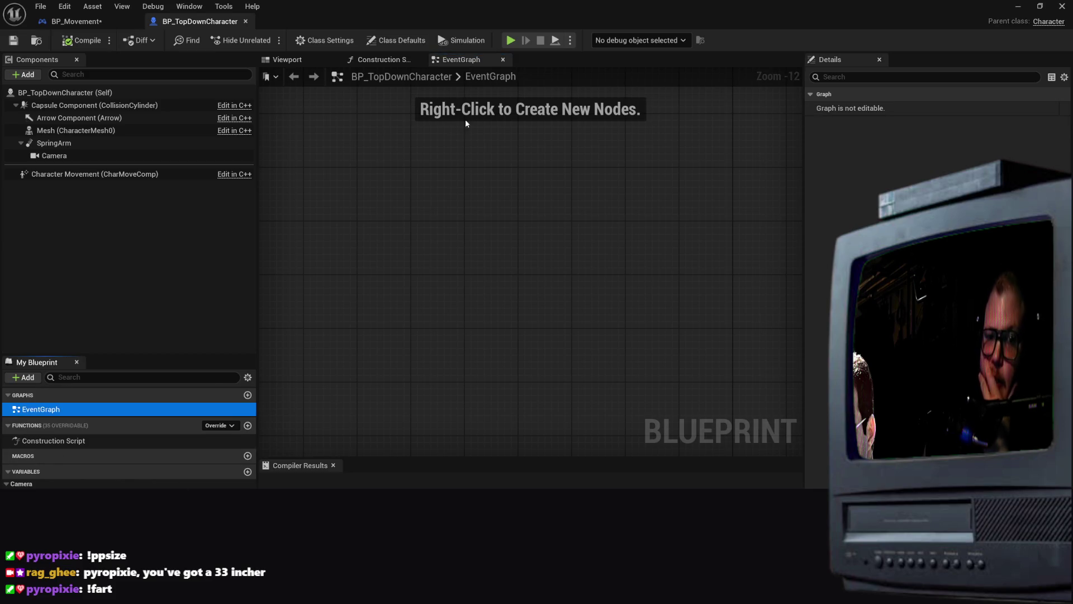
{"action": "left_click", "coordinate": [246, 21]}
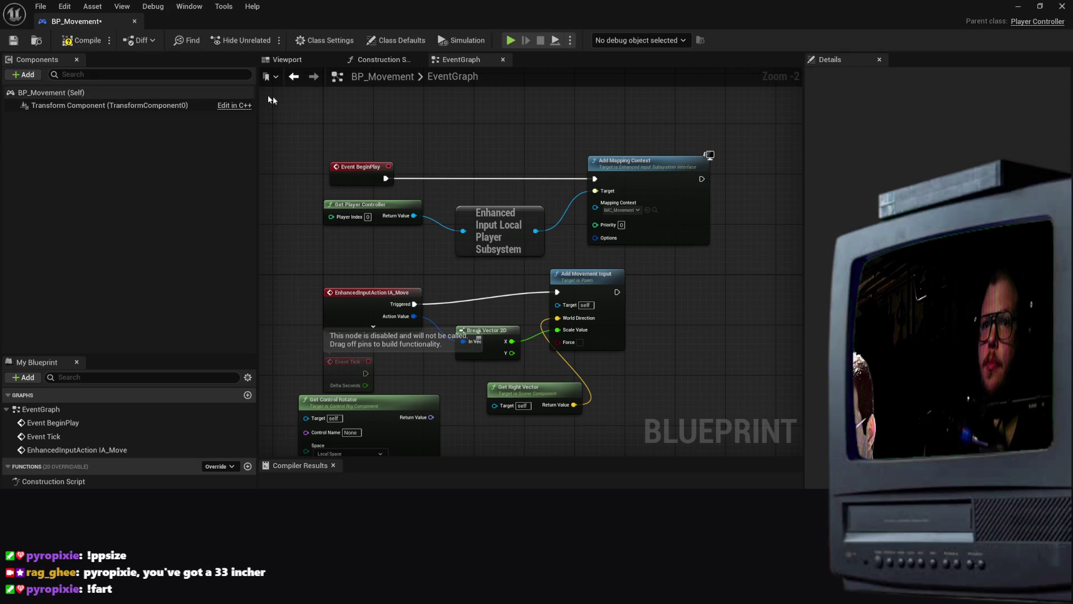
Minimize the Blueprint editor window to reveal the TopDownMap level viewport
{"action": "left_click", "coordinate": [1018, 7]}
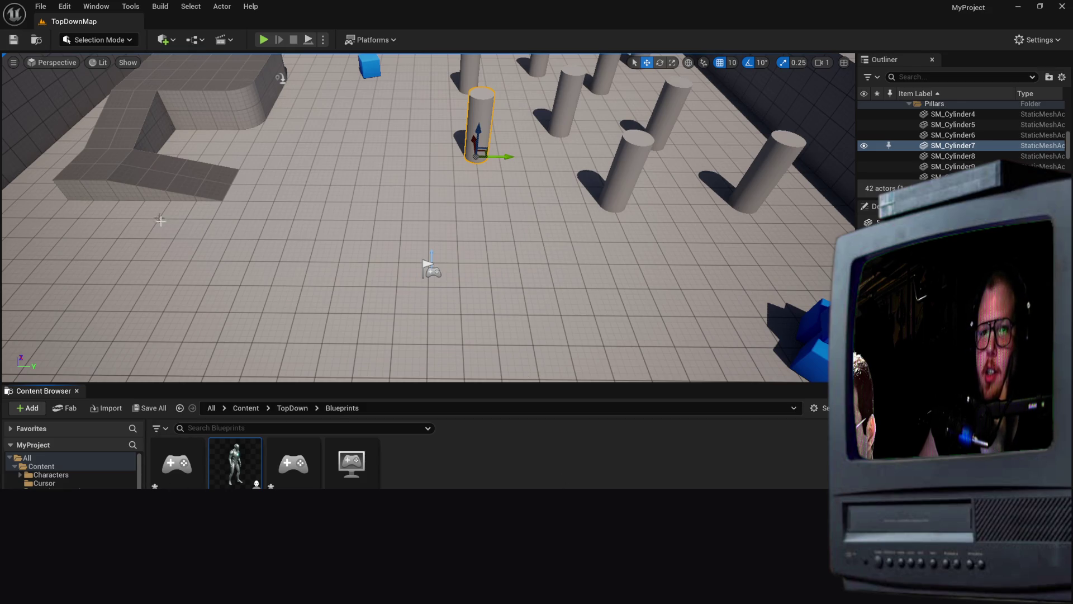
Select the TopDown game mode blueprint and try playing the level, cancelling over BP_Movement compile errors
{"action": "scroll", "coordinate": [367, 200], "scroll_direction": "down", "scroll_amount": 5}
{"action": "scroll", "coordinate": [541, 219], "scroll_direction": "up", "scroll_amount": 5}
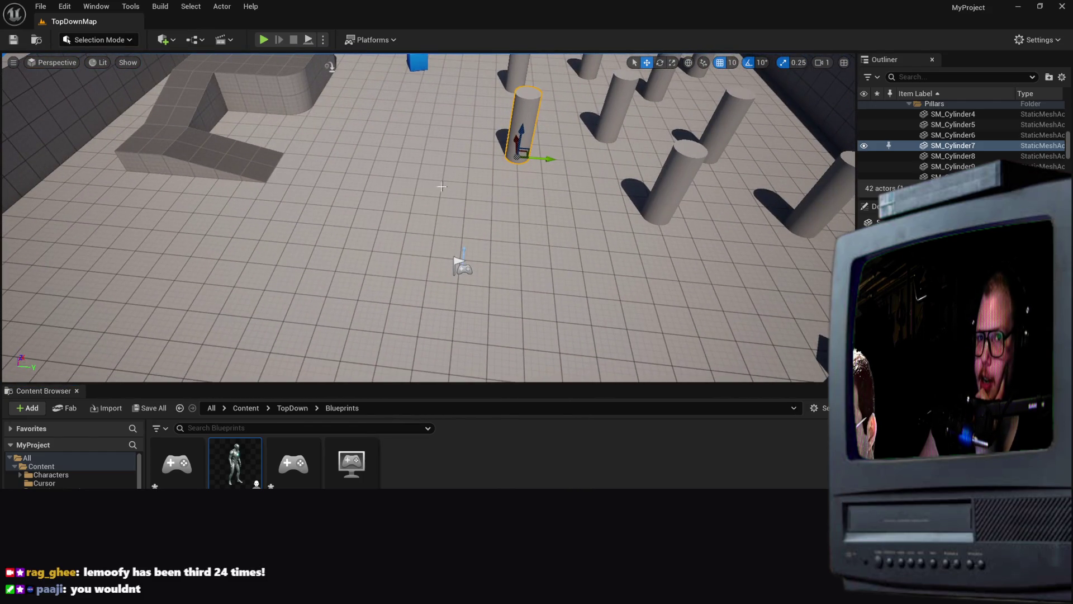
{"action": "scroll", "coordinate": [446, 186], "scroll_direction": "down", "scroll_amount": 3}
{"action": "scroll", "coordinate": [446, 185], "scroll_direction": "up", "scroll_amount": 3}
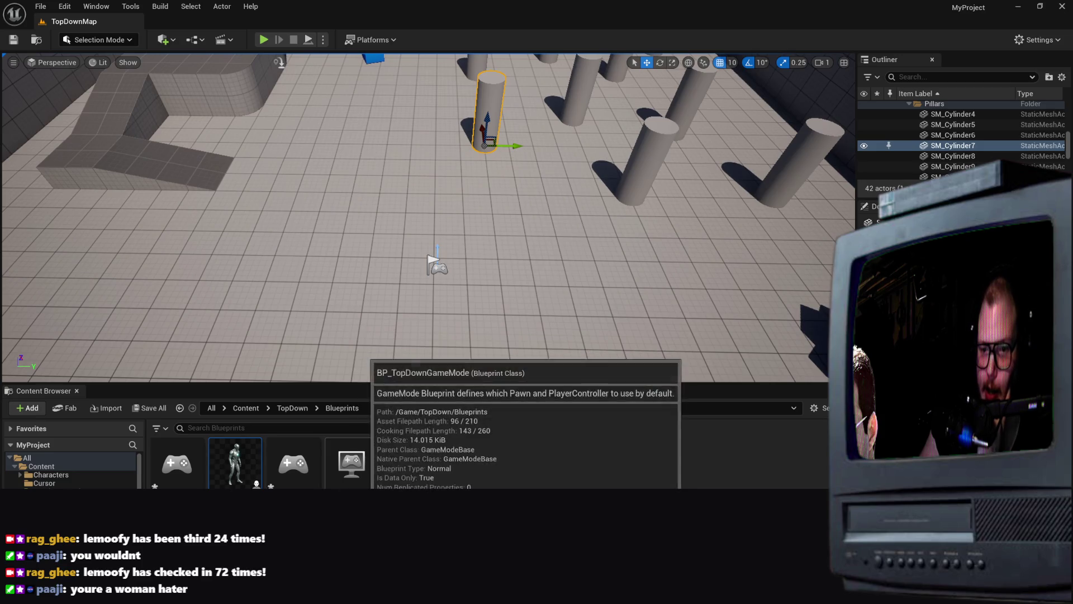
{"action": "left_click", "coordinate": [351, 464]}
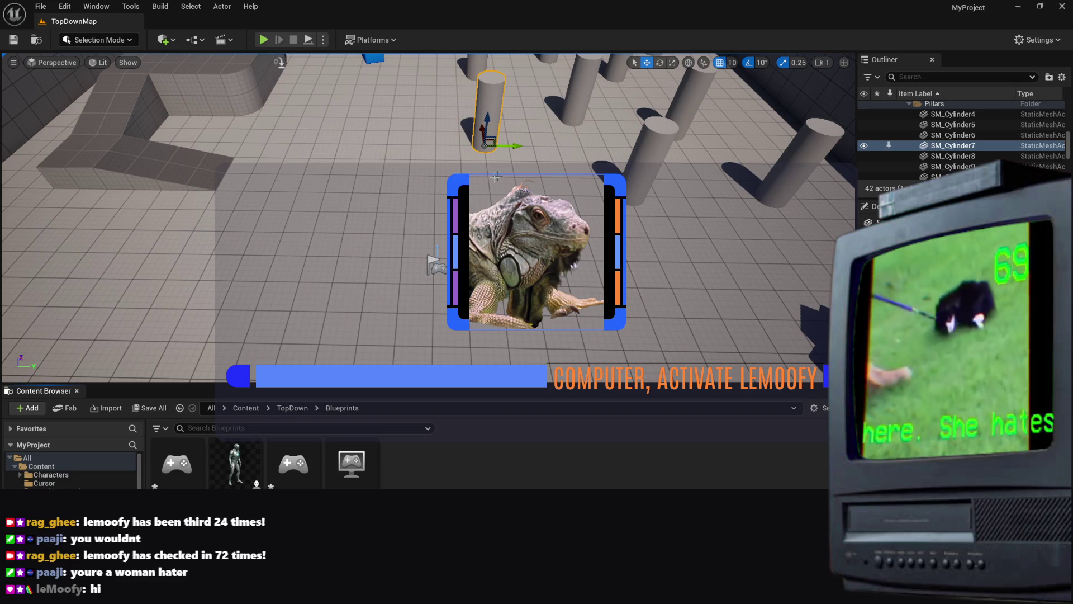
{"action": "scroll", "coordinate": [951, 145], "scroll_direction": "down", "scroll_amount": 3}
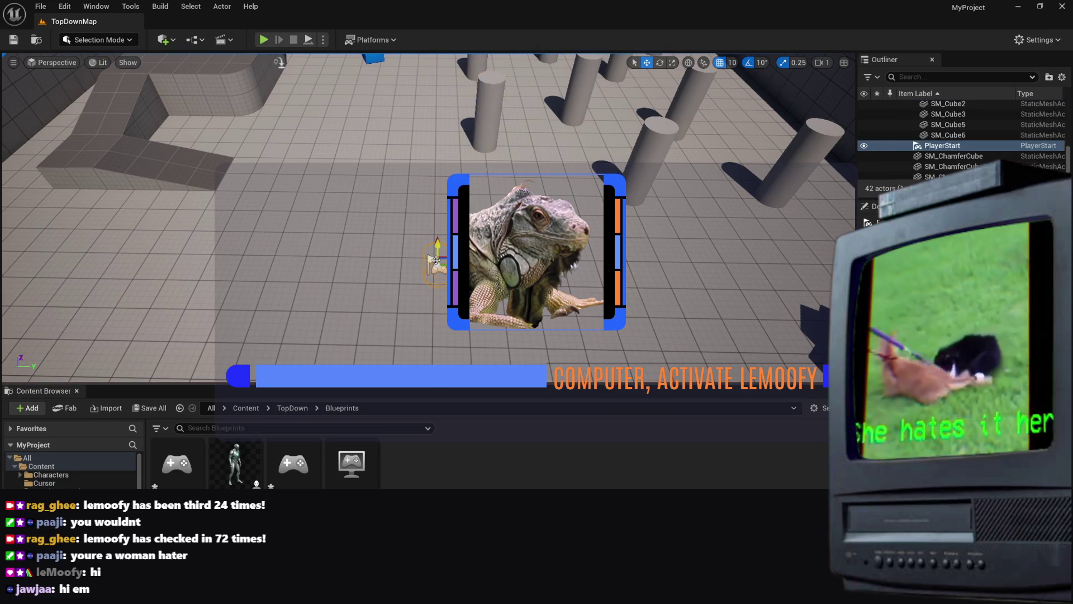
{"action": "left_click", "coordinate": [430, 303]}
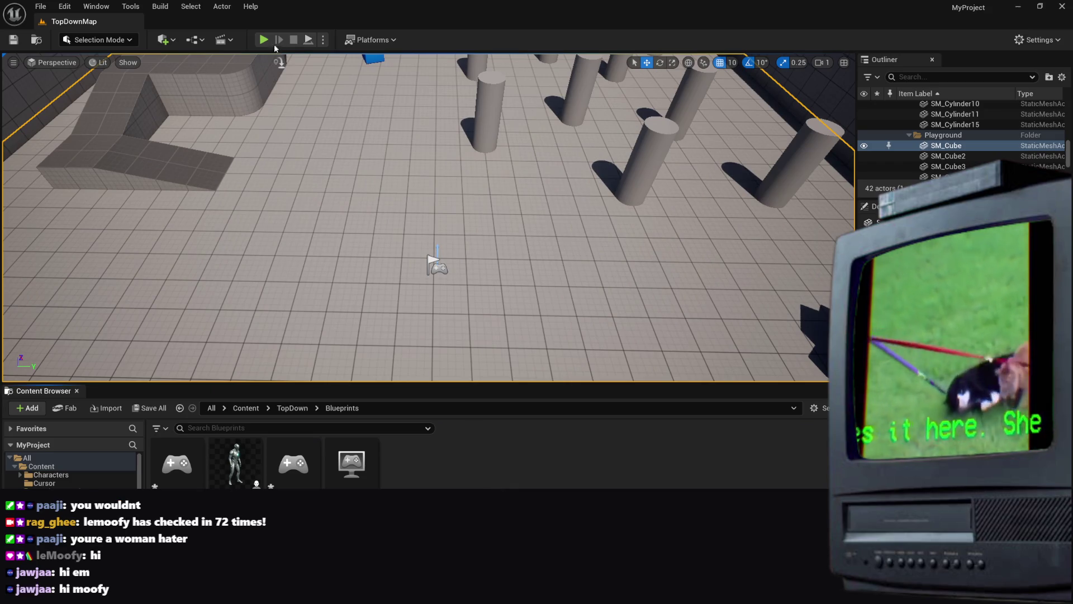
{"action": "key", "text": "alt+p"}
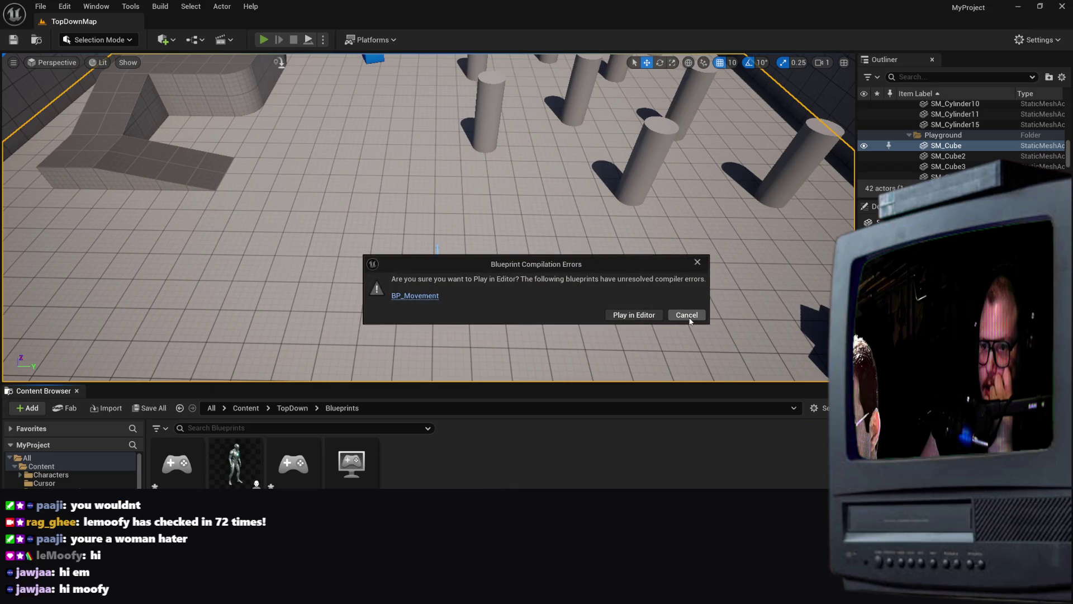
{"action": "left_click", "coordinate": [682, 316]}
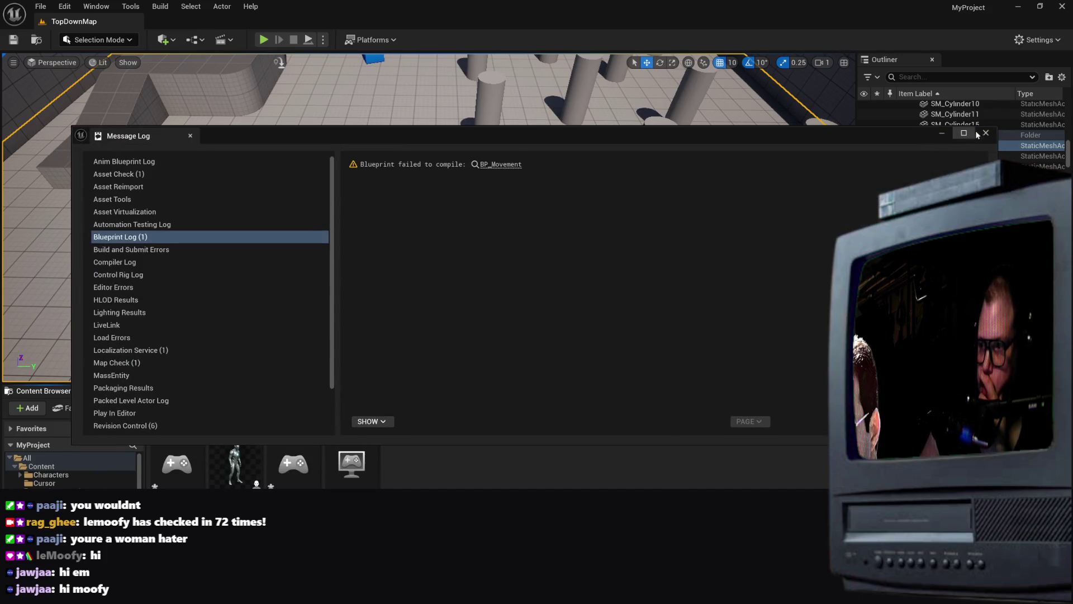
Close the Message Log and exit the editor, saving BP_Movement and BP_TopDownController
{"action": "left_click", "coordinate": [986, 133]}
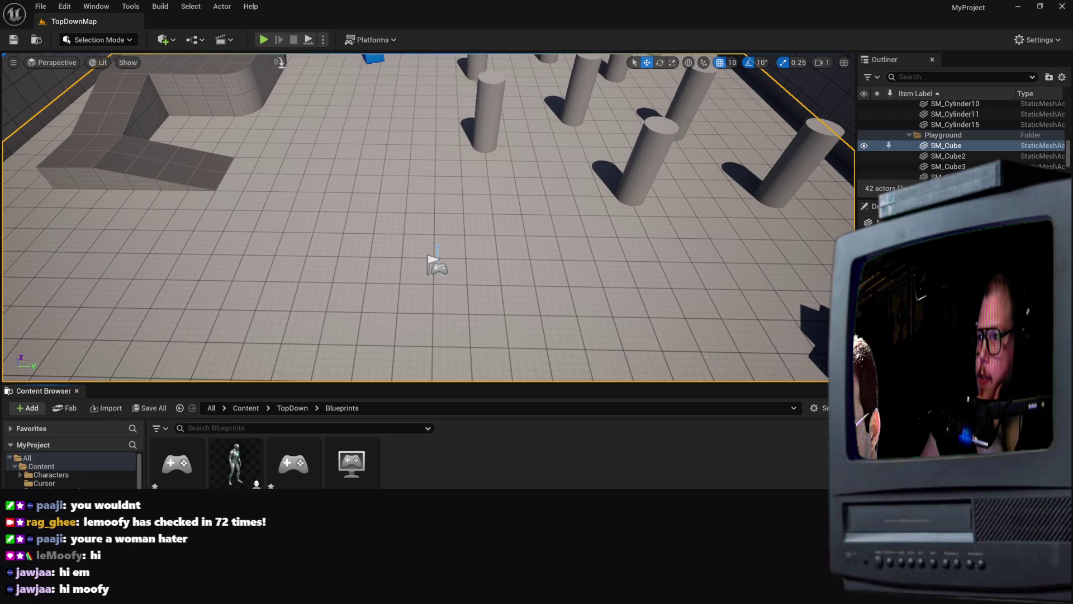
{"action": "left_click", "coordinate": [1061, 7]}
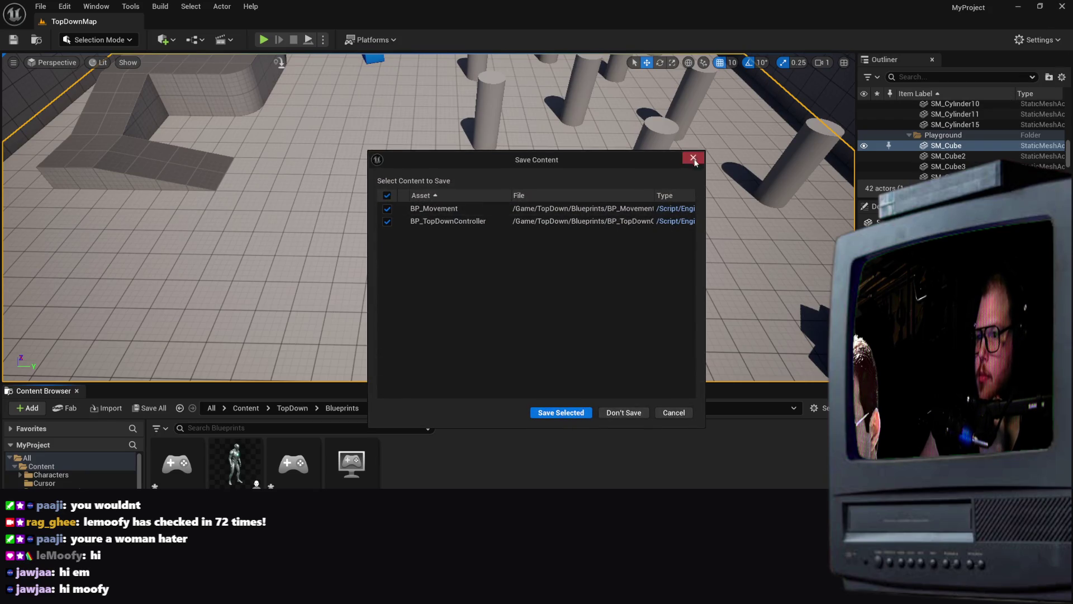
{"action": "key", "text": "Escape"}
{"action": "left_click", "coordinate": [1063, 7]}
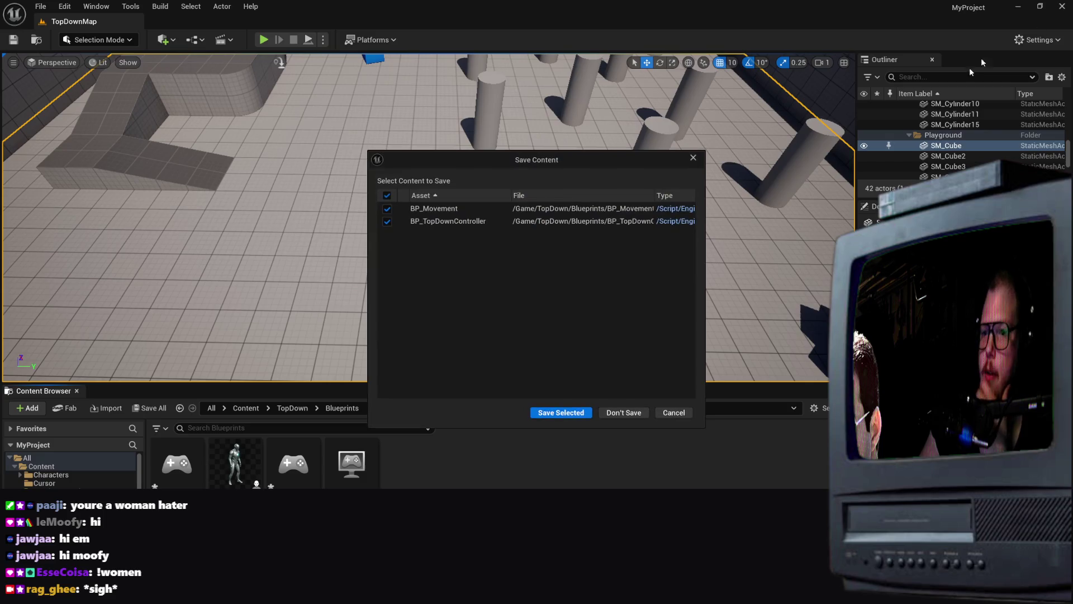
{"action": "left_click", "coordinate": [581, 412]}
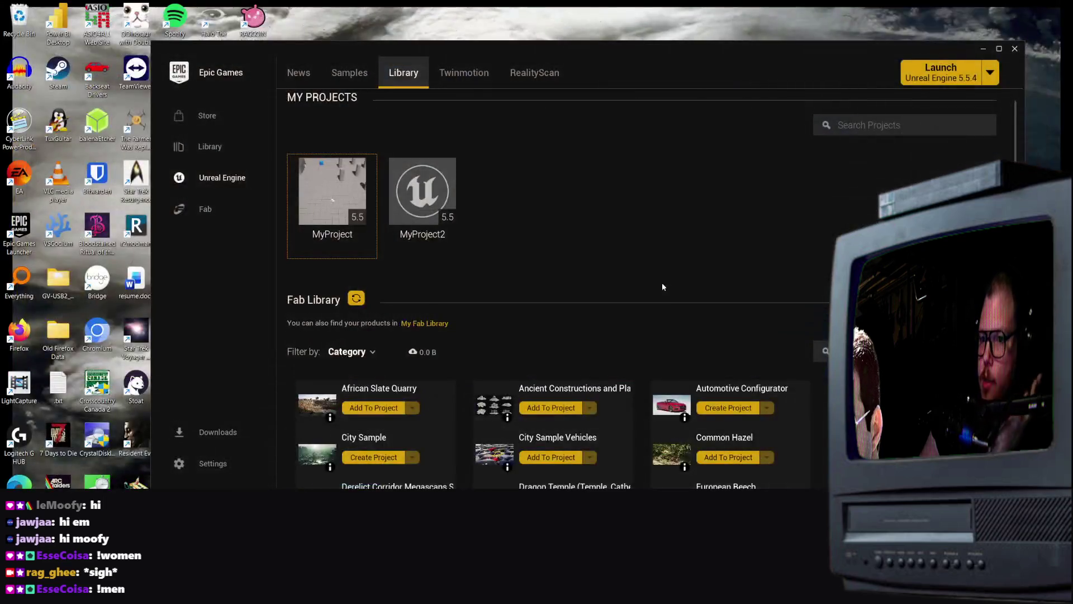
Launch MyProject, then add a second engine slot beside 5.5.4 and list its available versions
{"action": "left_click", "coordinate": [425, 201]}
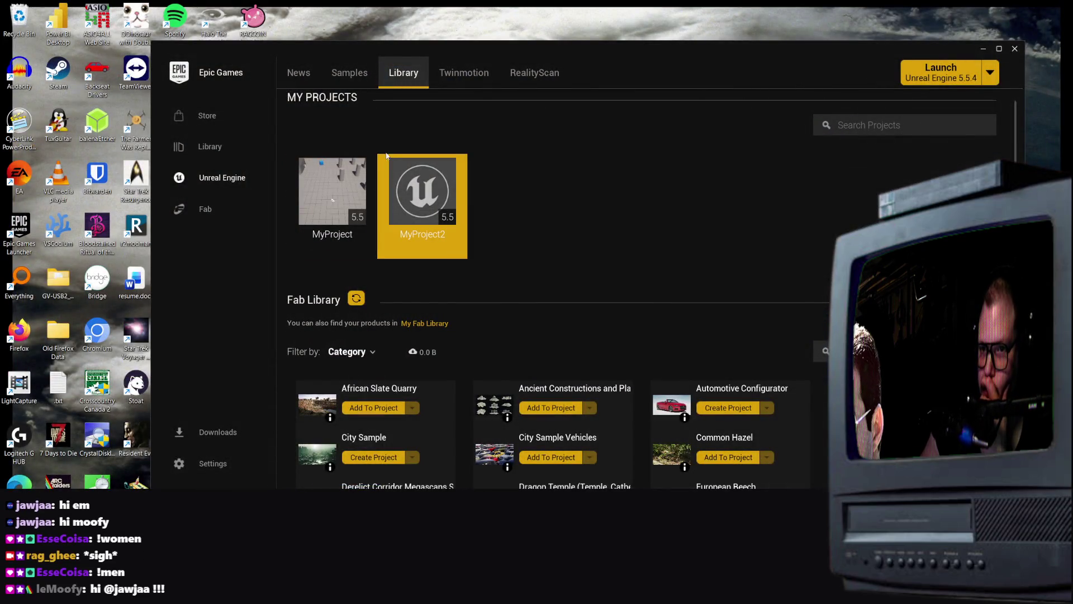
{"action": "left_click", "coordinate": [358, 193]}
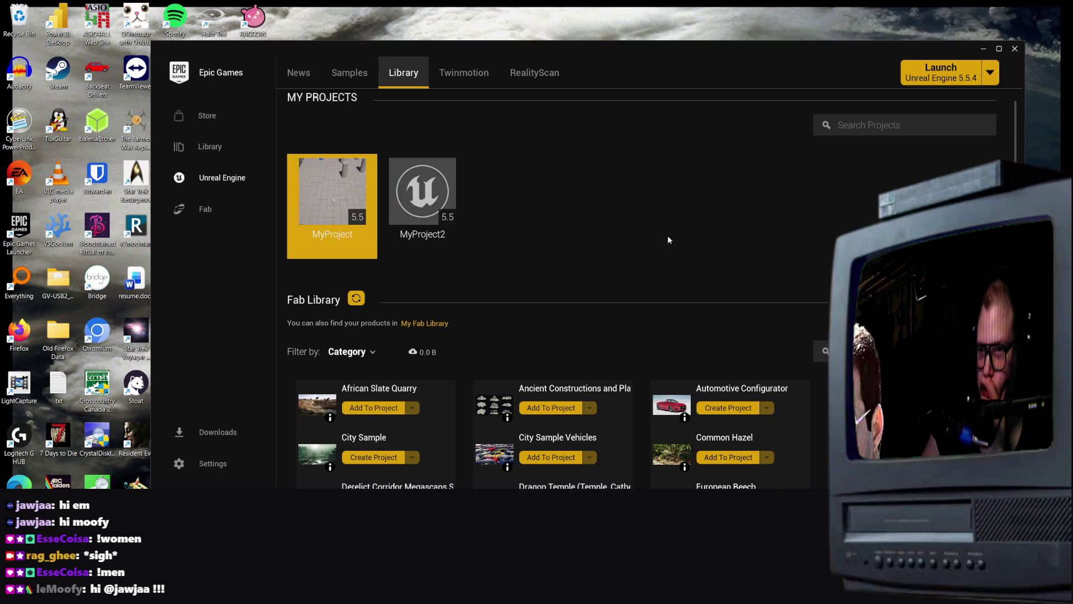
{"action": "left_click", "coordinate": [966, 77]}
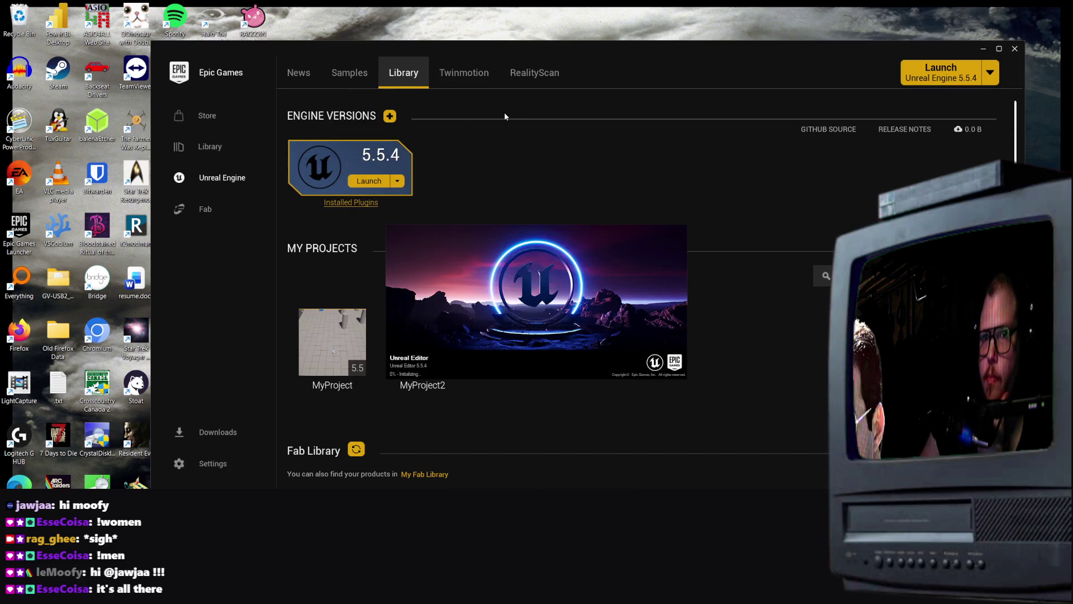
{"action": "left_click", "coordinate": [390, 116]}
{"action": "left_click", "coordinate": [508, 157]}
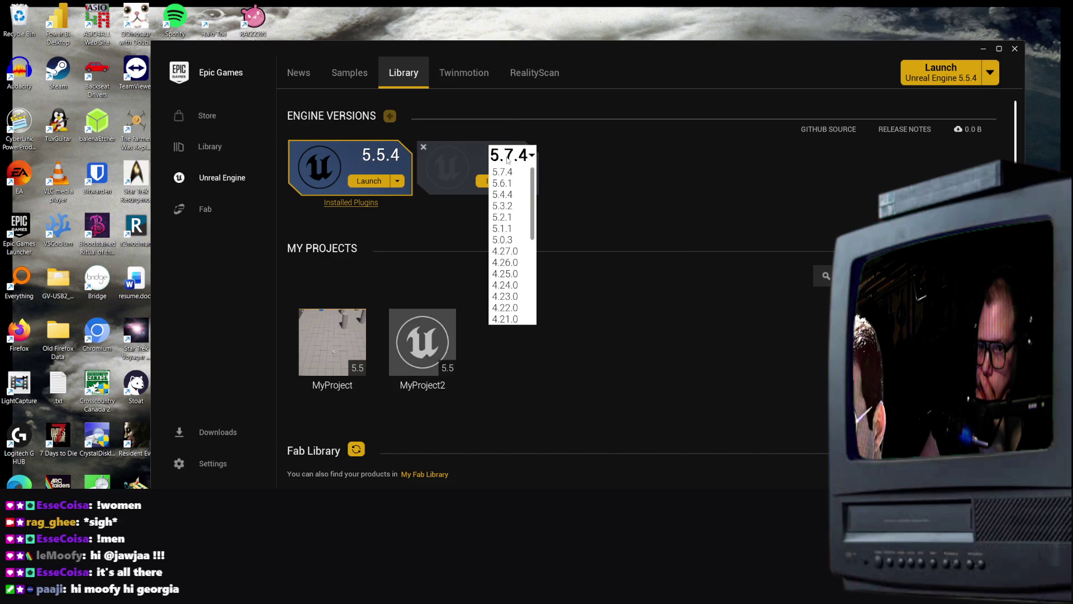
Install Unreal Engine 5.7.4 to C:\Program Files\Epic Games, then open File Explorer to check drive space
{"action": "left_click", "coordinate": [504, 176]}
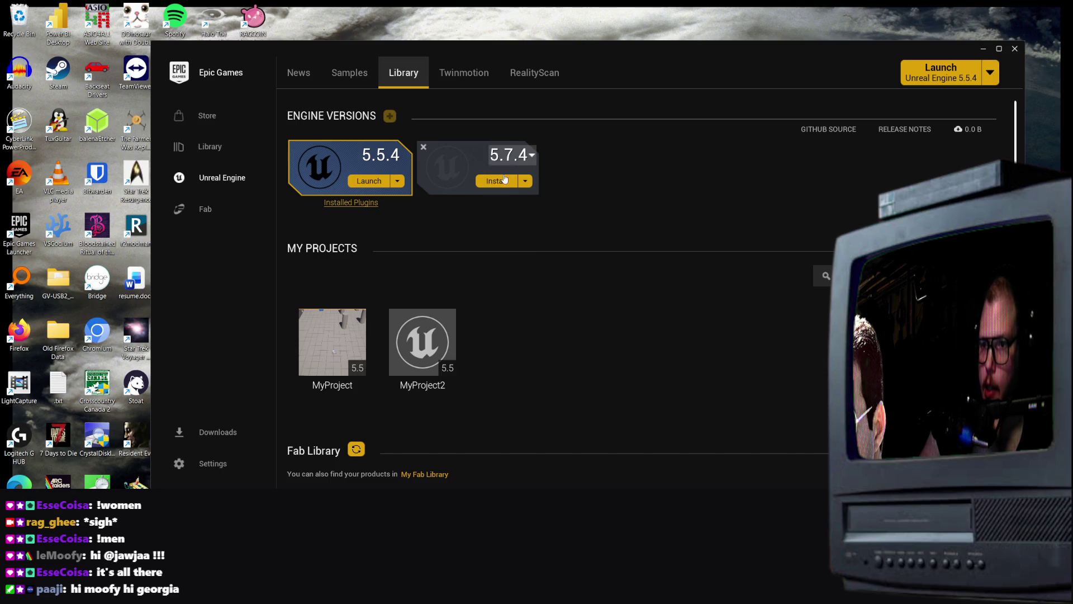
{"action": "left_click", "coordinate": [502, 184]}
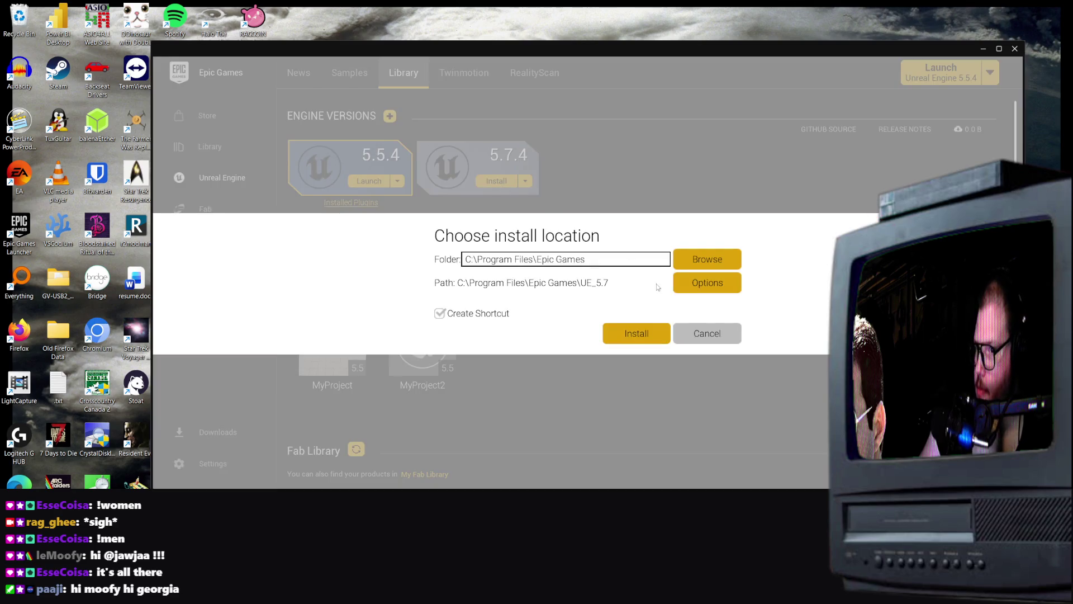
{"action": "left_click", "coordinate": [630, 344]}
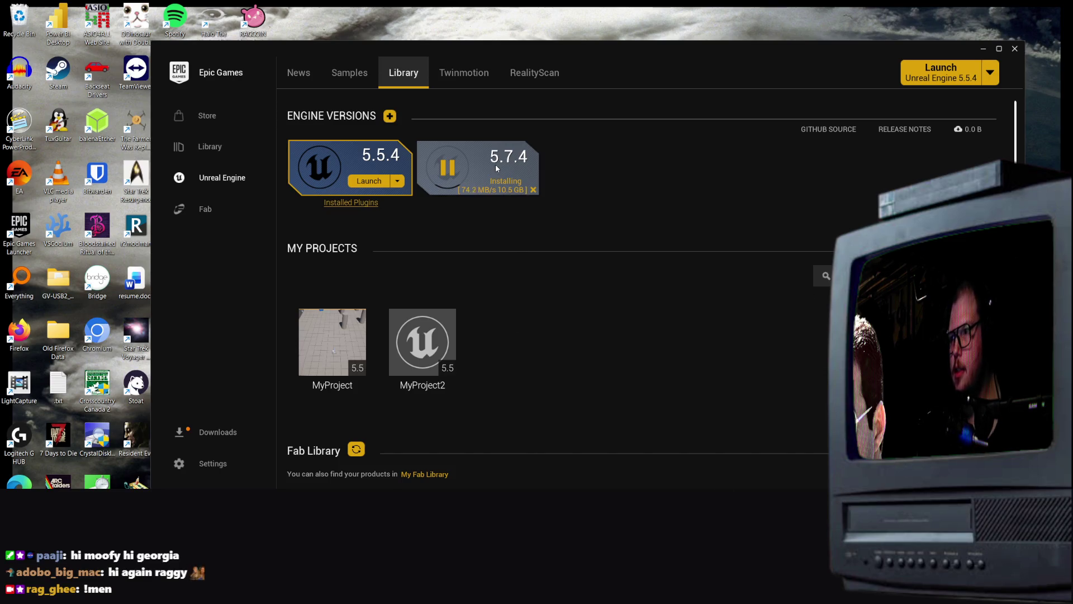
{"action": "key", "text": "super+e"}
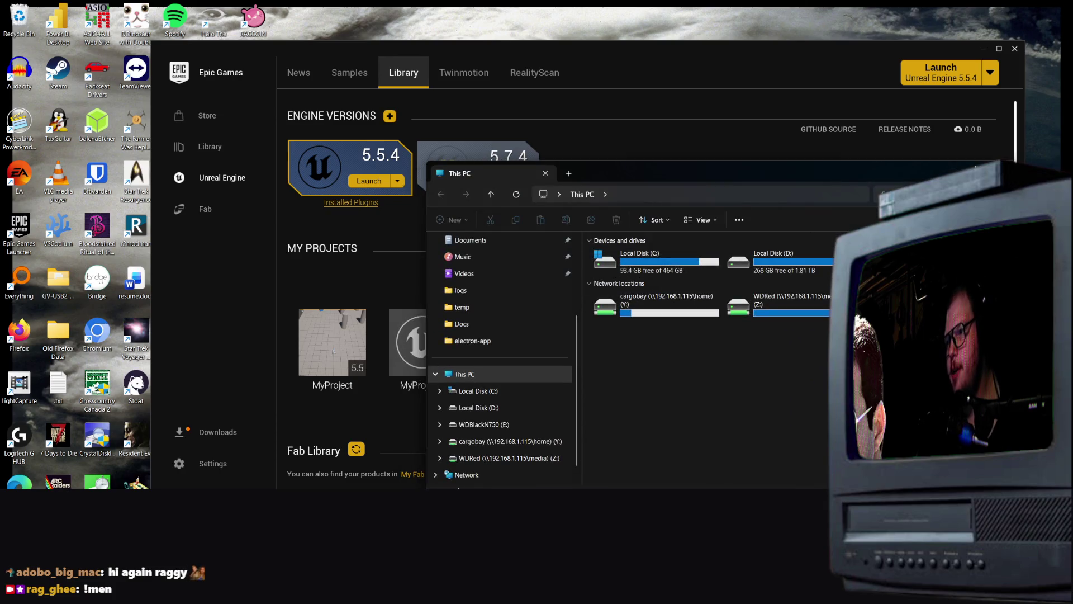
{"action": "left_click", "coordinate": [954, 168]}
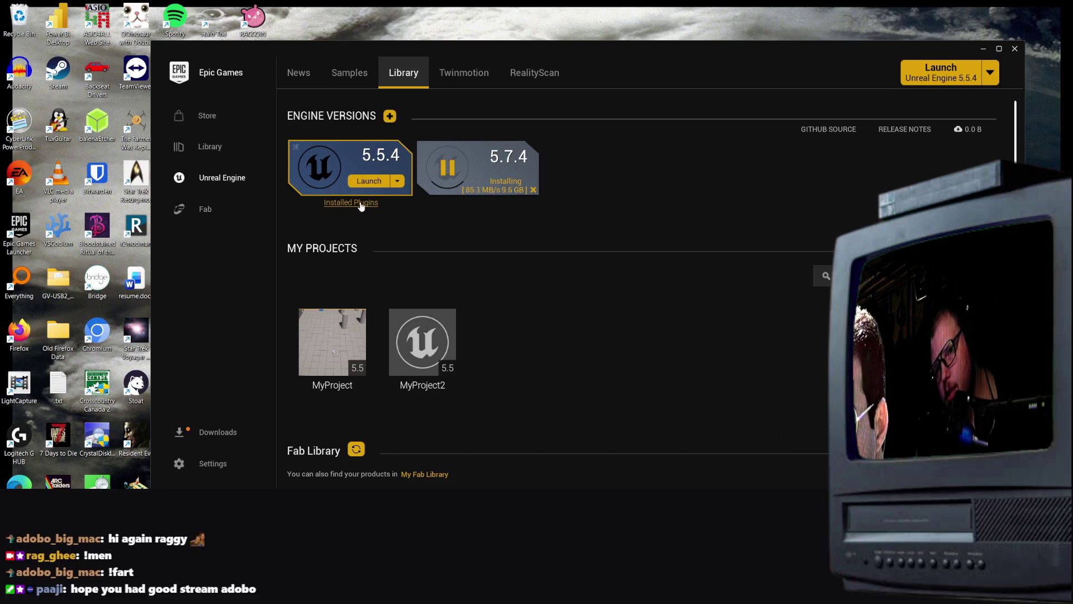
{"action": "scroll", "coordinate": [495, 329], "scroll_direction": "down", "scroll_amount": 3}
{"action": "scroll", "coordinate": [503, 339], "scroll_direction": "up", "scroll_amount": 3}
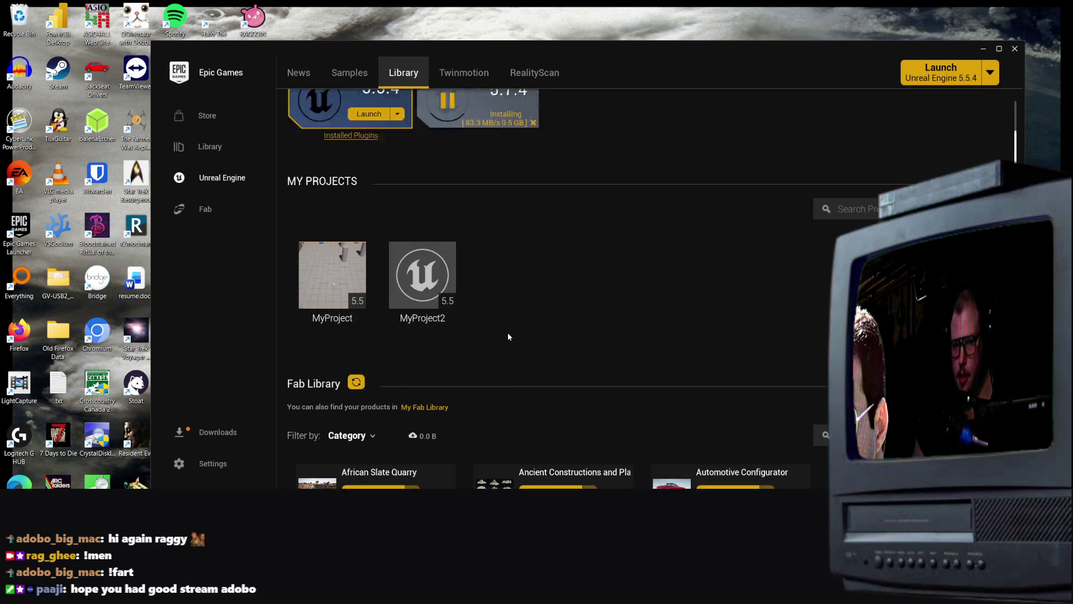
{"action": "scroll", "coordinate": [425, 347], "scroll_direction": "down", "scroll_amount": 1}
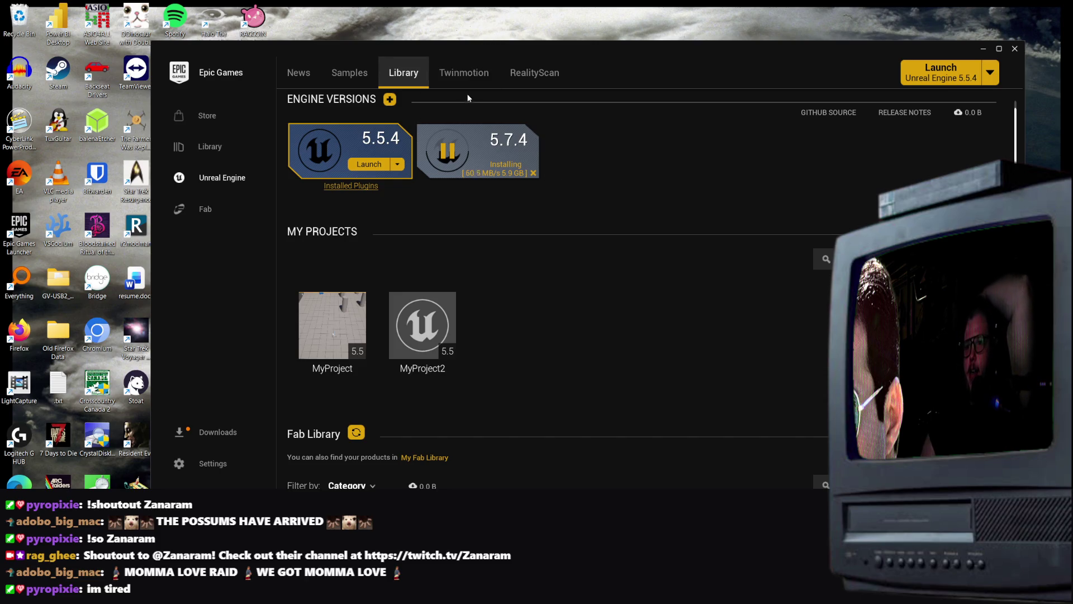
Browse the sample project cards on the Samples page, then return to the Library
{"action": "left_click", "coordinate": [349, 73]}
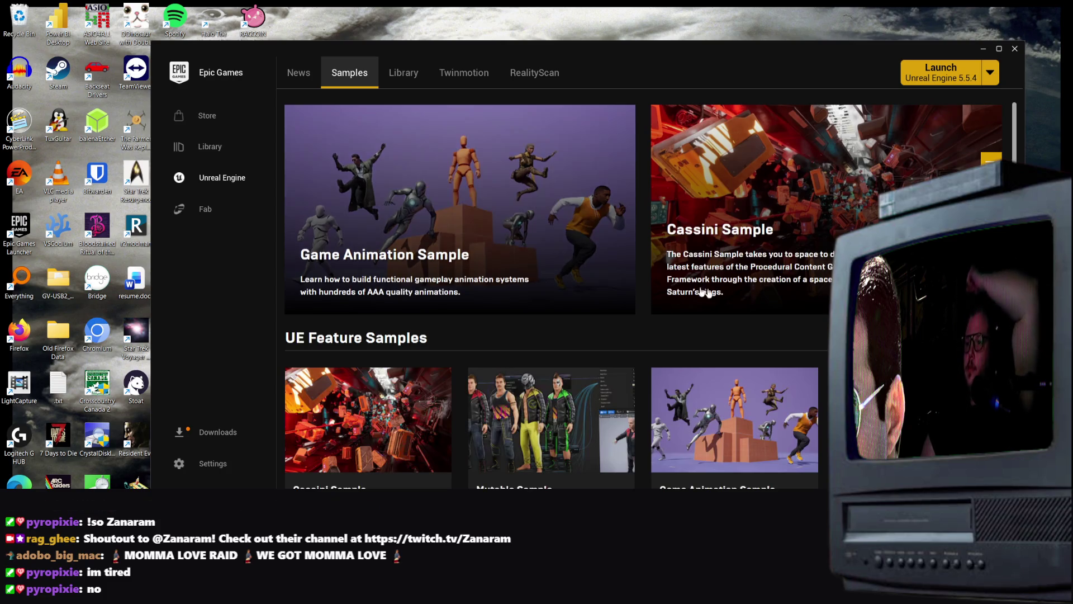
{"action": "scroll", "coordinate": [724, 339], "scroll_direction": "down", "scroll_amount": 4}
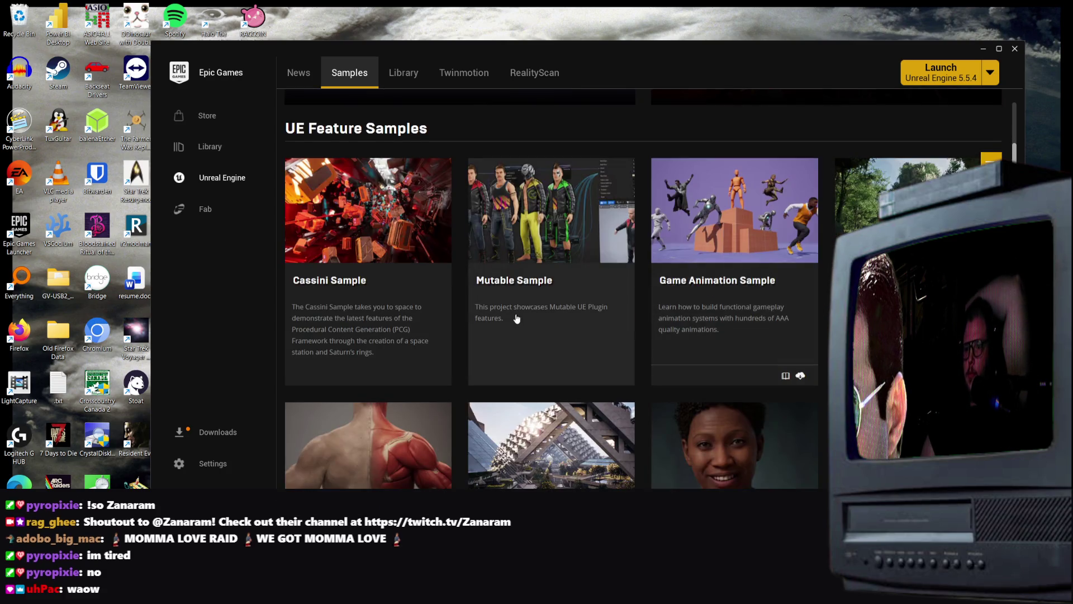
{"action": "scroll", "coordinate": [571, 375], "scroll_direction": "down", "scroll_amount": 4}
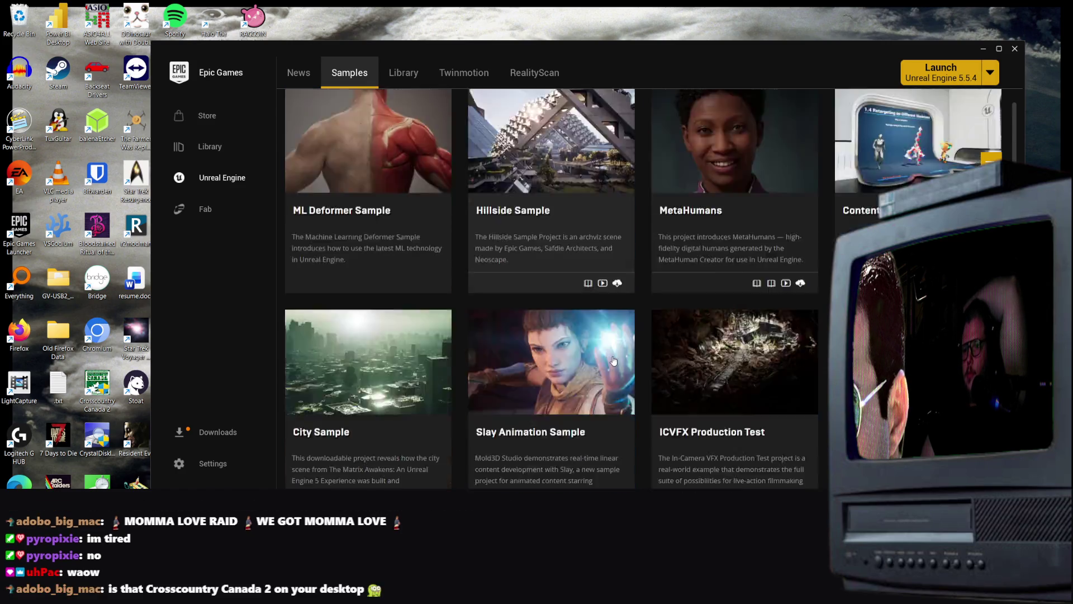
{"action": "scroll", "coordinate": [604, 369], "scroll_direction": "down", "scroll_amount": 6}
{"action": "scroll", "coordinate": [606, 367], "scroll_direction": "down", "scroll_amount": 6}
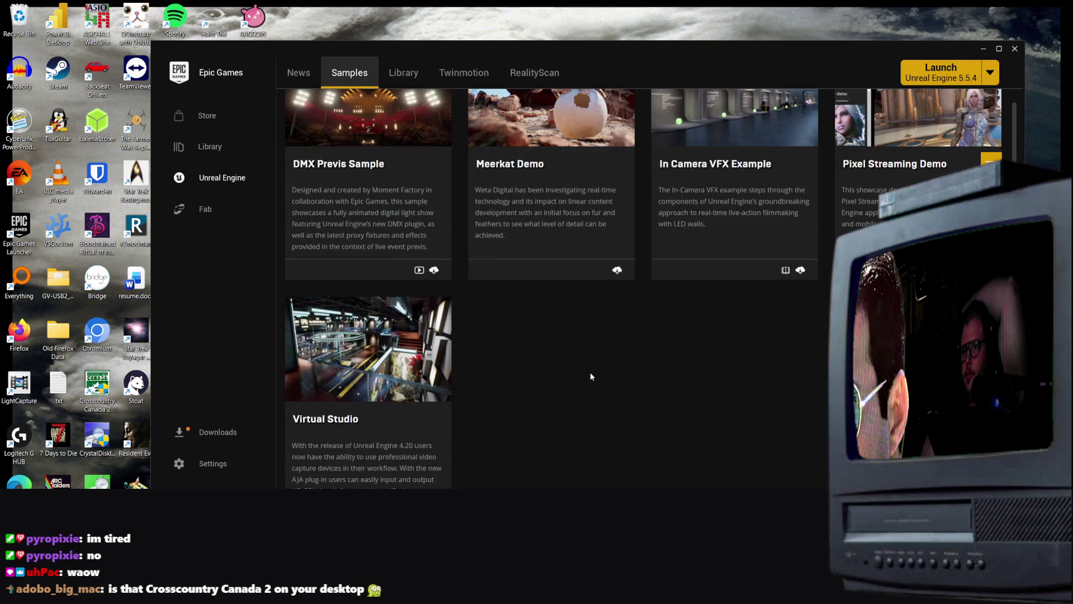
{"action": "scroll", "coordinate": [810, 390], "scroll_direction": "down", "scroll_amount": 3}
{"action": "scroll", "coordinate": [808, 399], "scroll_direction": "down", "scroll_amount": 6}
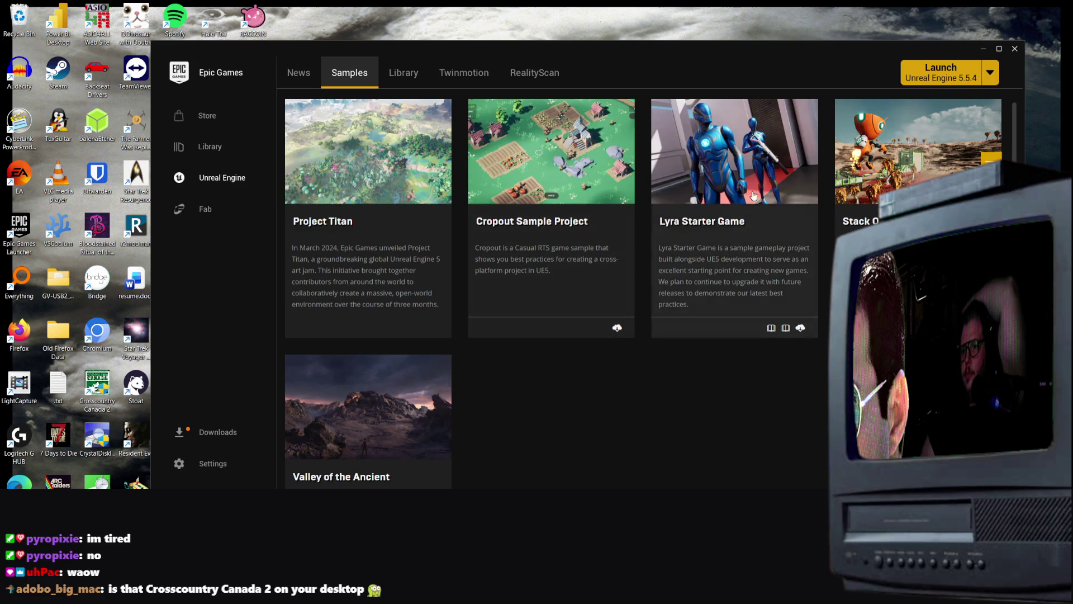
{"action": "scroll", "coordinate": [413, 480], "scroll_direction": "down", "scroll_amount": 2}
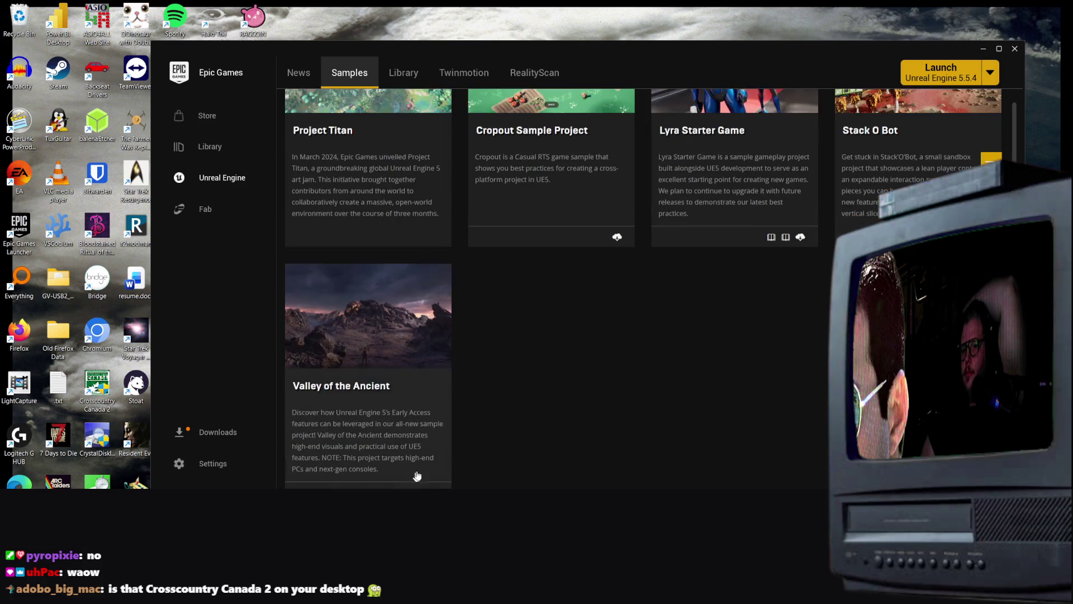
{"action": "scroll", "coordinate": [515, 360], "scroll_direction": "up", "scroll_amount": 10}
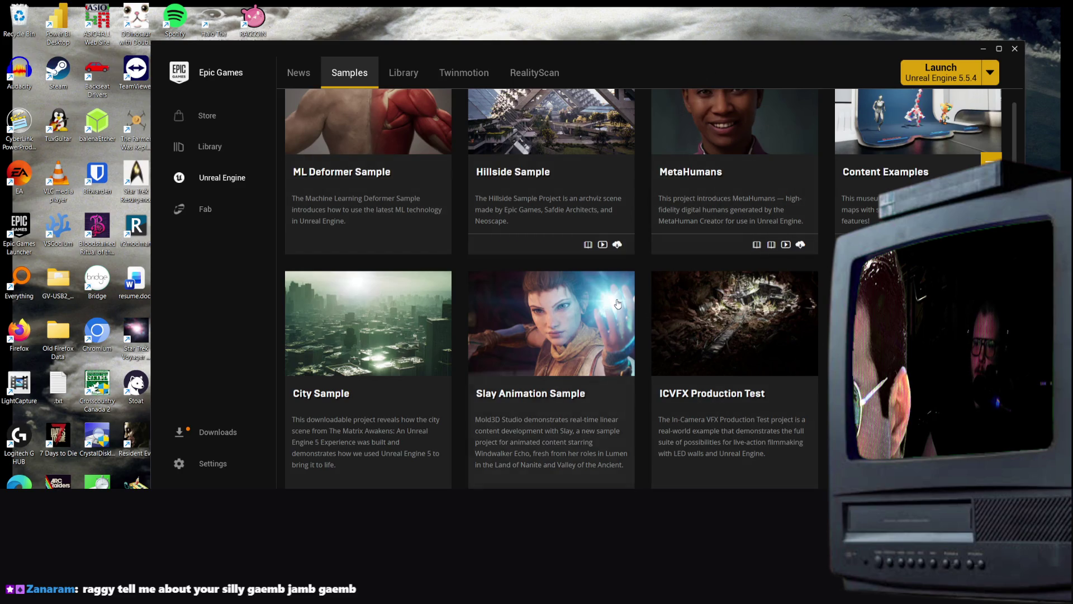
{"action": "scroll", "coordinate": [618, 303], "scroll_direction": "up", "scroll_amount": 10}
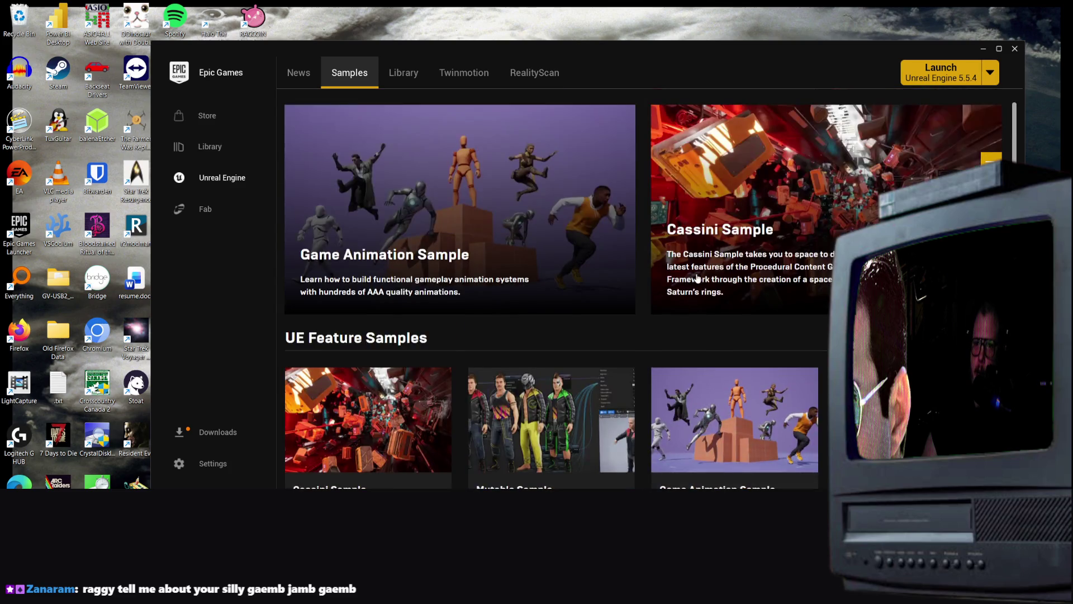
{"action": "left_click", "coordinate": [402, 83]}
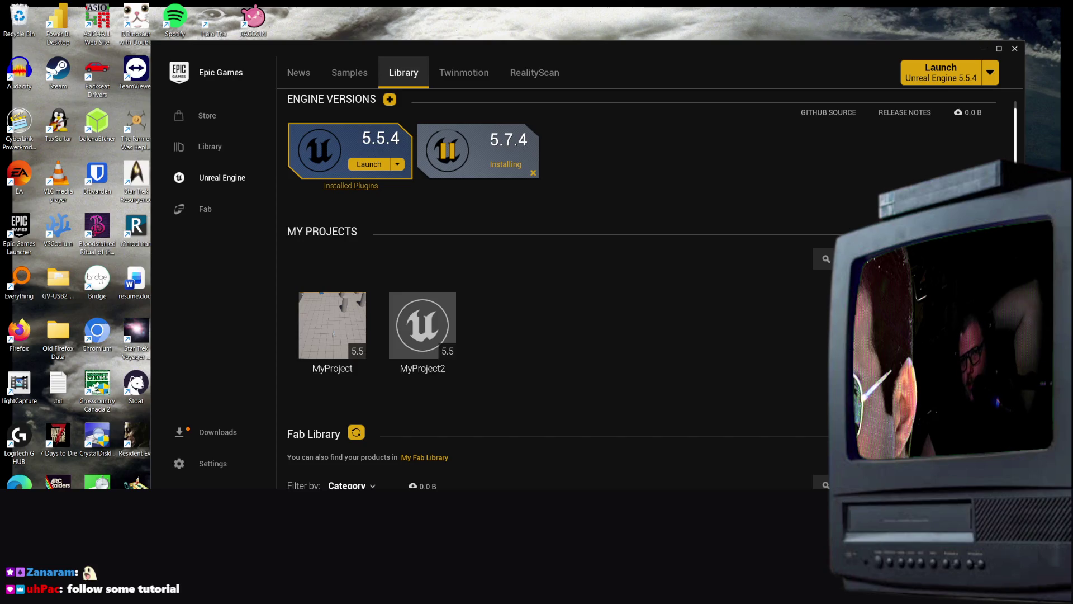
Wait on the Library's Engine Versions panel while 5.7.4 downloads to about 130 MB remaining
{"action": "mouse_move", "coordinate": [485, 151]}
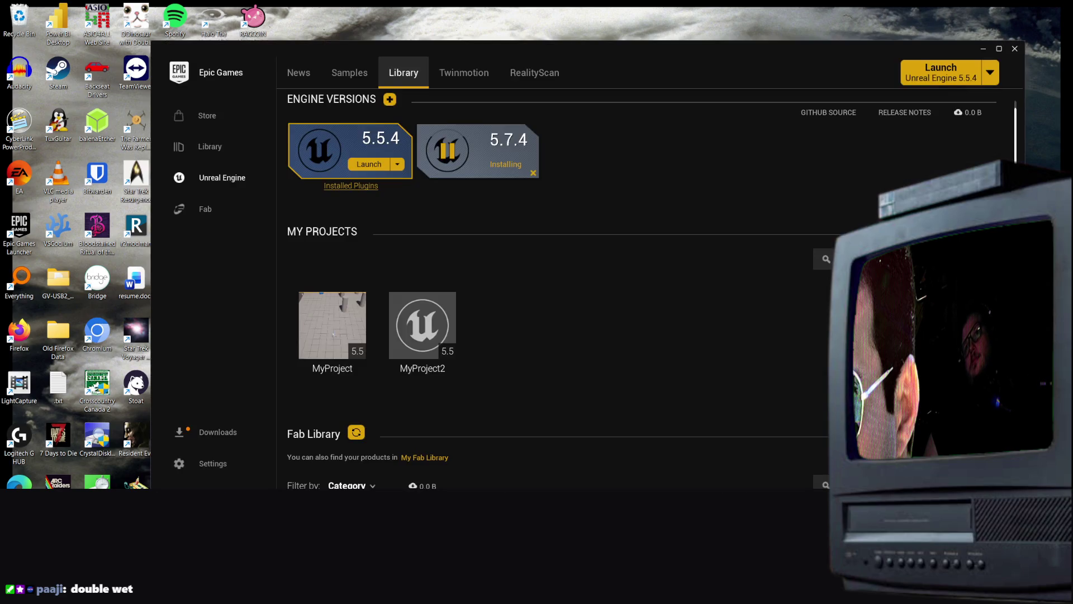
{"action": "left_click", "coordinate": [333, 335]}
{"action": "left_click", "coordinate": [581, 205]}
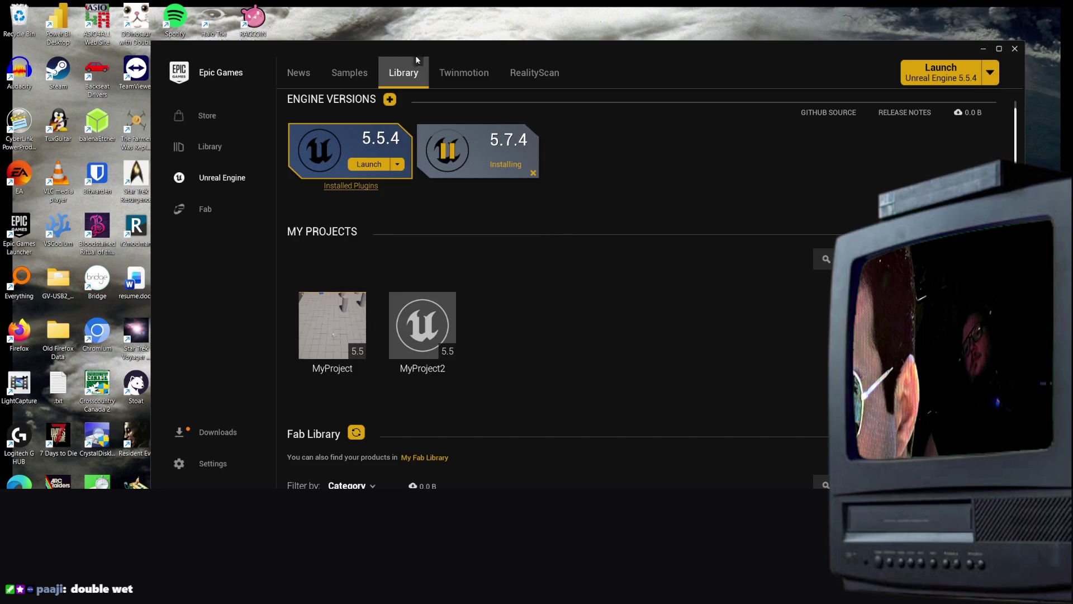
{"action": "scroll", "coordinate": [476, 167], "scroll_direction": "up", "scroll_amount": 1}
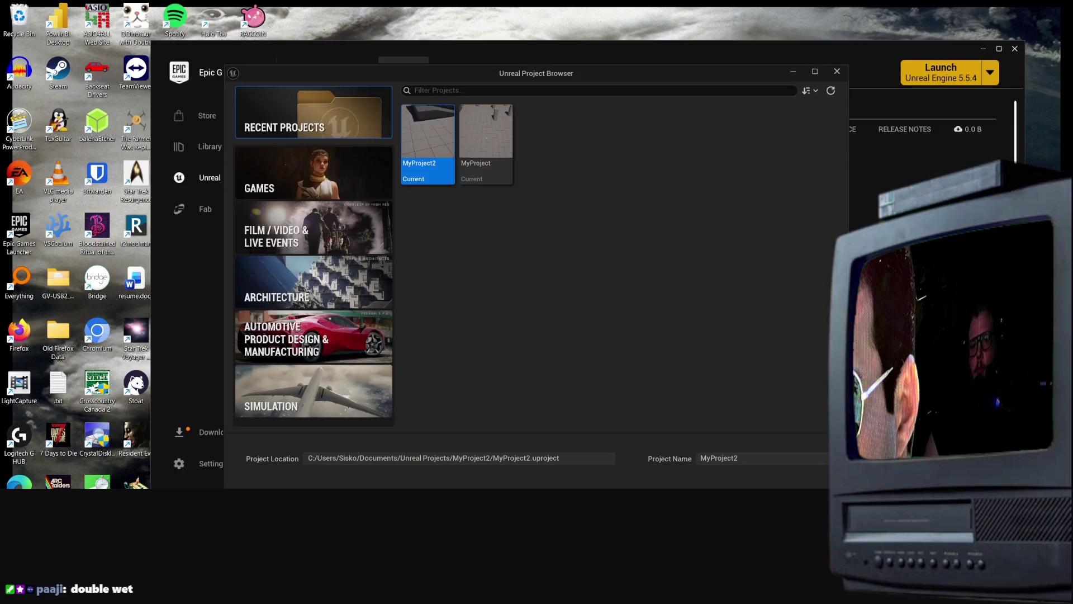
{"action": "left_click", "coordinate": [837, 71]}
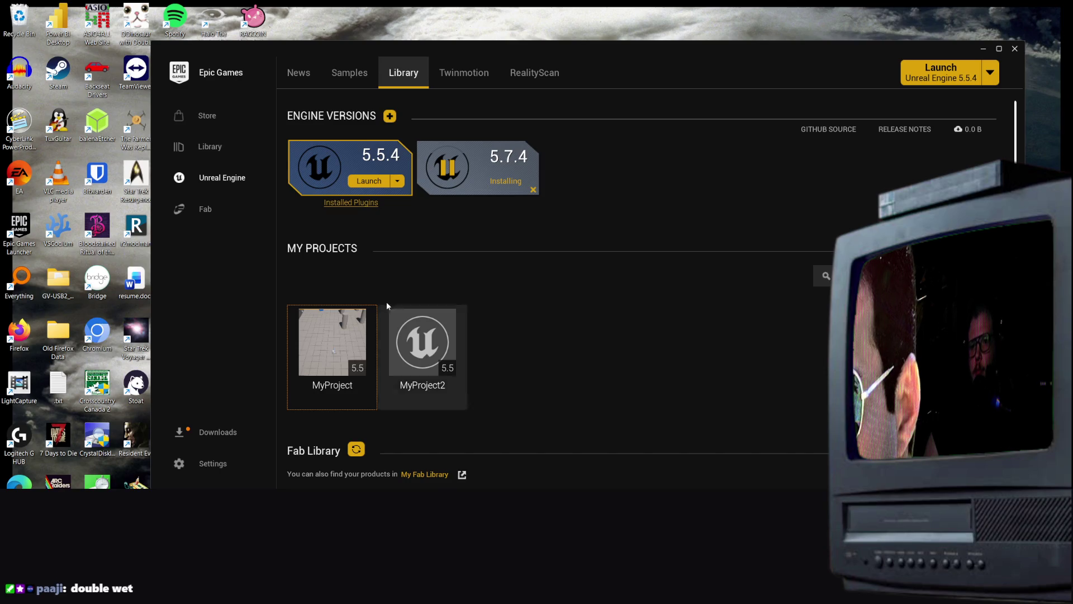
{"action": "scroll", "coordinate": [590, 351], "scroll_direction": "down", "scroll_amount": 2}
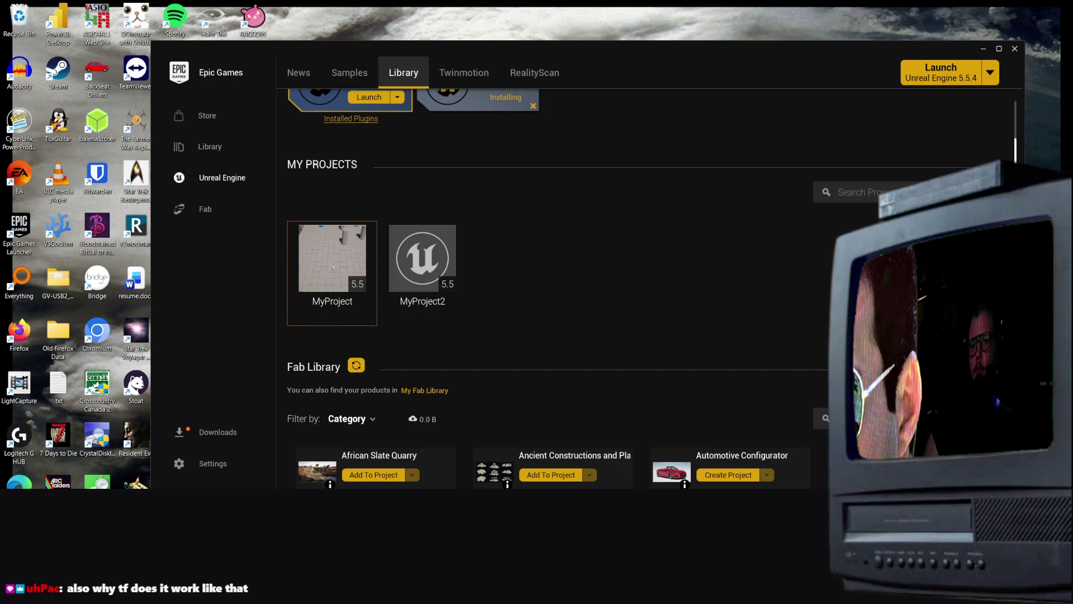
{"action": "scroll", "coordinate": [649, 266], "scroll_direction": "up", "scroll_amount": 2}
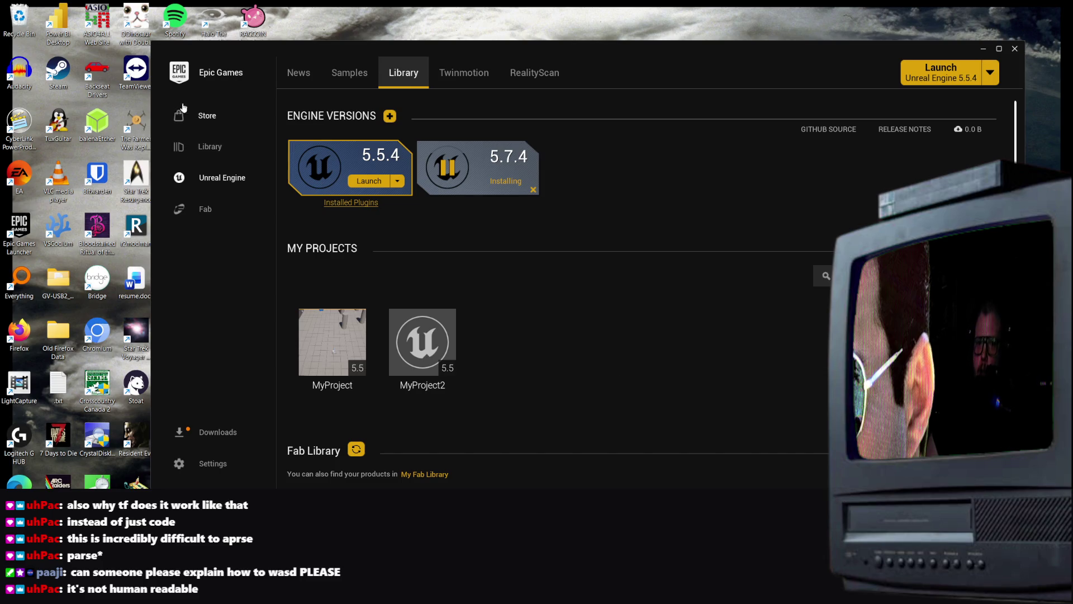
{"action": "scroll", "coordinate": [435, 395], "scroll_direction": "down", "scroll_amount": 10}
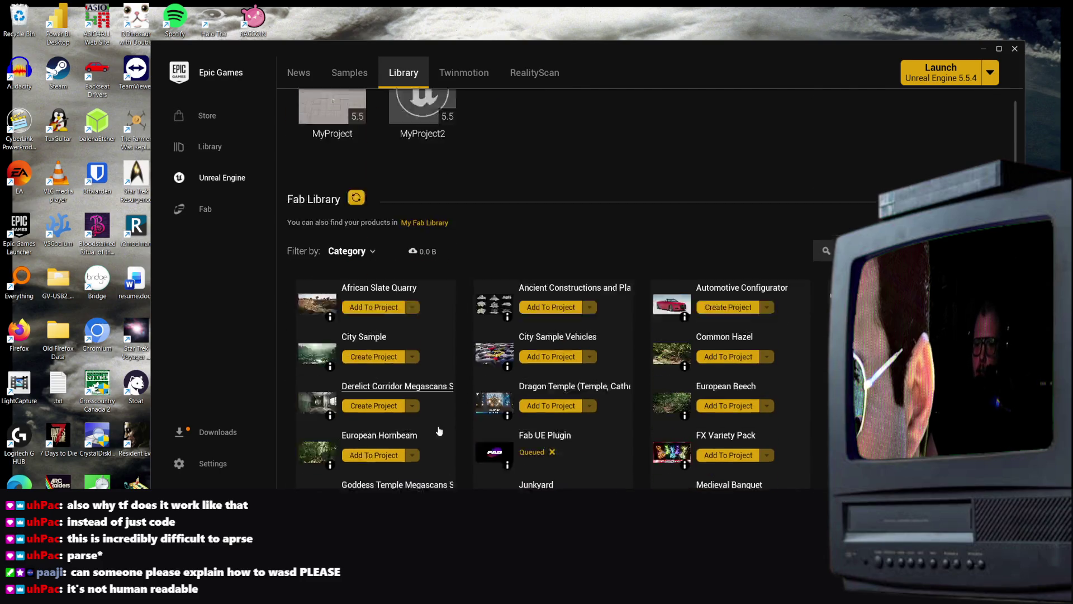
{"action": "scroll", "coordinate": [589, 316], "scroll_direction": "up", "scroll_amount": 2}
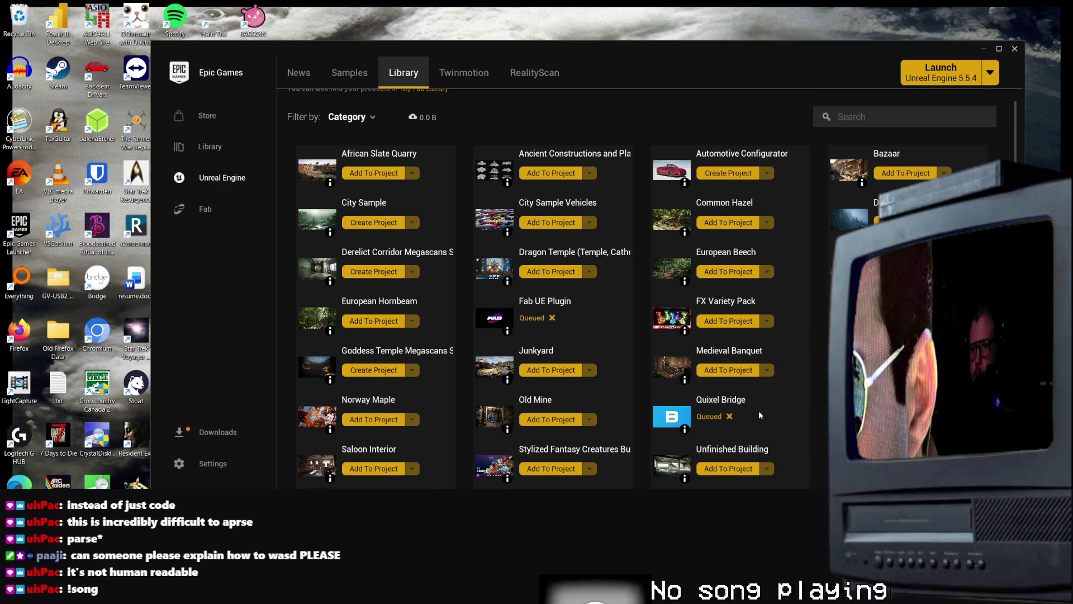
{"action": "scroll", "coordinate": [590, 132], "scroll_direction": "up", "scroll_amount": 2}
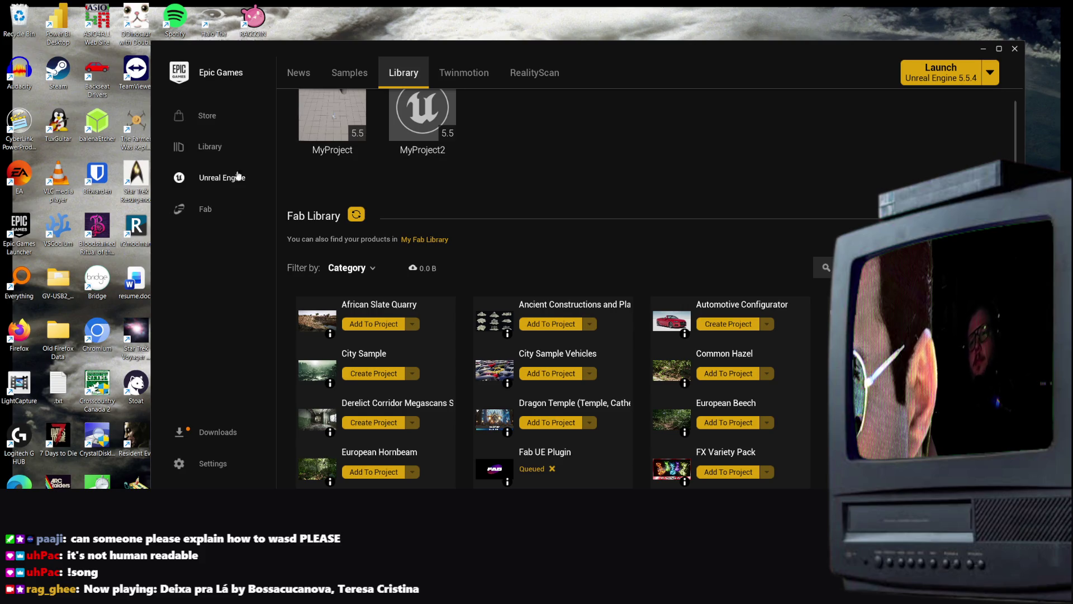
{"action": "scroll", "coordinate": [593, 320], "scroll_direction": "down", "scroll_amount": 3}
{"action": "scroll", "coordinate": [591, 319], "scroll_direction": "down", "scroll_amount": 3}
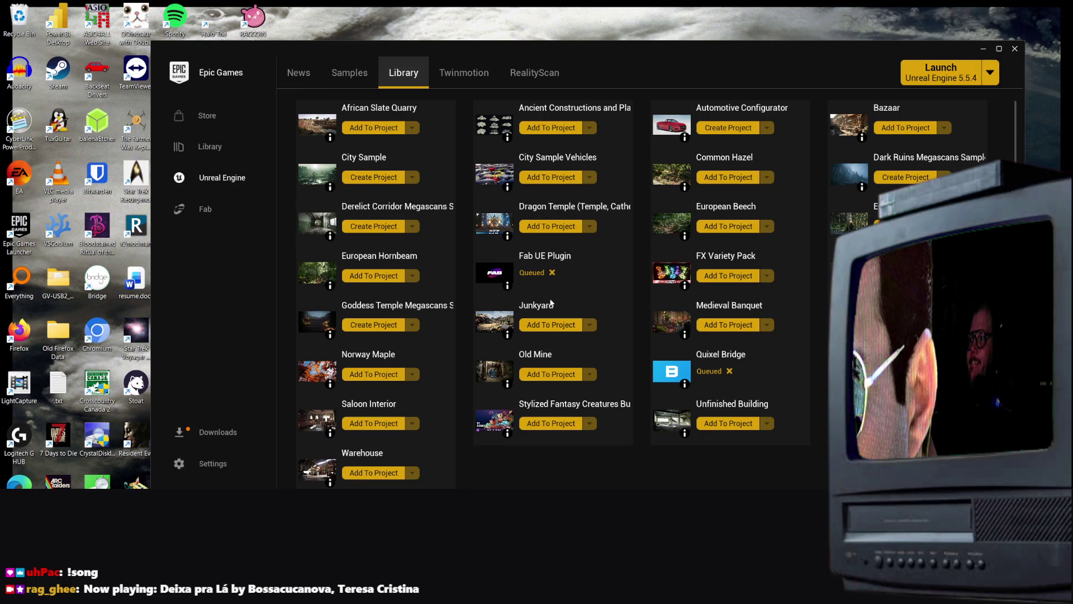
{"action": "scroll", "coordinate": [542, 299], "scroll_direction": "up", "scroll_amount": 5}
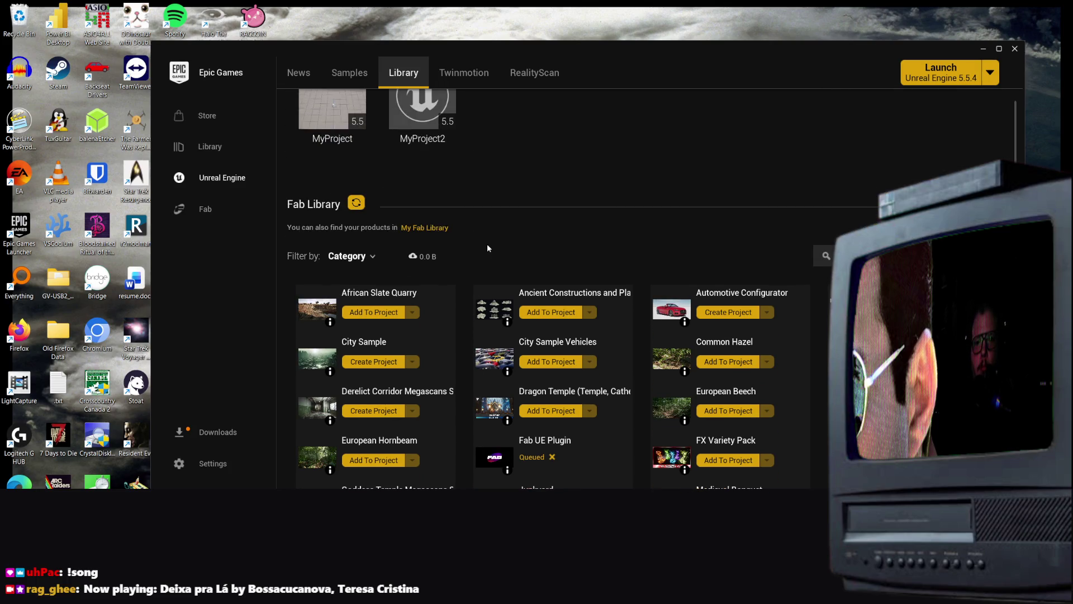
{"action": "scroll", "coordinate": [514, 268], "scroll_direction": "up", "scroll_amount": 3}
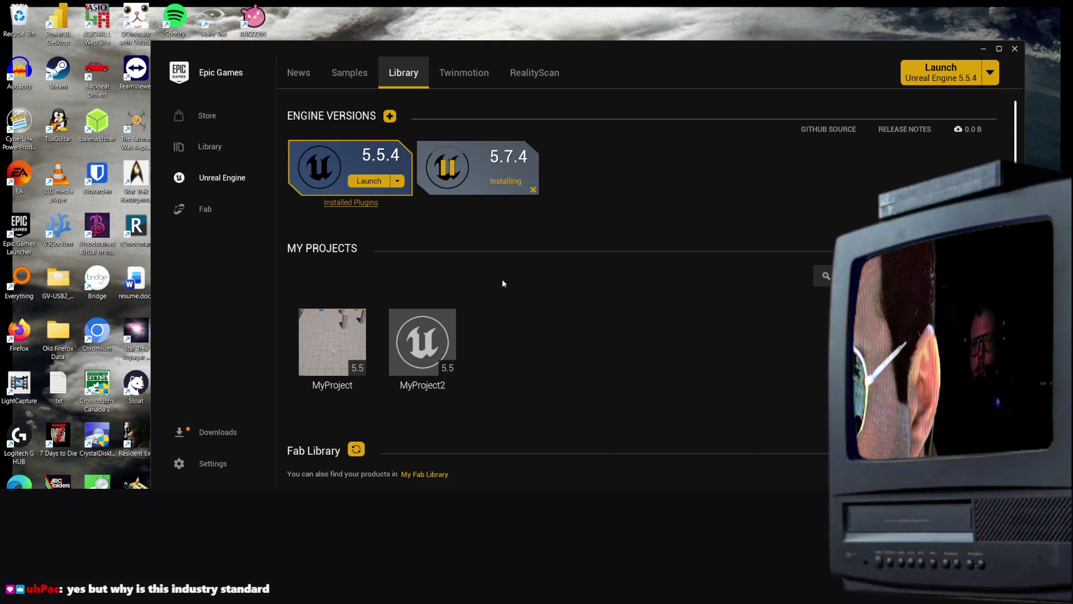
{"action": "key", "text": "Tab"}
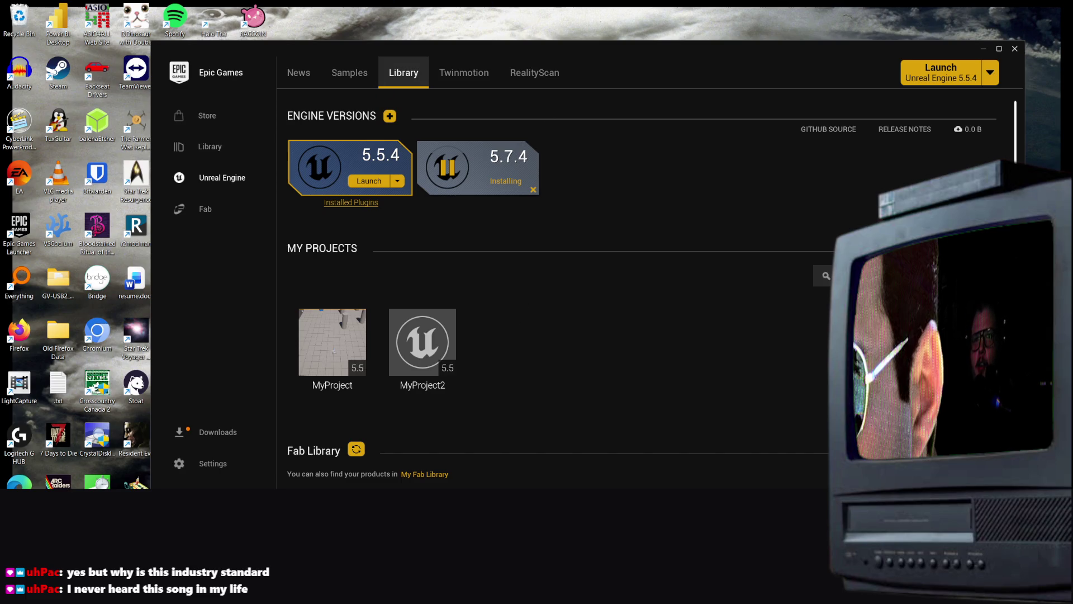
{"action": "key", "text": "super+d"}
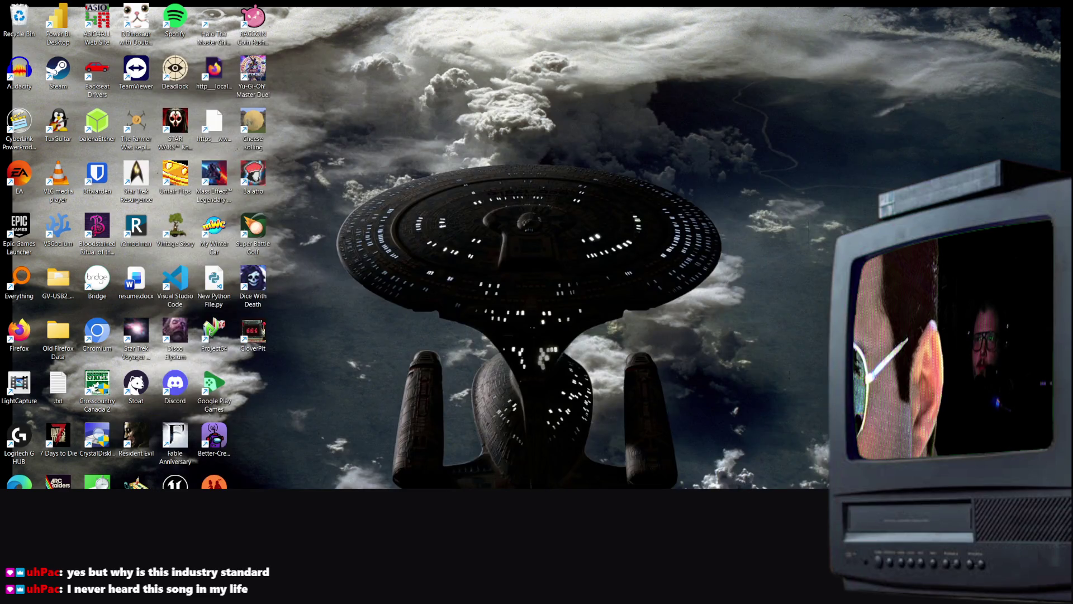
{"action": "key", "text": "super+d"}
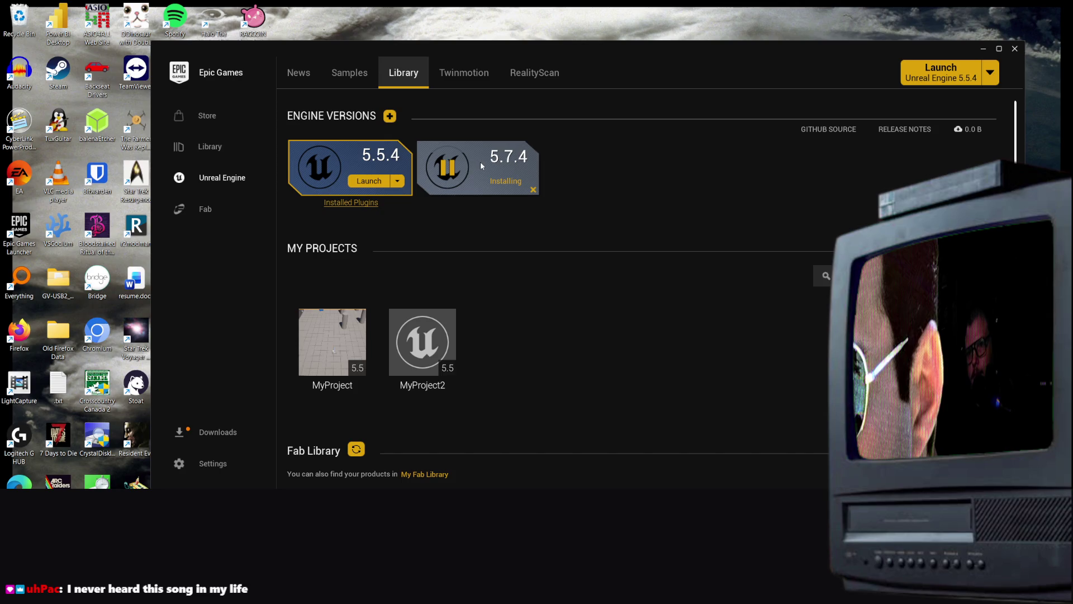
{"action": "left_click", "coordinate": [397, 182]}
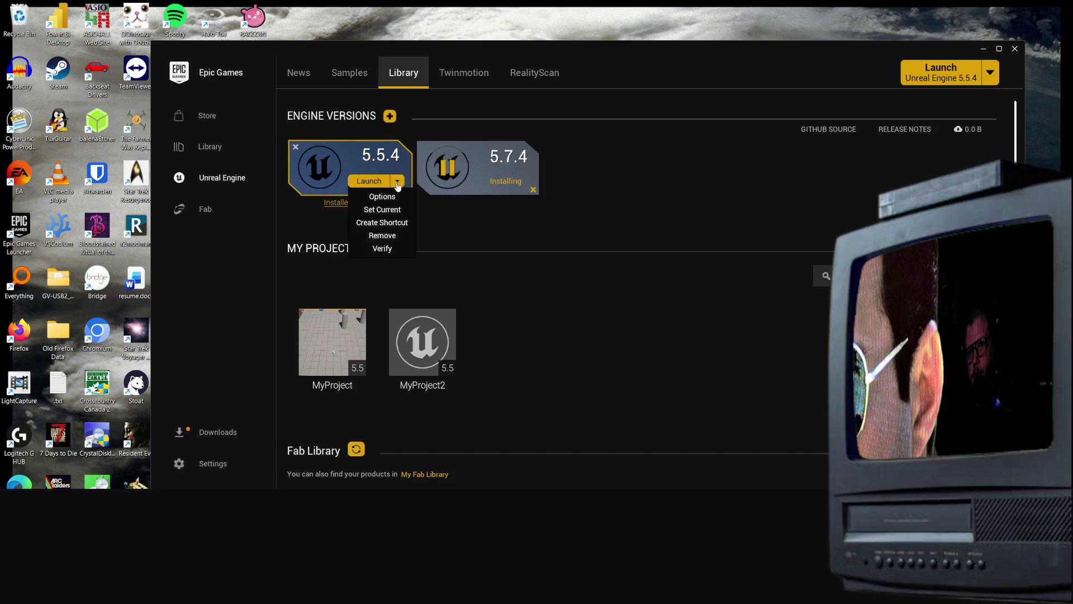
{"action": "left_click", "coordinate": [582, 193]}
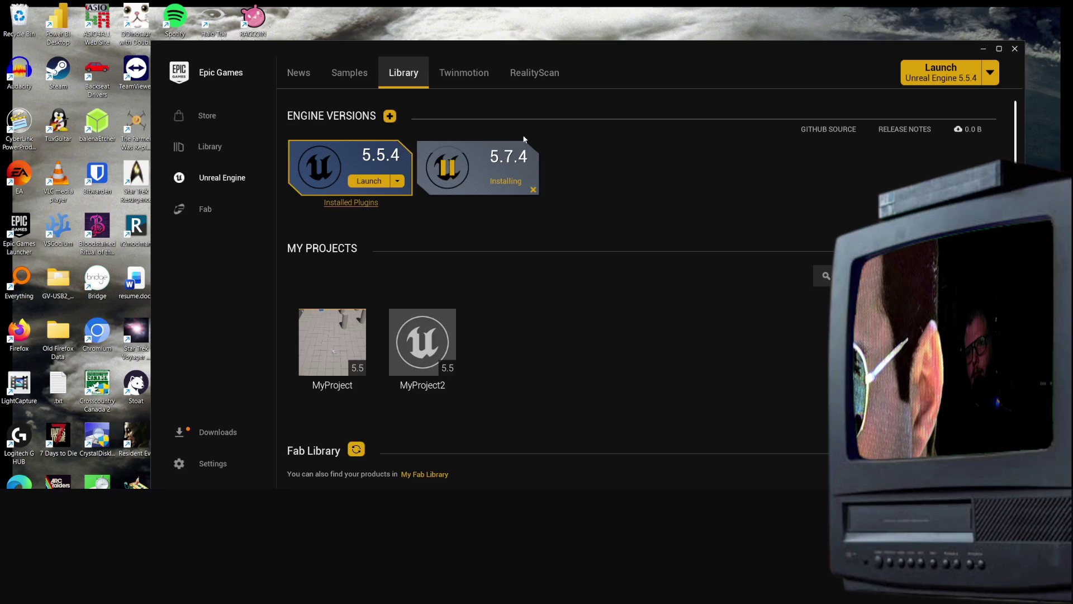
{"action": "left_click", "coordinate": [449, 170]}
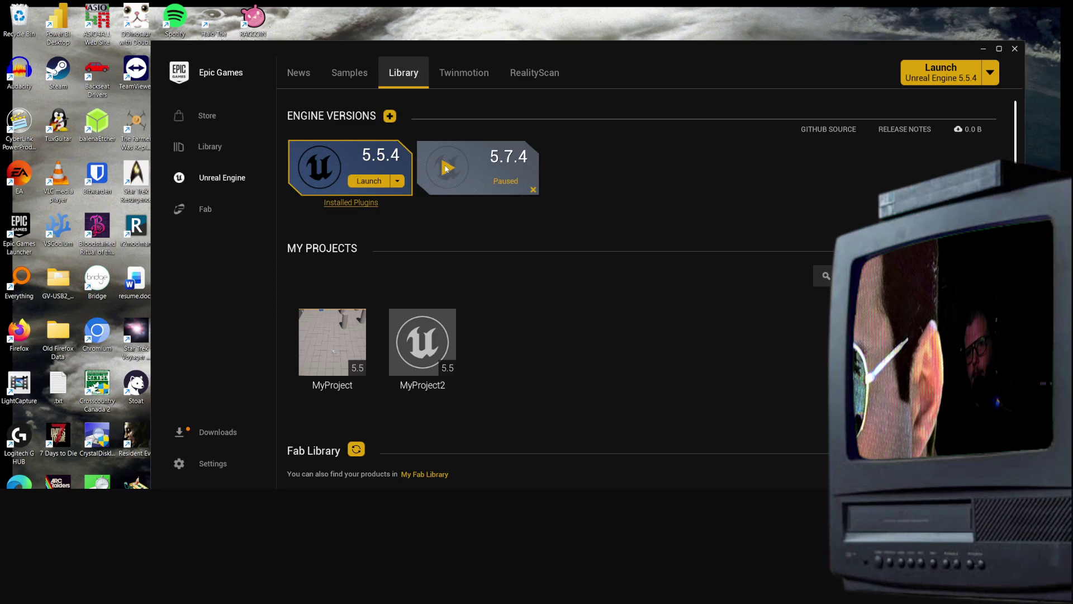
{"action": "left_click", "coordinate": [449, 169]}
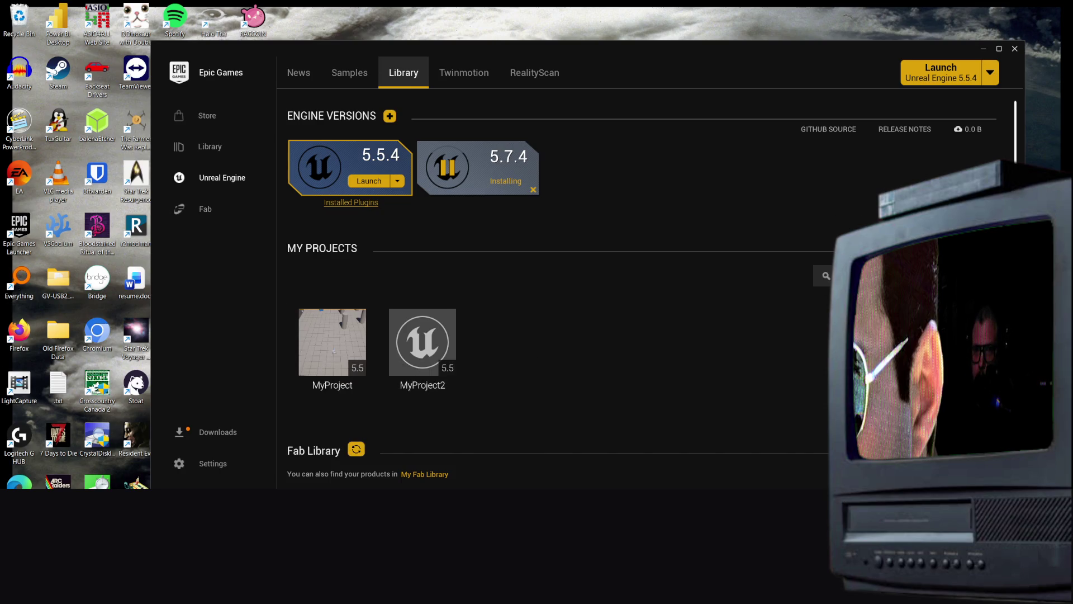
{"action": "key", "text": "alt+Tab"}
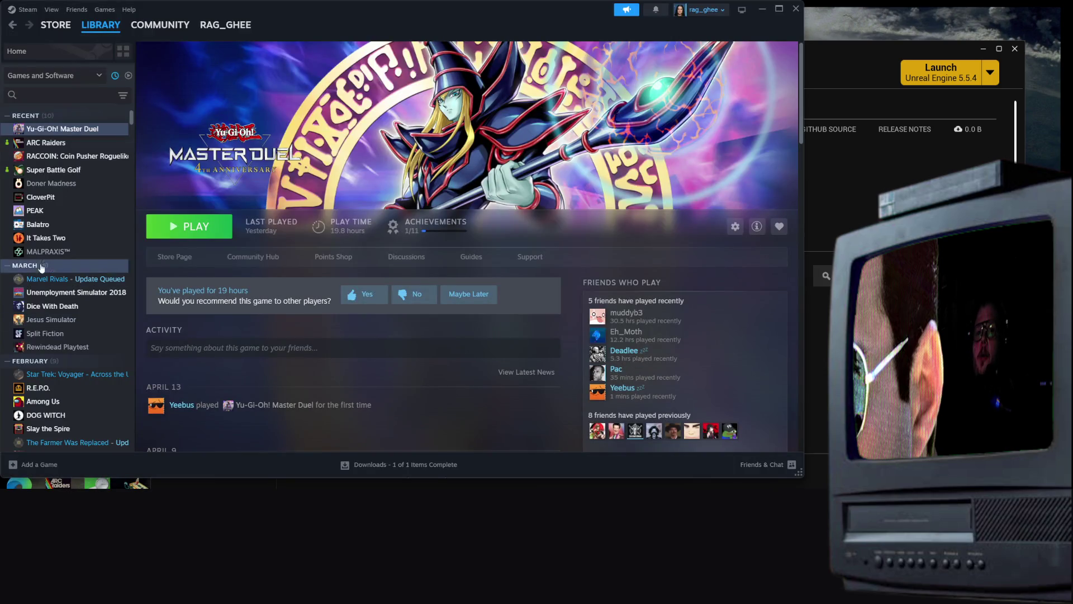
Uninstall ReStory Playtest from the Steam library via Manage > Uninstall
{"action": "scroll", "coordinate": [85, 250], "scroll_direction": "down", "scroll_amount": 5}
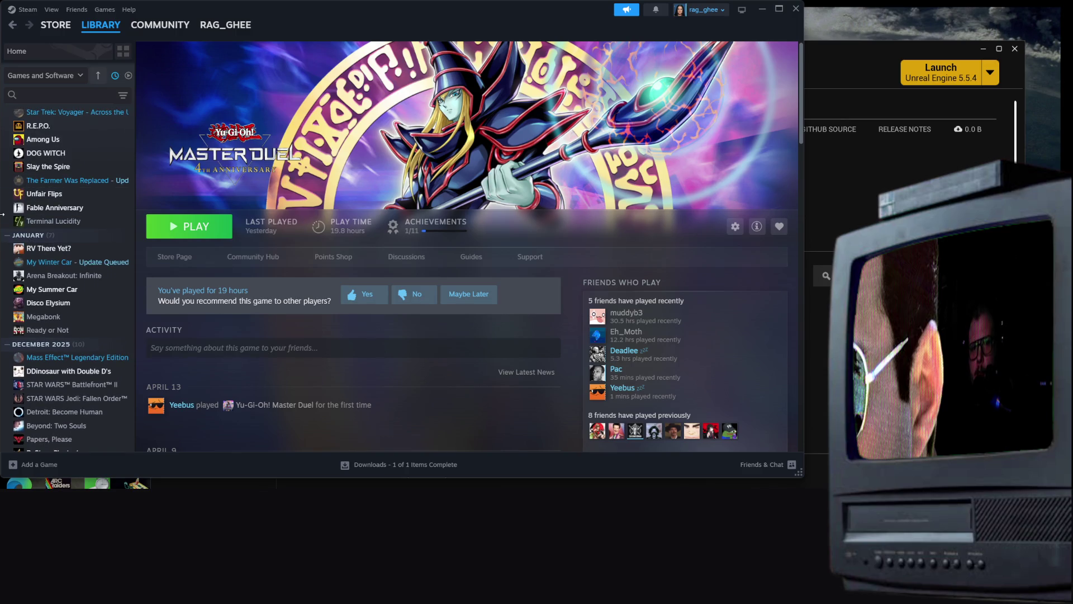
{"action": "scroll", "coordinate": [26, 239], "scroll_direction": "down", "scroll_amount": 3}
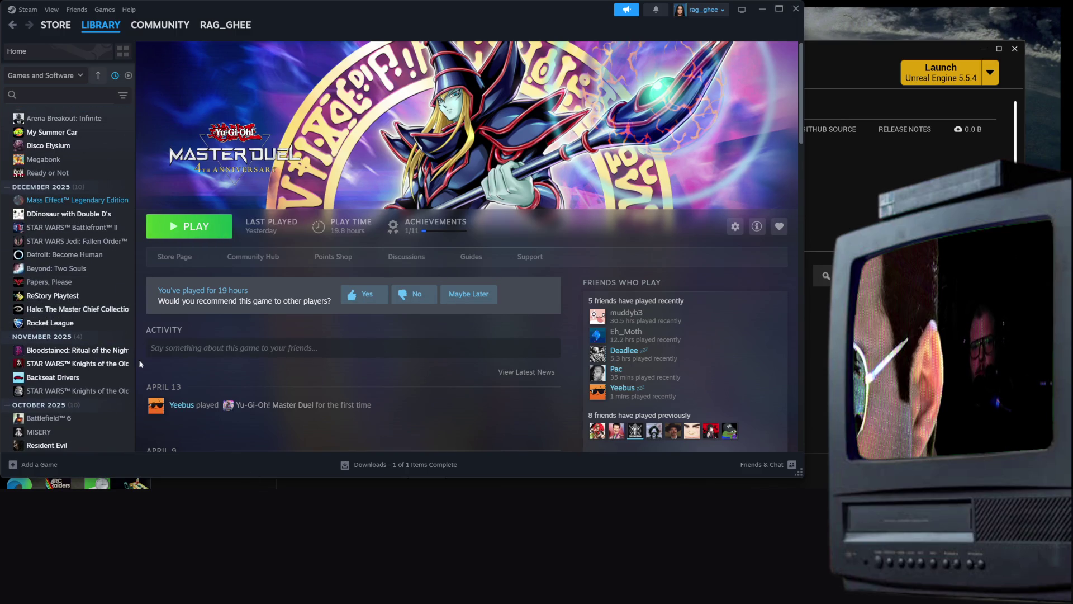
{"action": "scroll", "coordinate": [95, 323], "scroll_direction": "down", "scroll_amount": 2}
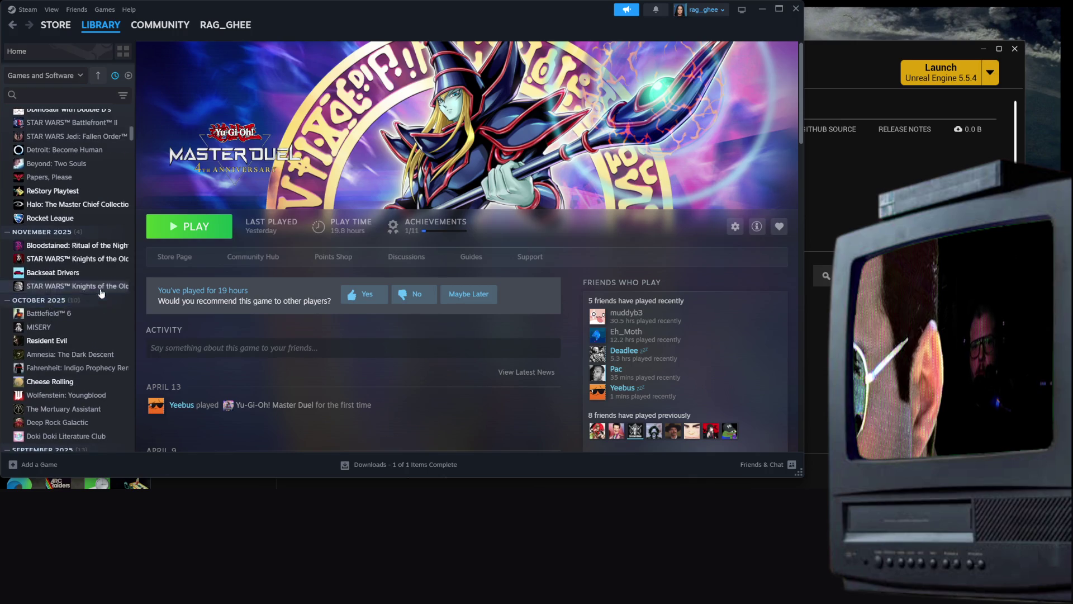
{"action": "left_click", "coordinate": [62, 194]}
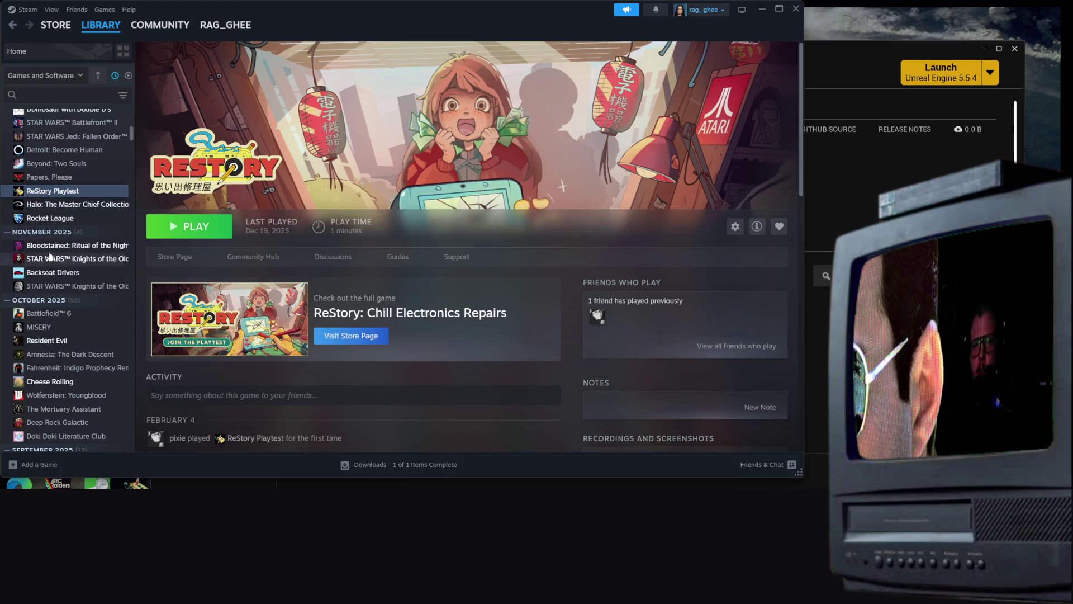
{"action": "right_click", "coordinate": [49, 196]}
{"action": "mouse_move", "coordinate": [90, 262]}
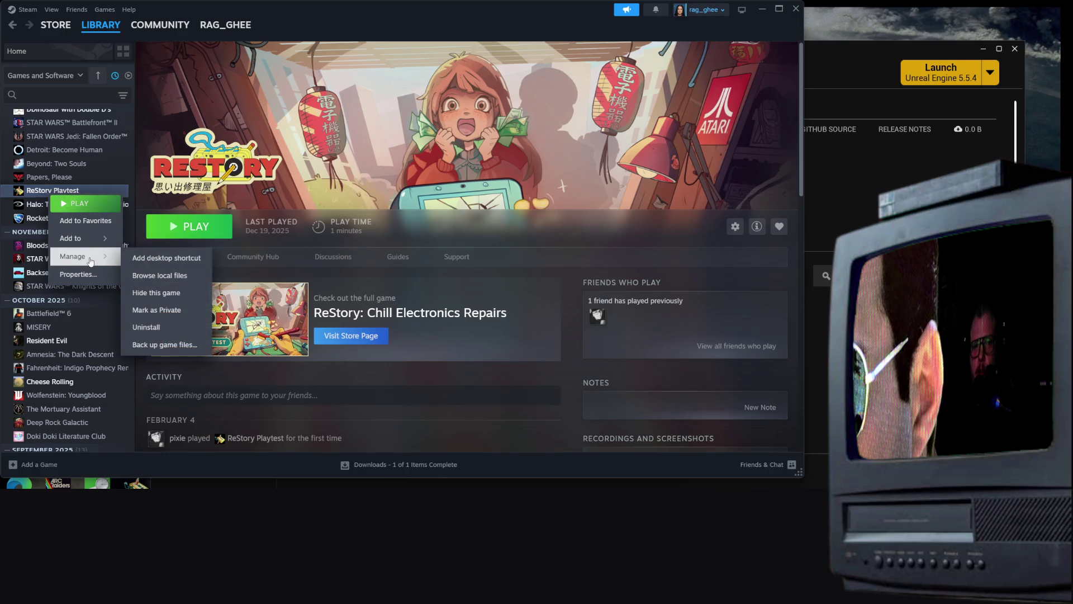
{"action": "left_click", "coordinate": [149, 329]}
{"action": "left_click", "coordinate": [434, 278]}
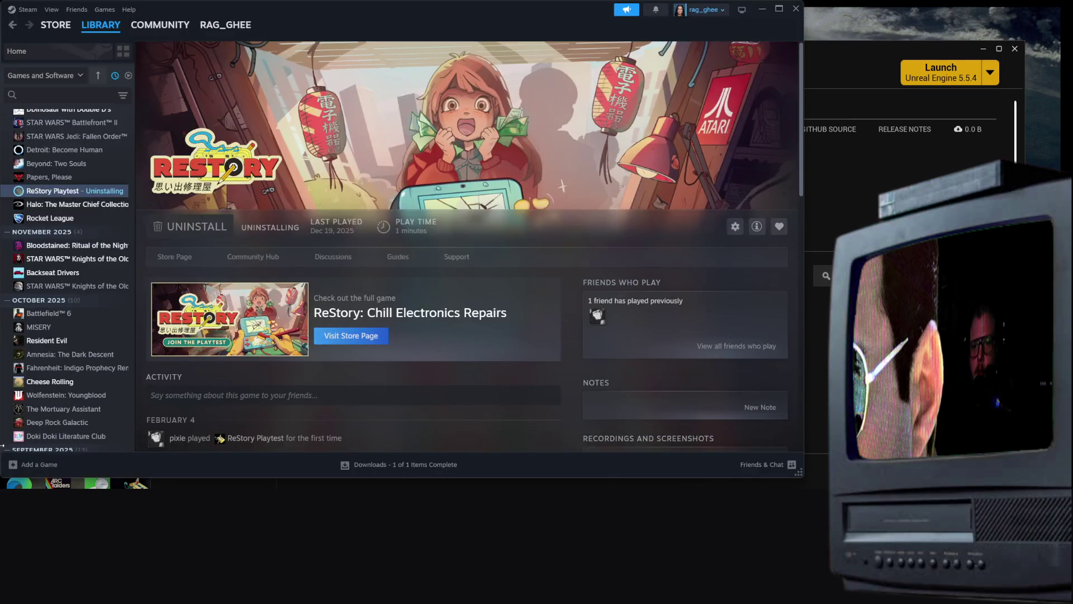
Sort the library game list by recent activity and bring up It Takes Two's options
{"action": "scroll", "coordinate": [79, 241], "scroll_direction": "down", "scroll_amount": 2}
{"action": "scroll", "coordinate": [75, 244], "scroll_direction": "down", "scroll_amount": 2}
{"action": "scroll", "coordinate": [56, 250], "scroll_direction": "up", "scroll_amount": 2}
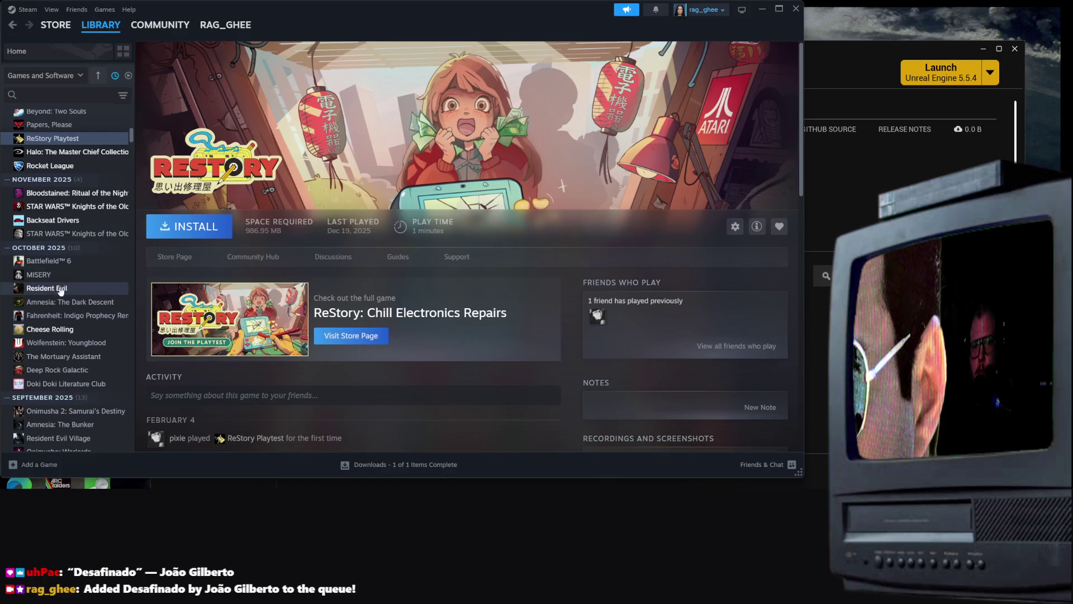
{"action": "right_click", "coordinate": [128, 327]}
{"action": "scroll", "coordinate": [49, 298], "scroll_direction": "down", "scroll_amount": 2}
{"action": "scroll", "coordinate": [56, 291], "scroll_direction": "down", "scroll_amount": 10}
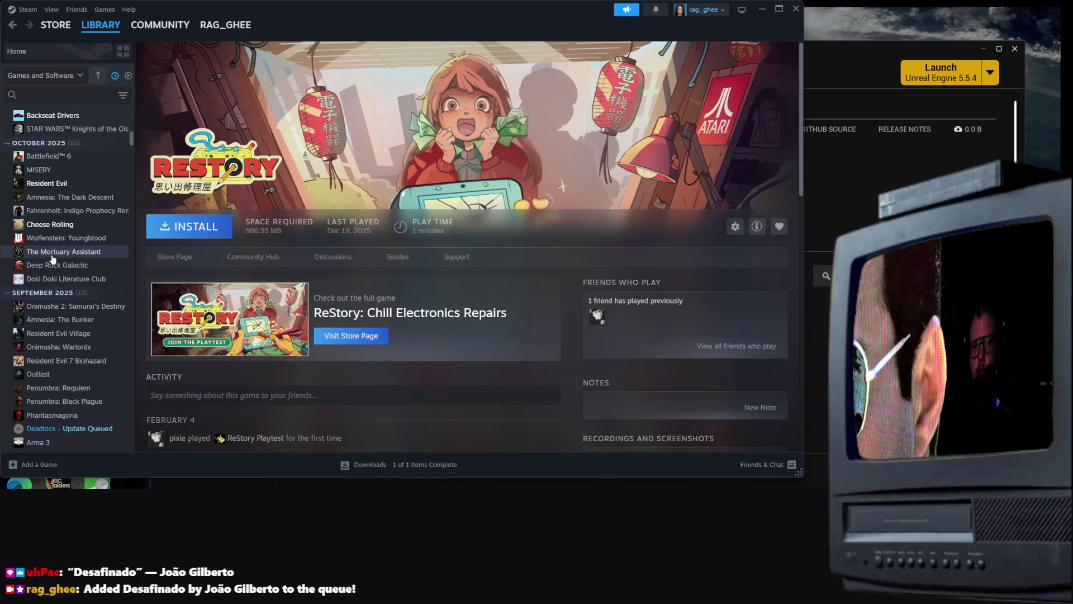
{"action": "scroll", "coordinate": [68, 279], "scroll_direction": "down", "scroll_amount": 3}
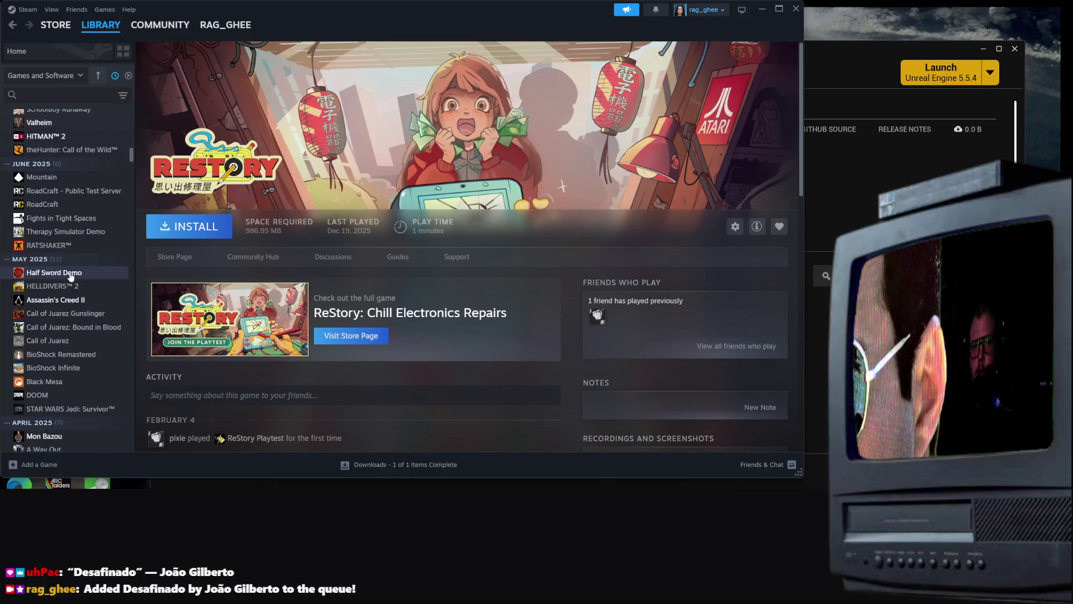
{"action": "scroll", "coordinate": [69, 274], "scroll_direction": "up", "scroll_amount": 4}
{"action": "scroll", "coordinate": [70, 313], "scroll_direction": "down", "scroll_amount": 2}
{"action": "scroll", "coordinate": [71, 330], "scroll_direction": "down", "scroll_amount": 8}
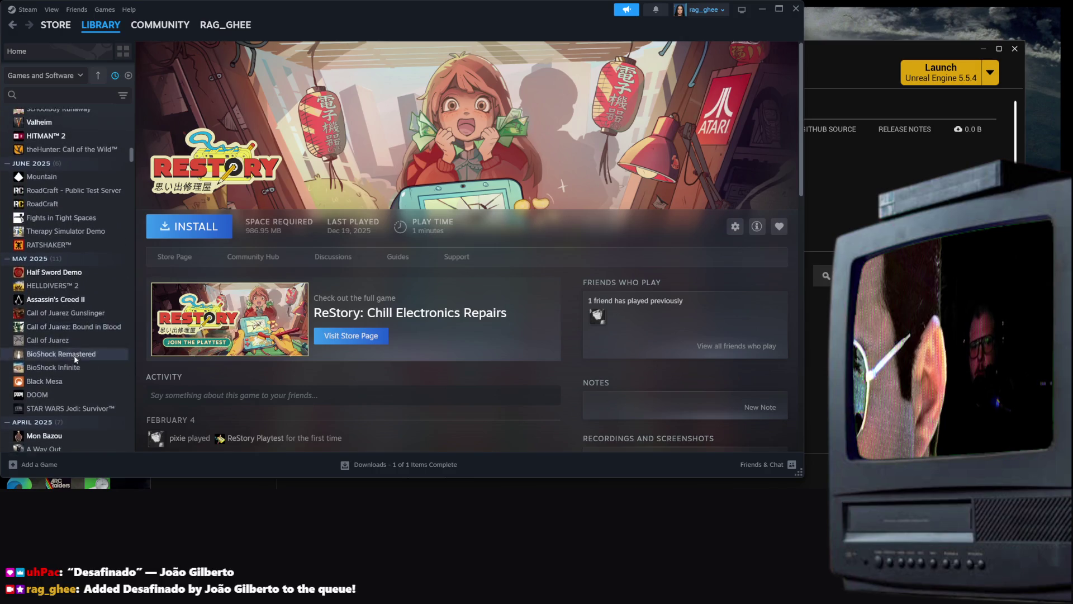
{"action": "scroll", "coordinate": [70, 335], "scroll_direction": "down", "scroll_amount": 6}
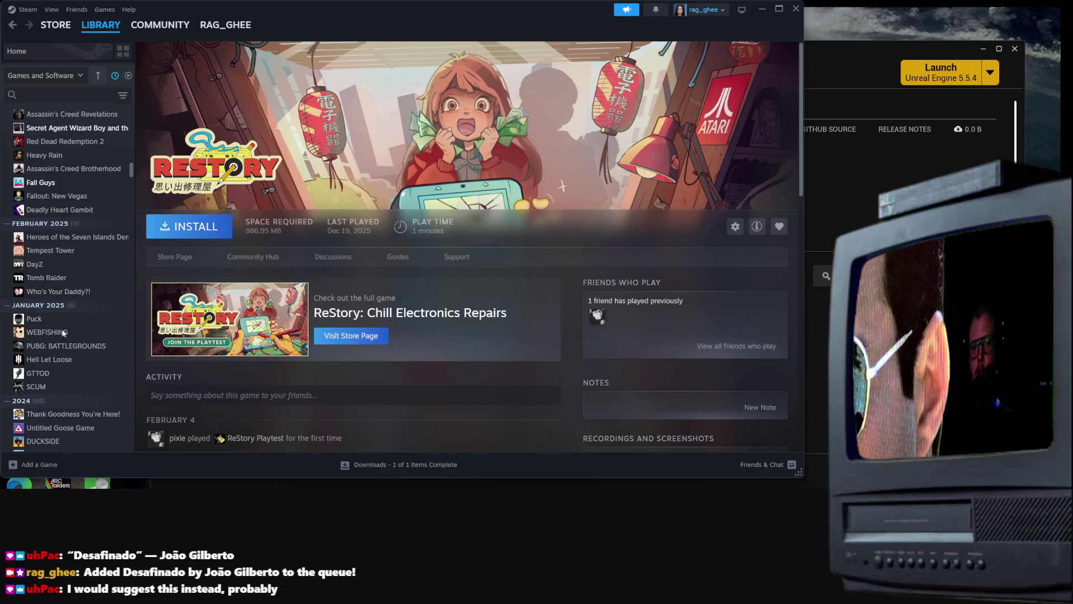
{"action": "scroll", "coordinate": [84, 252], "scroll_direction": "down", "scroll_amount": 4}
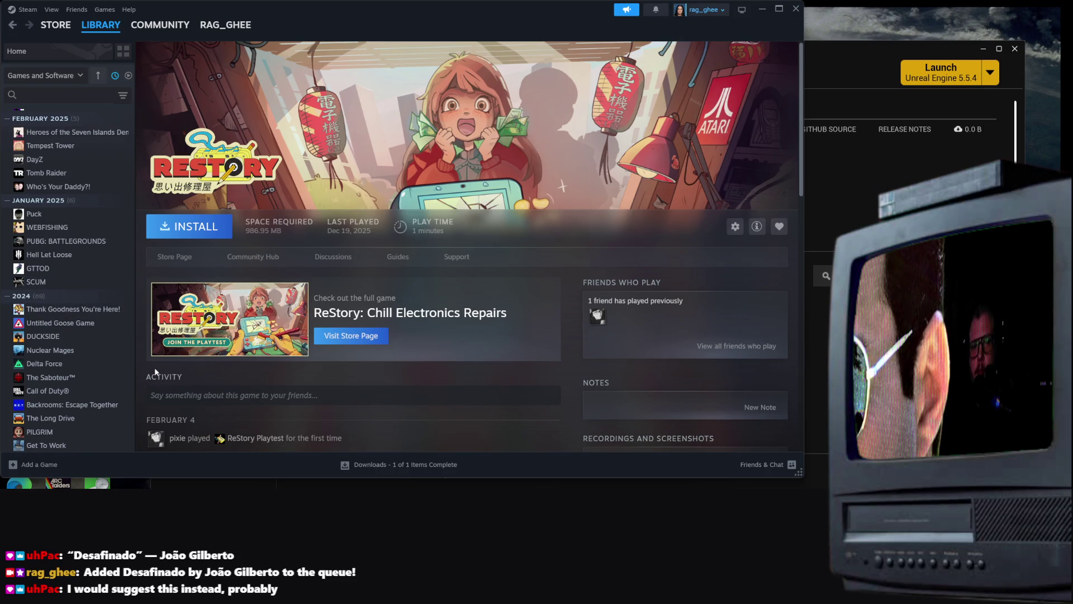
{"action": "scroll", "coordinate": [154, 367], "scroll_direction": "down", "scroll_amount": 4}
{"action": "scroll", "coordinate": [61, 327], "scroll_direction": "up", "scroll_amount": 3}
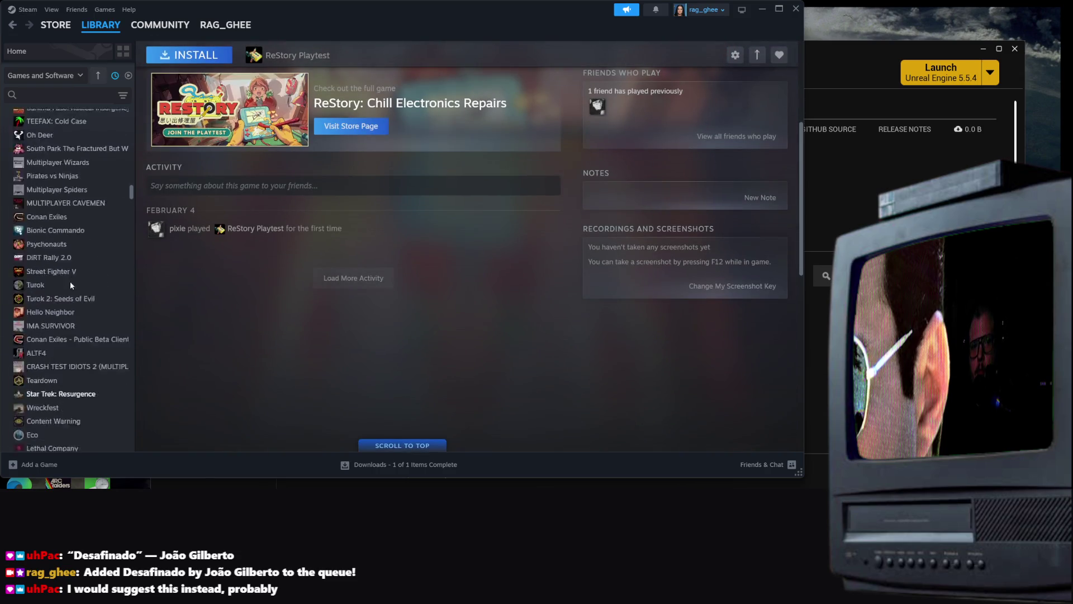
{"action": "left_click", "coordinate": [115, 76]}
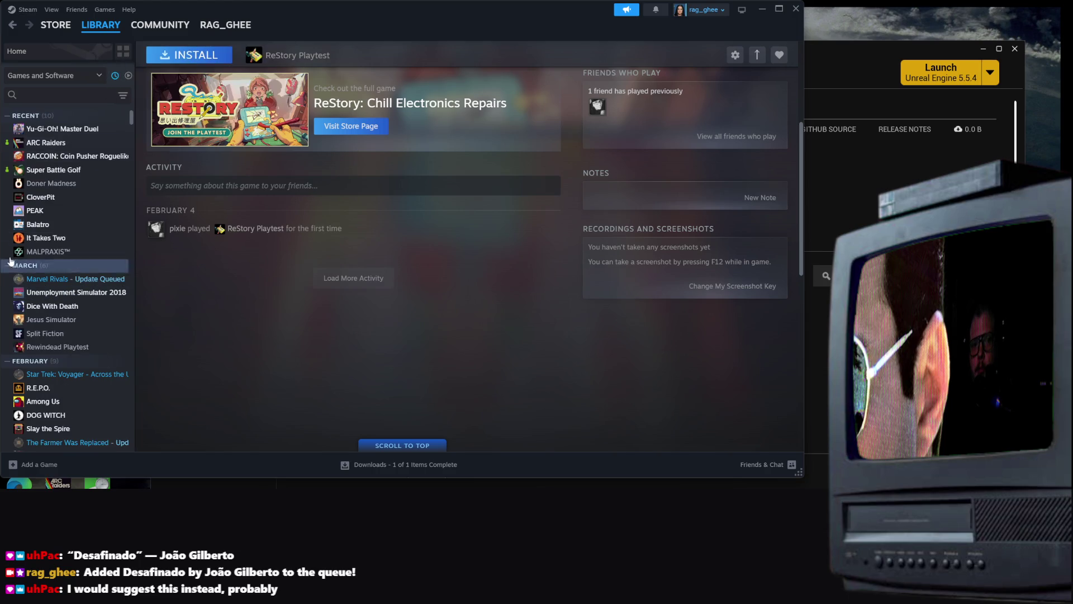
{"action": "right_click", "coordinate": [34, 238]}
Uninstall It Takes Two
{"action": "mouse_move", "coordinate": [79, 295]}
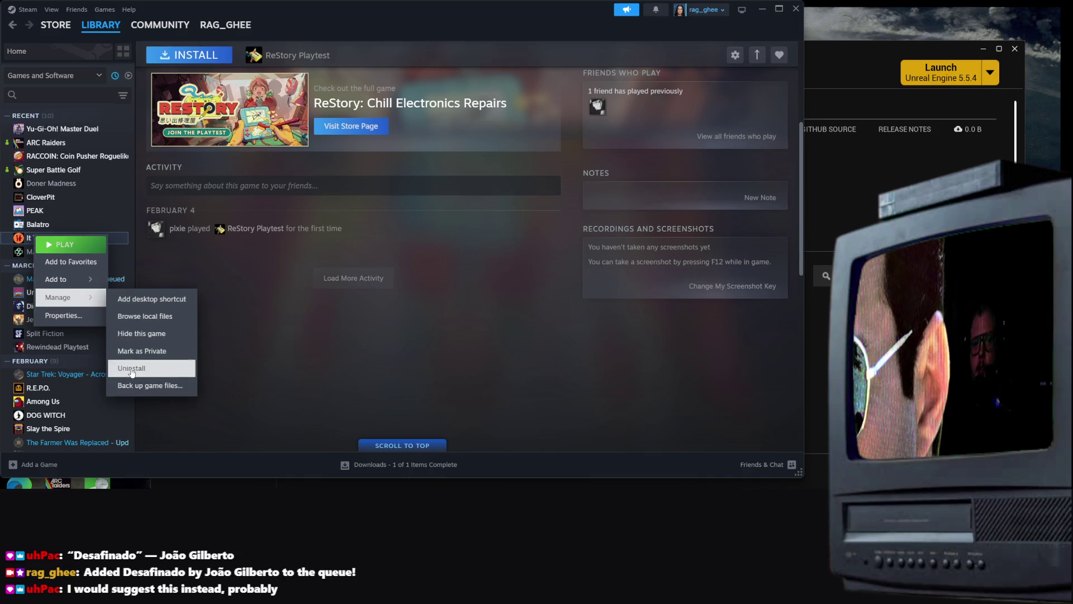
{"action": "left_click", "coordinate": [134, 368]}
{"action": "left_click", "coordinate": [438, 283]}
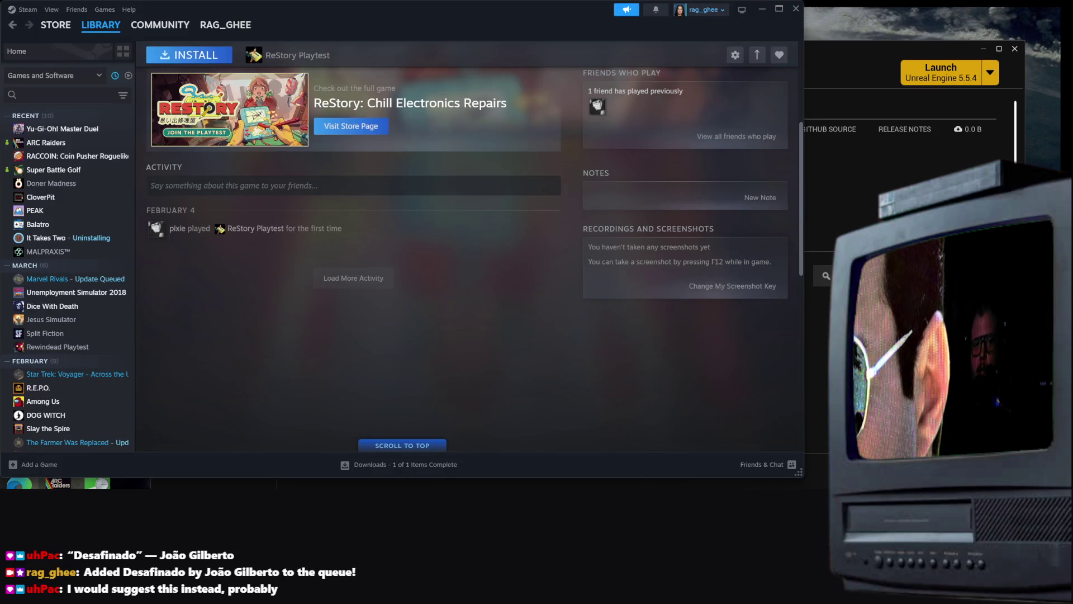
{"action": "scroll", "coordinate": [19, 267], "scroll_direction": "down", "scroll_amount": 1}
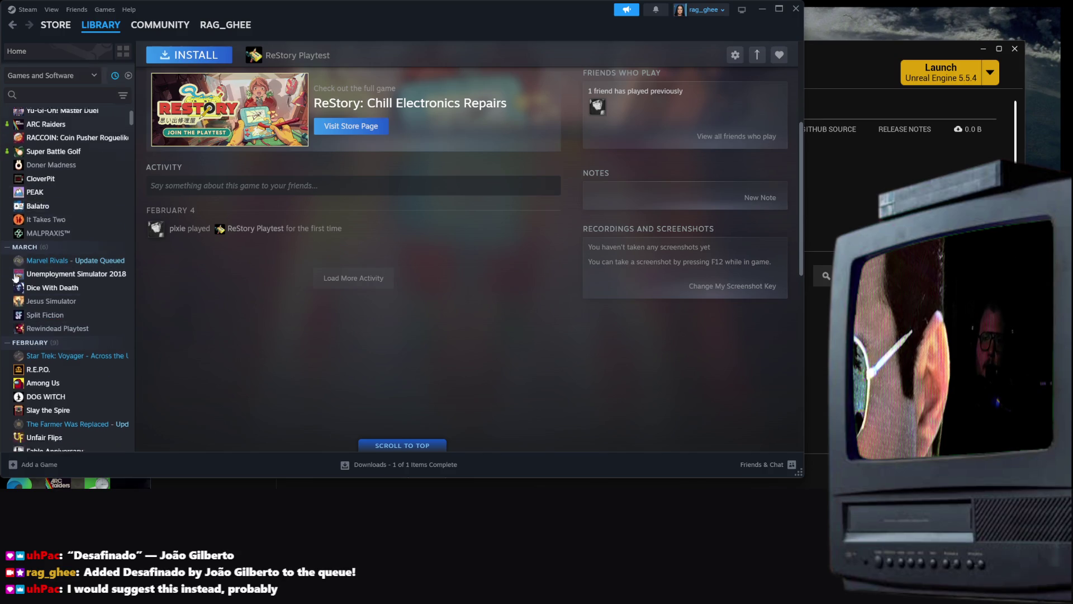
{"action": "scroll", "coordinate": [20, 268], "scroll_direction": "down", "scroll_amount": 5}
{"action": "scroll", "coordinate": [234, 316], "scroll_direction": "up", "scroll_amount": 3}
{"action": "scroll", "coordinate": [55, 291], "scroll_direction": "up", "scroll_amount": 1}
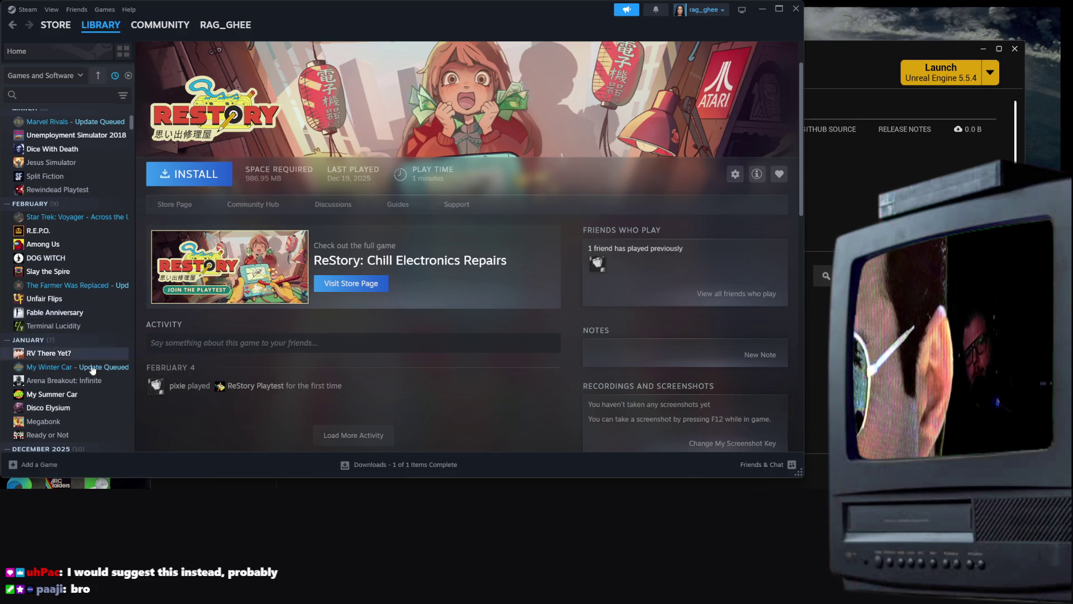
Uninstall Star Trek: Resurgence from further down the library list
{"action": "scroll", "coordinate": [81, 249], "scroll_direction": "down", "scroll_amount": 1}
{"action": "scroll", "coordinate": [84, 254], "scroll_direction": "down", "scroll_amount": 7}
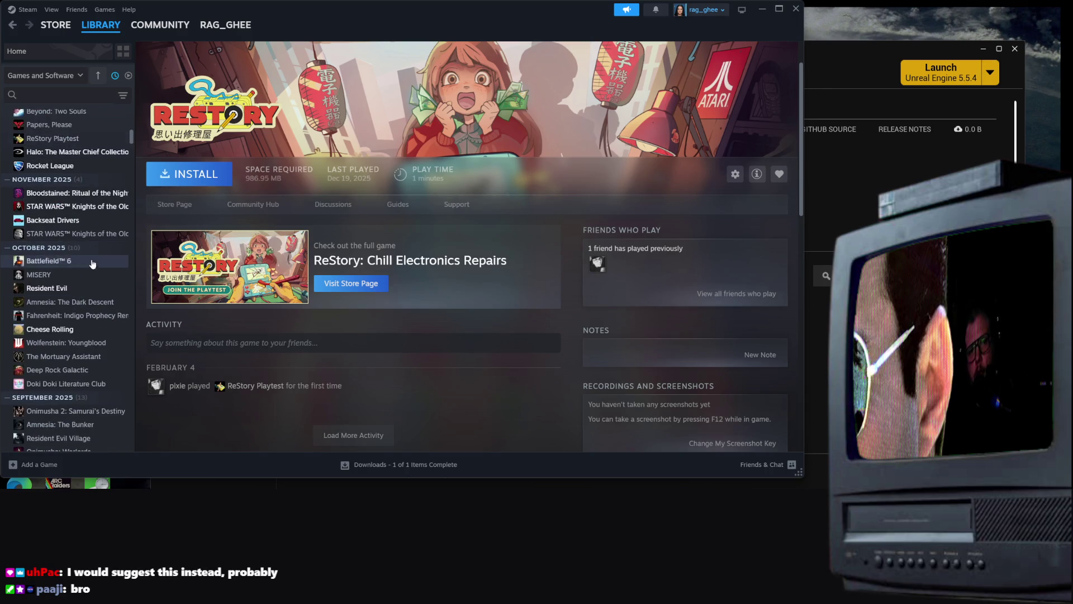
{"action": "scroll", "coordinate": [87, 299], "scroll_direction": "down", "scroll_amount": 8}
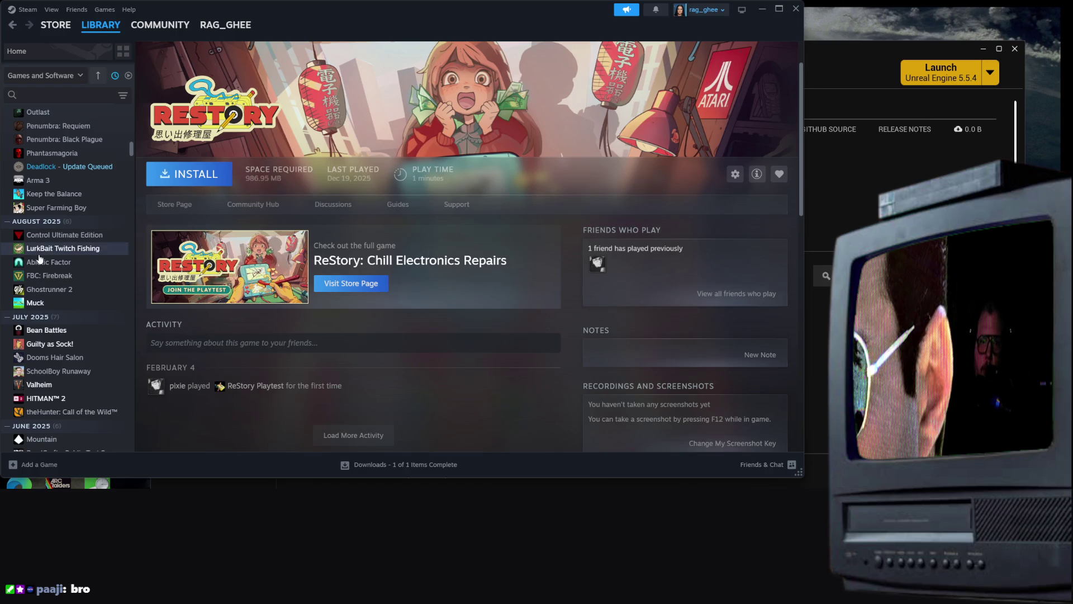
{"action": "scroll", "coordinate": [42, 263], "scroll_direction": "down", "scroll_amount": 1}
{"action": "scroll", "coordinate": [59, 330], "scroll_direction": "down", "scroll_amount": 3}
{"action": "scroll", "coordinate": [61, 335], "scroll_direction": "down", "scroll_amount": 1}
{"action": "scroll", "coordinate": [56, 330], "scroll_direction": "down", "scroll_amount": 1}
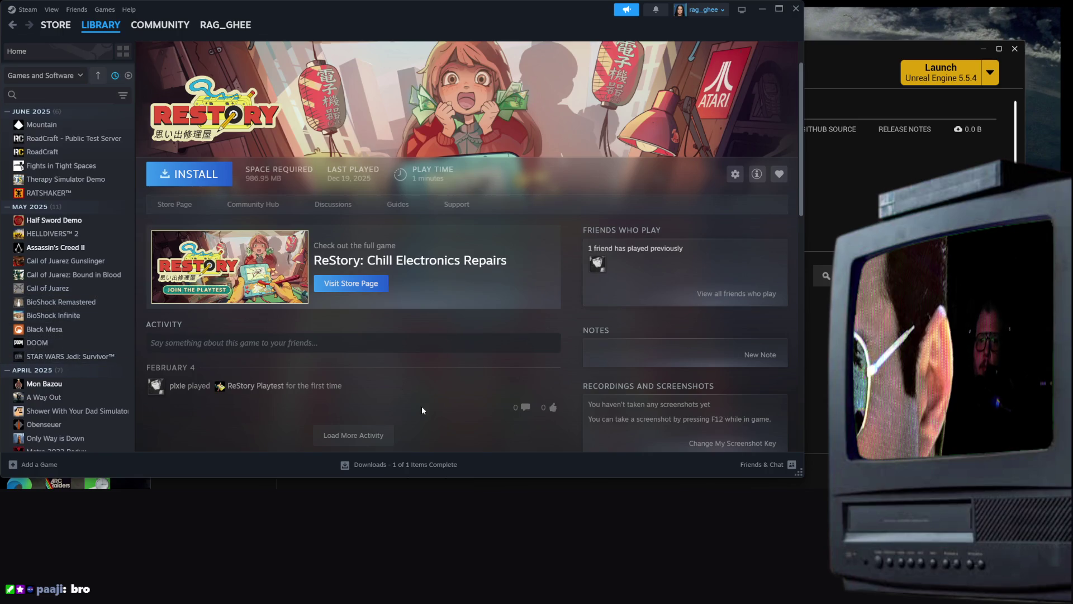
{"action": "scroll", "coordinate": [422, 412], "scroll_direction": "down", "scroll_amount": 3}
{"action": "scroll", "coordinate": [75, 321], "scroll_direction": "down", "scroll_amount": 4}
{"action": "scroll", "coordinate": [74, 319], "scroll_direction": "down", "scroll_amount": 5}
{"action": "scroll", "coordinate": [67, 322], "scroll_direction": "down", "scroll_amount": 15}
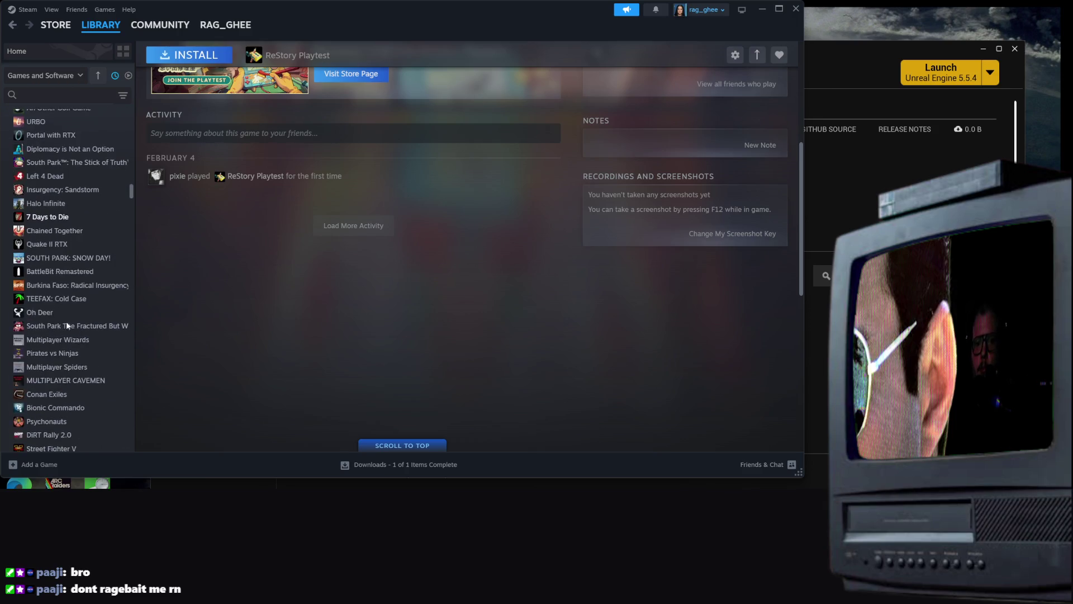
{"action": "scroll", "coordinate": [72, 306], "scroll_direction": "up", "scroll_amount": 15}
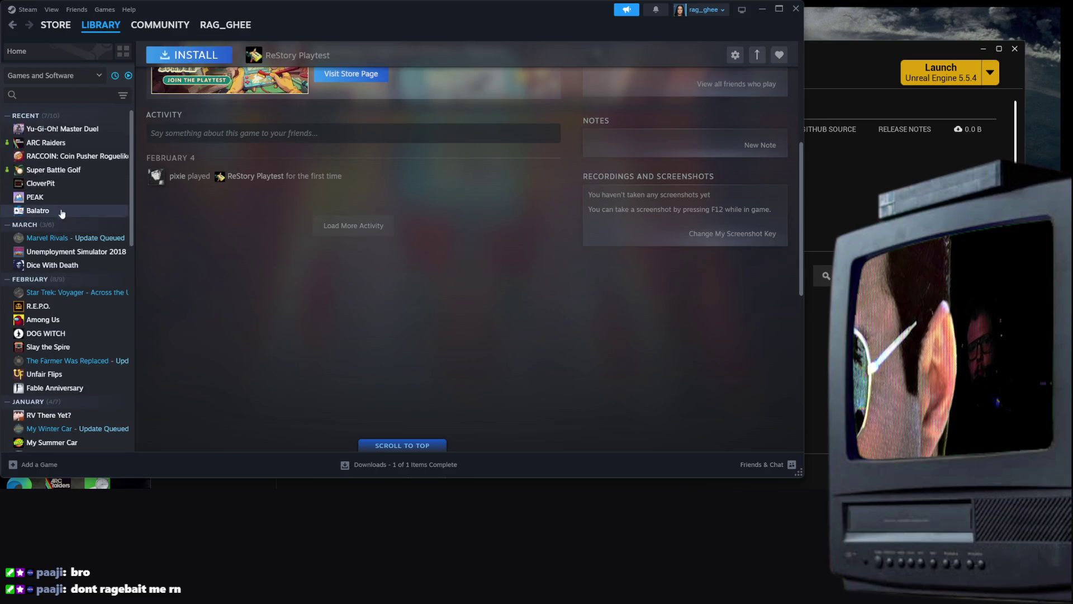
{"action": "scroll", "coordinate": [48, 231], "scroll_direction": "down", "scroll_amount": 10}
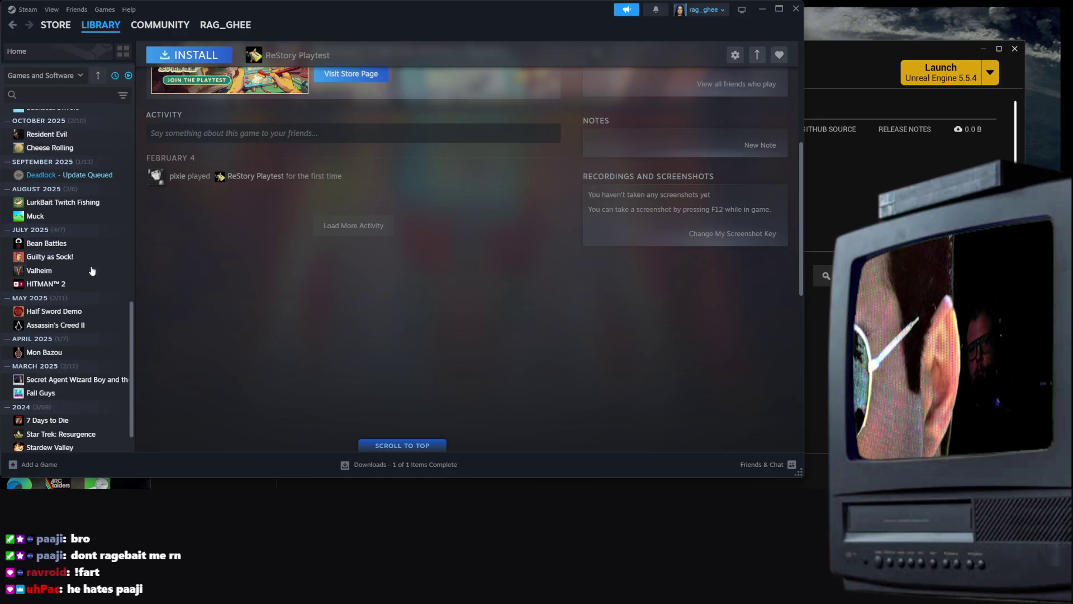
{"action": "scroll", "coordinate": [100, 276], "scroll_direction": "down", "scroll_amount": 1}
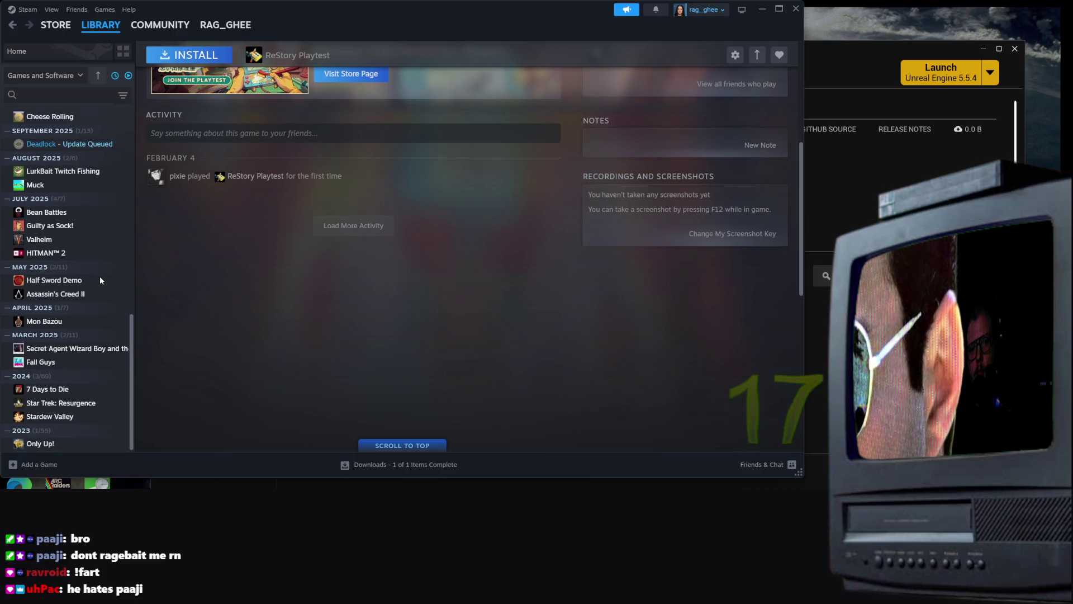
{"action": "right_click", "coordinate": [85, 403]}
{"action": "mouse_move", "coordinate": [118, 375]}
{"action": "left_click", "coordinate": [215, 454]}
{"action": "left_click", "coordinate": [463, 278]}
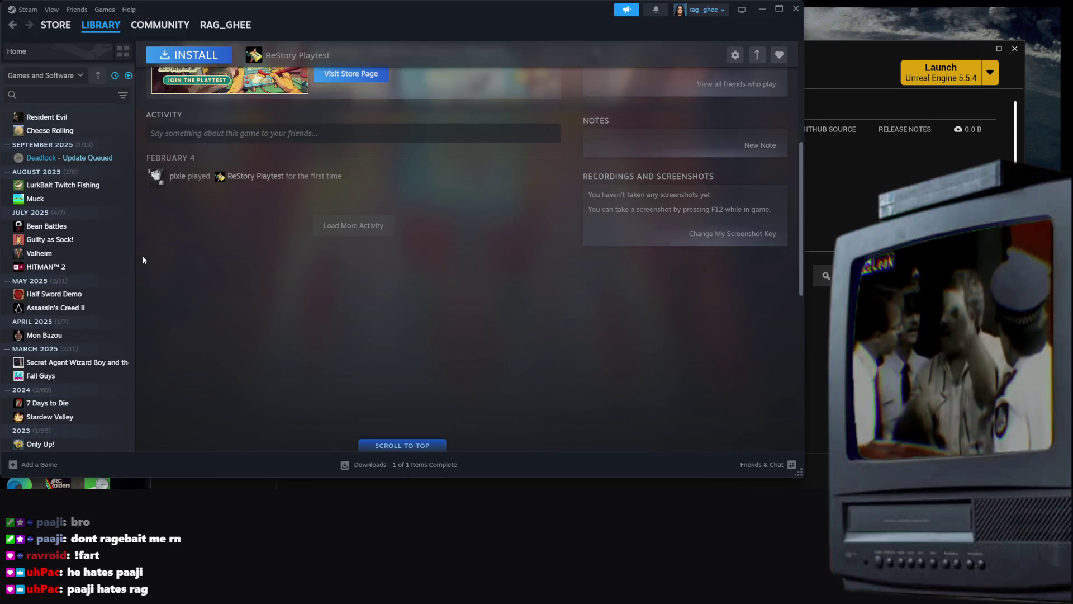
Uninstall Stardew Valley
{"action": "right_click", "coordinate": [77, 424]}
{"action": "mouse_move", "coordinate": [125, 392]}
{"action": "left_click", "coordinate": [171, 369]}
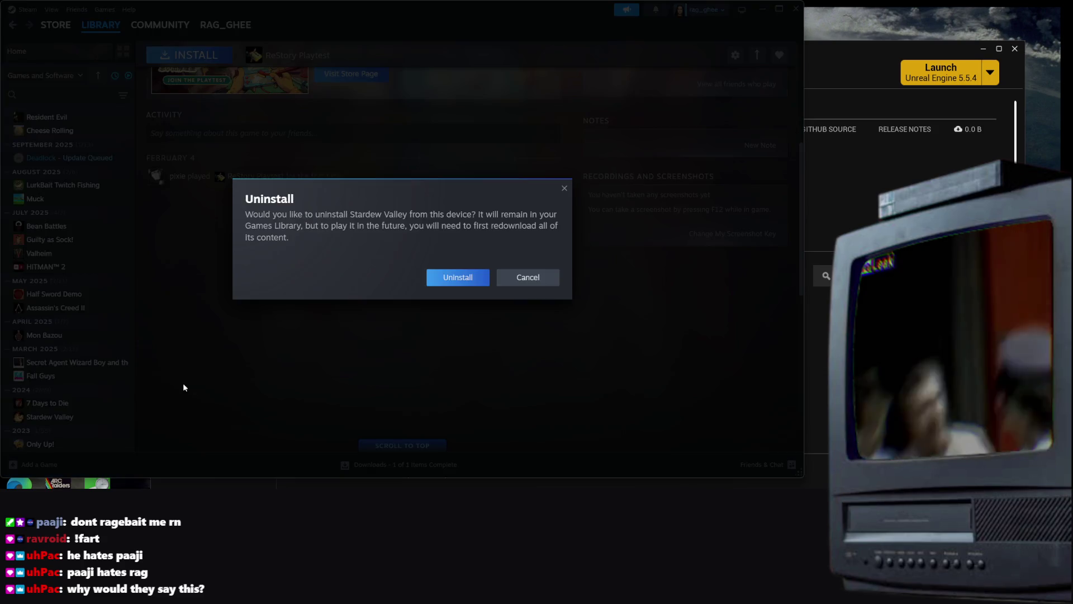
{"action": "left_click", "coordinate": [469, 278]}
{"action": "right_click", "coordinate": [468, 281]}
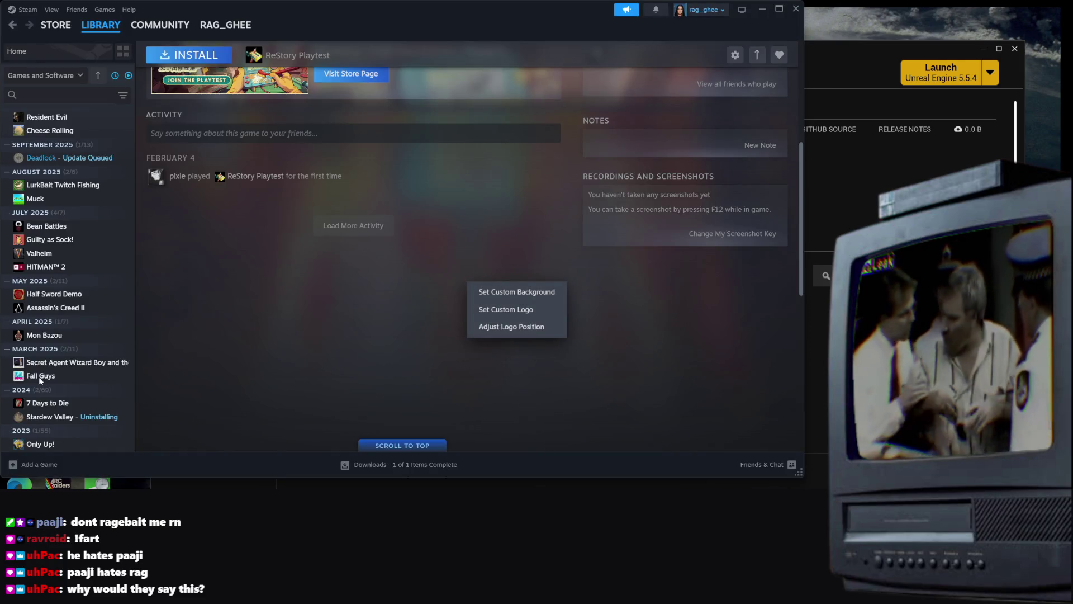
{"action": "right_click", "coordinate": [110, 443]}
{"action": "left_click", "coordinate": [67, 444]}
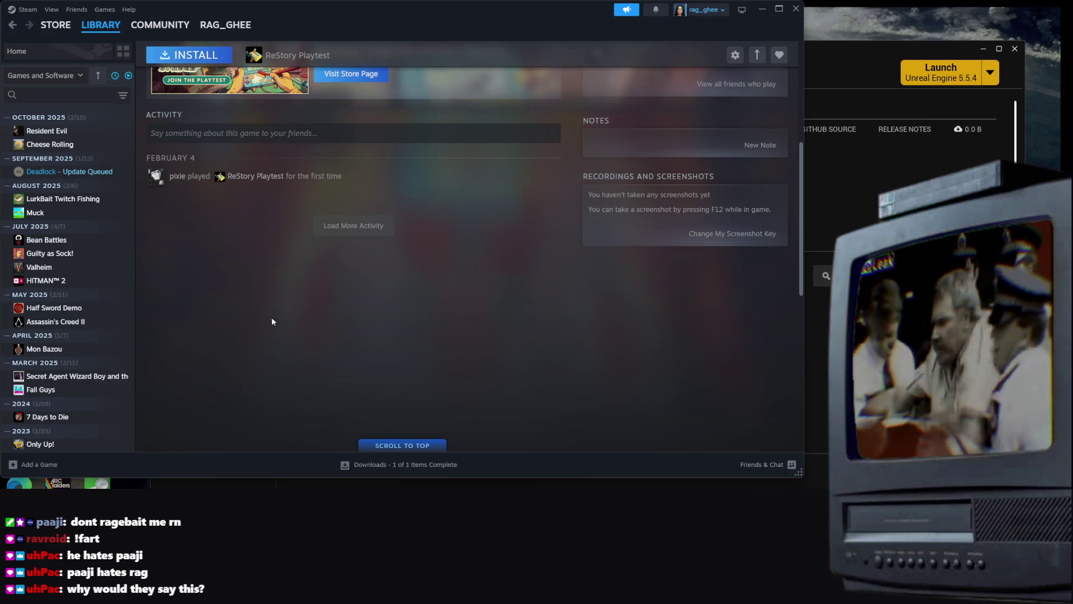
Uninstall Only Up!, leaving Fall Guys installed
{"action": "right_click", "coordinate": [33, 444]}
{"action": "mouse_move", "coordinate": [57, 418]}
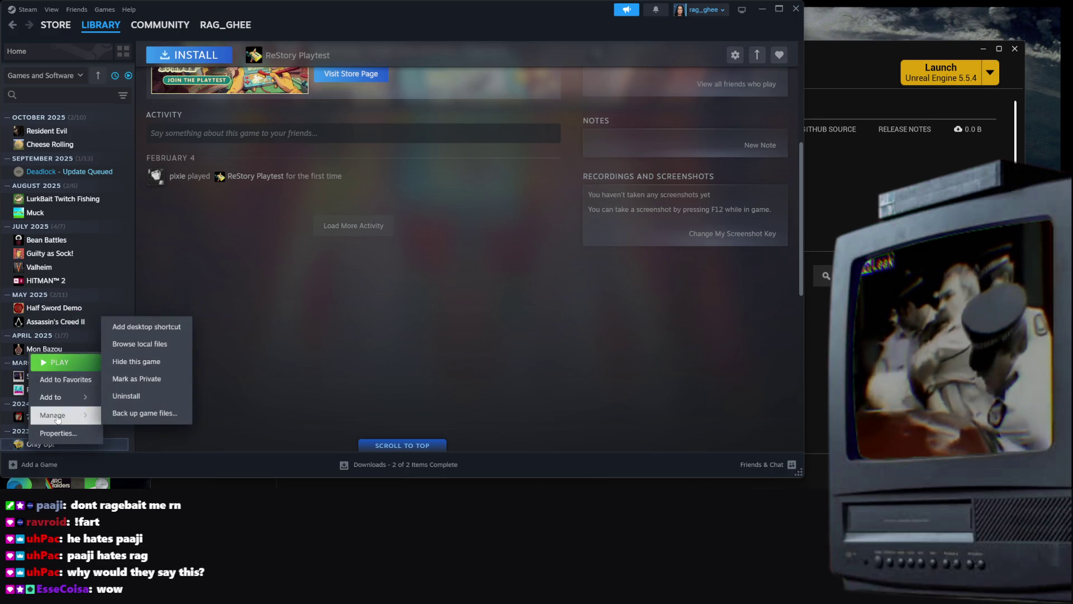
{"action": "left_click", "coordinate": [126, 395]}
{"action": "left_click", "coordinate": [455, 276]}
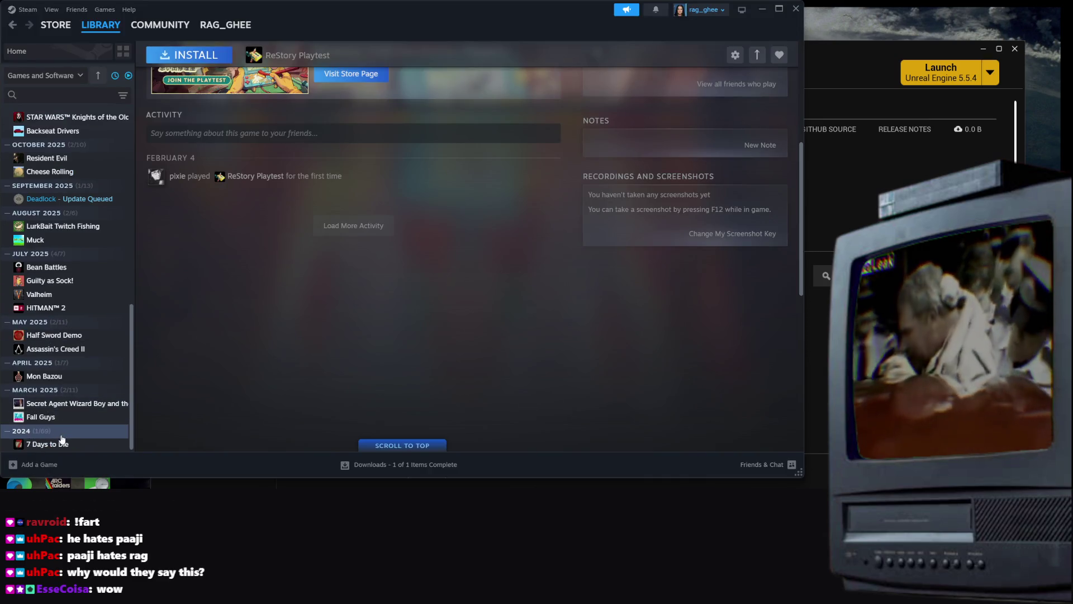
{"action": "scroll", "coordinate": [63, 428], "scroll_direction": "up", "scroll_amount": 2}
{"action": "scroll", "coordinate": [63, 429], "scroll_direction": "down", "scroll_amount": 2}
{"action": "right_click", "coordinate": [84, 416]}
{"action": "left_click", "coordinate": [485, 334]}
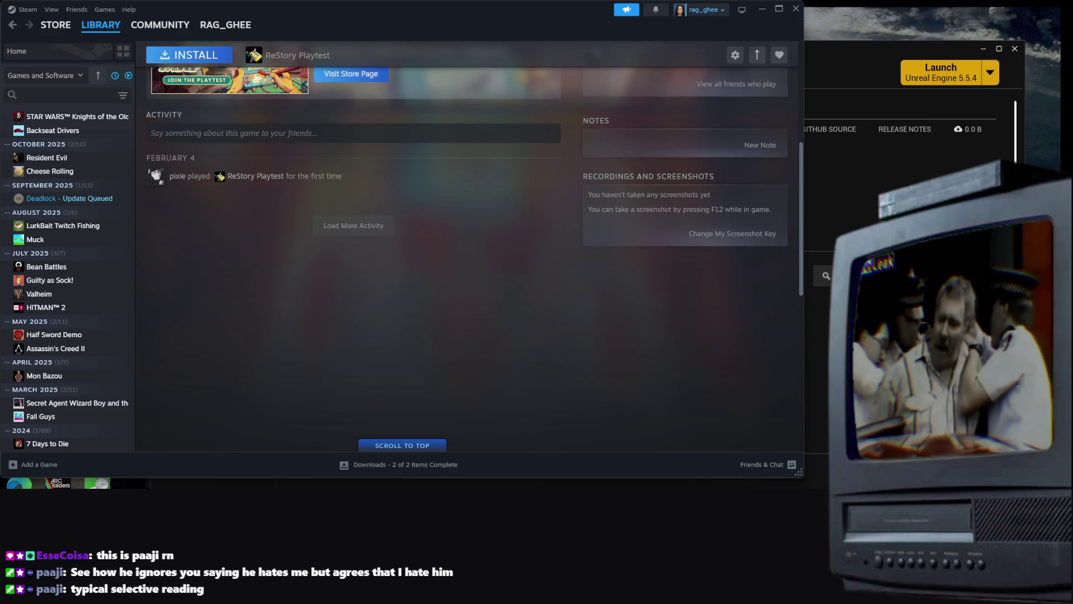
Scroll the ReStory Playtest page back to the top and bring the Epic Games Launcher forward
{"action": "scroll", "coordinate": [136, 240], "scroll_direction": "up", "scroll_amount": 5}
{"action": "scroll", "coordinate": [89, 249], "scroll_direction": "up", "scroll_amount": 5}
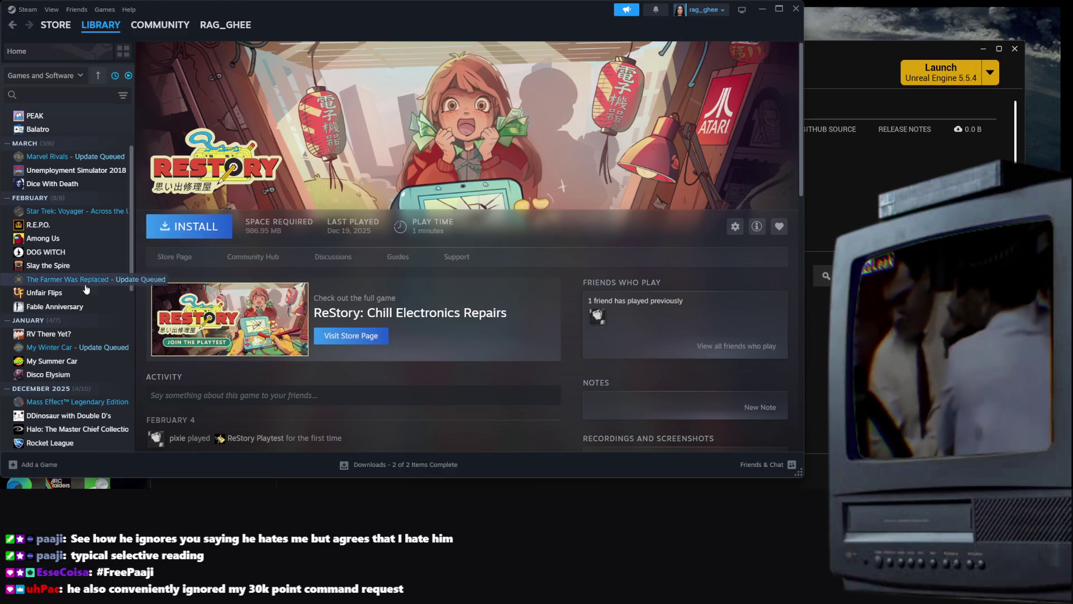
{"action": "scroll", "coordinate": [68, 282], "scroll_direction": "up", "scroll_amount": 3}
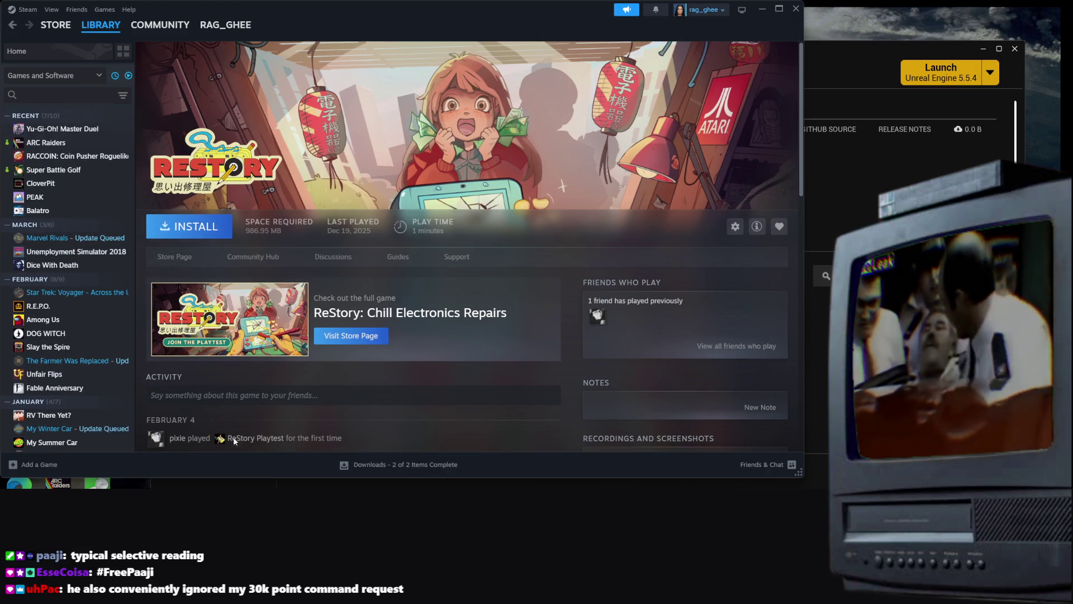
{"action": "left_click", "coordinate": [862, 210]}
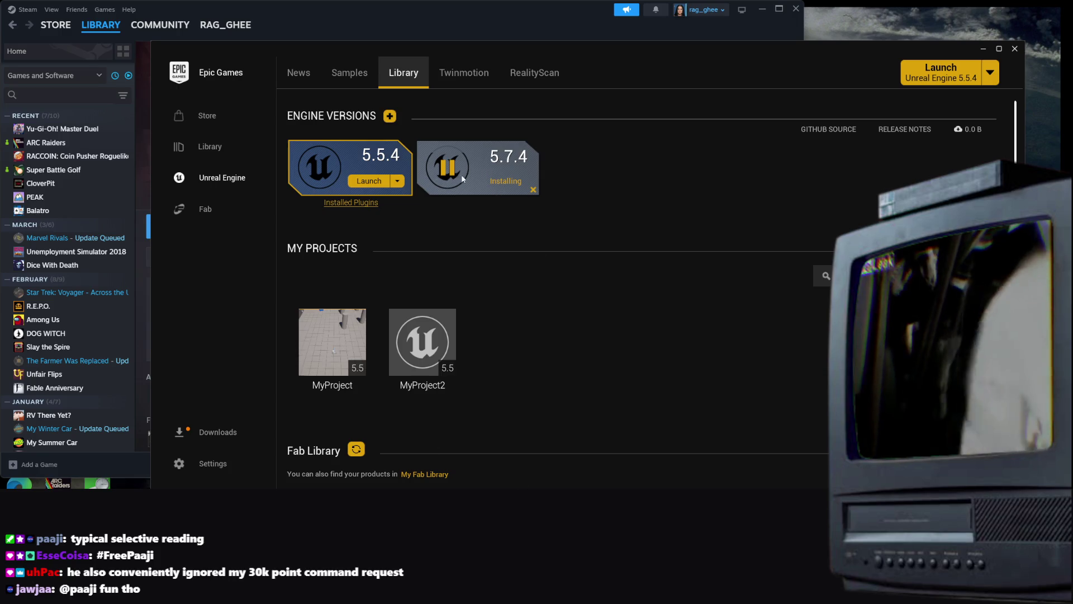
Set Unreal Engine 5.7.4 as the Launch button's version, then return to the Steam library
{"action": "left_click", "coordinate": [989, 74]}
{"action": "left_click", "coordinate": [945, 108]}
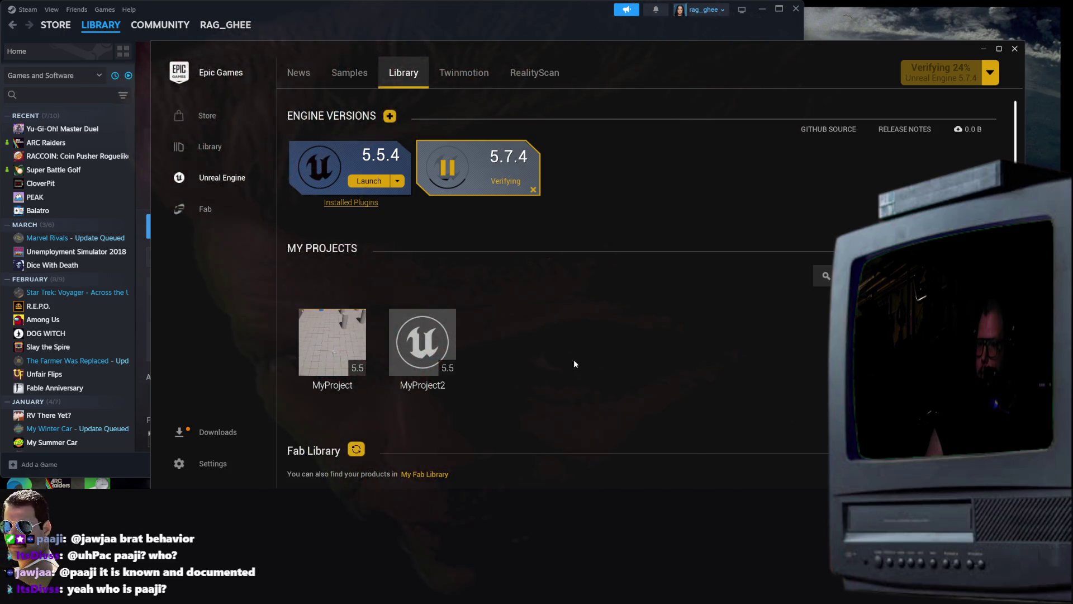
{"action": "left_click", "coordinate": [581, 377]}
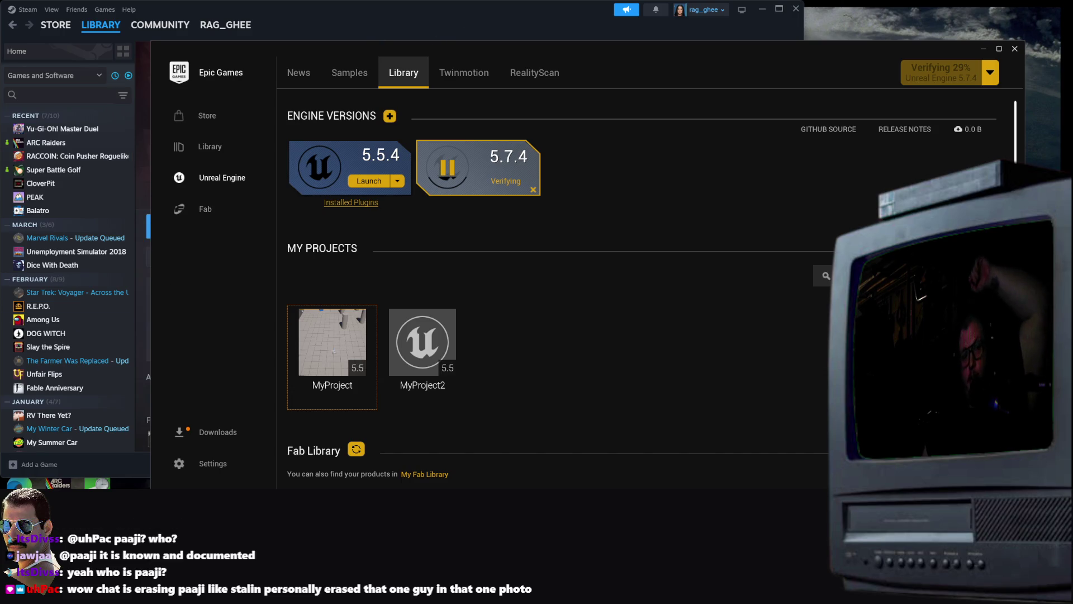
{"action": "scroll", "coordinate": [132, 388], "scroll_direction": "down", "scroll_amount": 2}
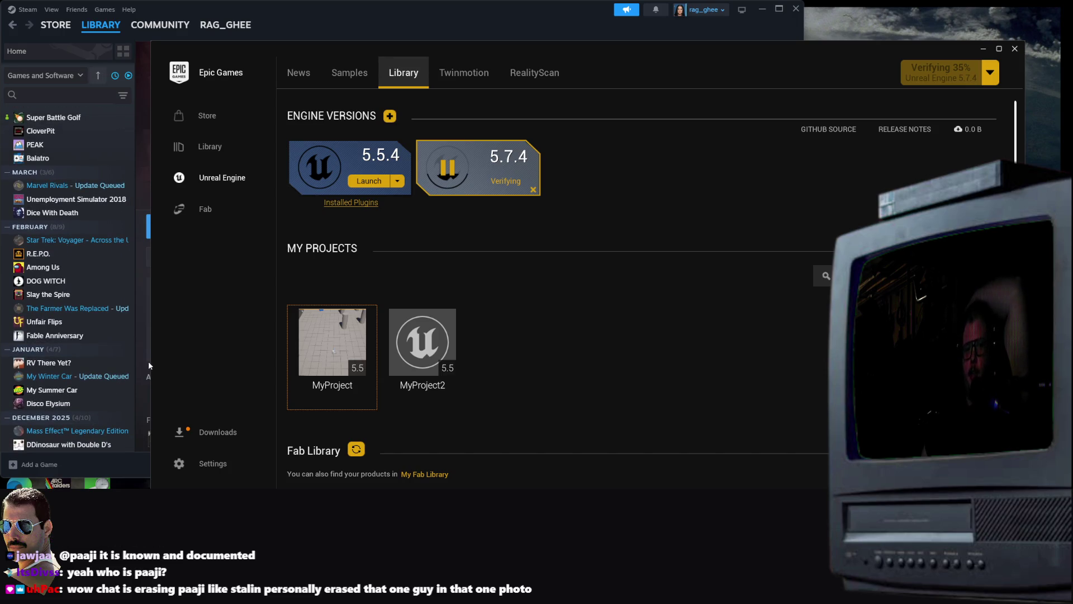
{"action": "left_click", "coordinate": [144, 365]}
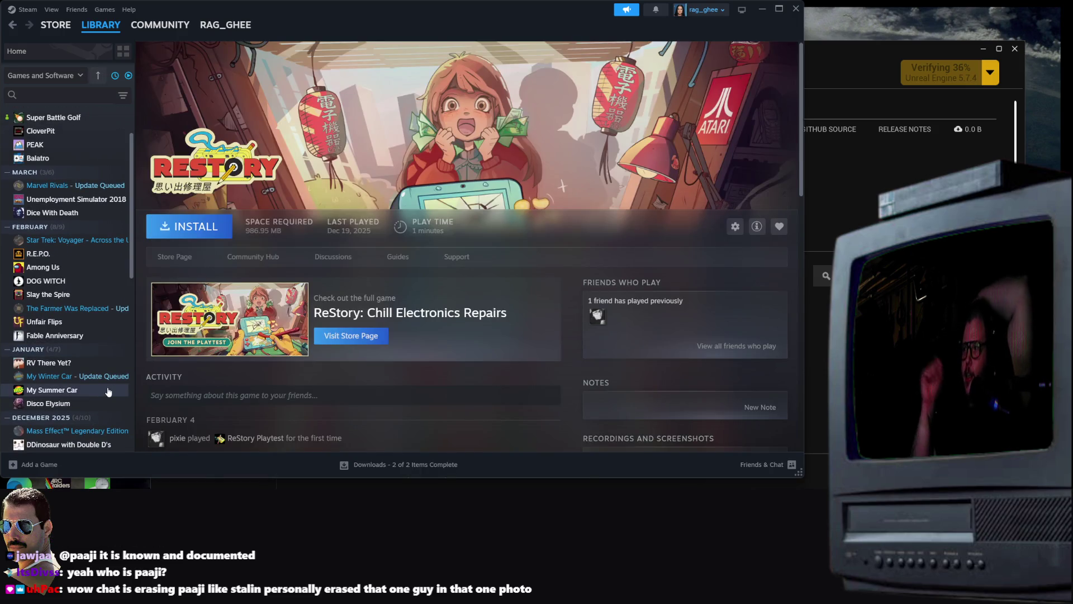
Uninstall HITMAN™ 2 from the Steam library sidebar via Manage > Uninstall
{"action": "scroll", "coordinate": [100, 384], "scroll_direction": "down", "scroll_amount": 5}
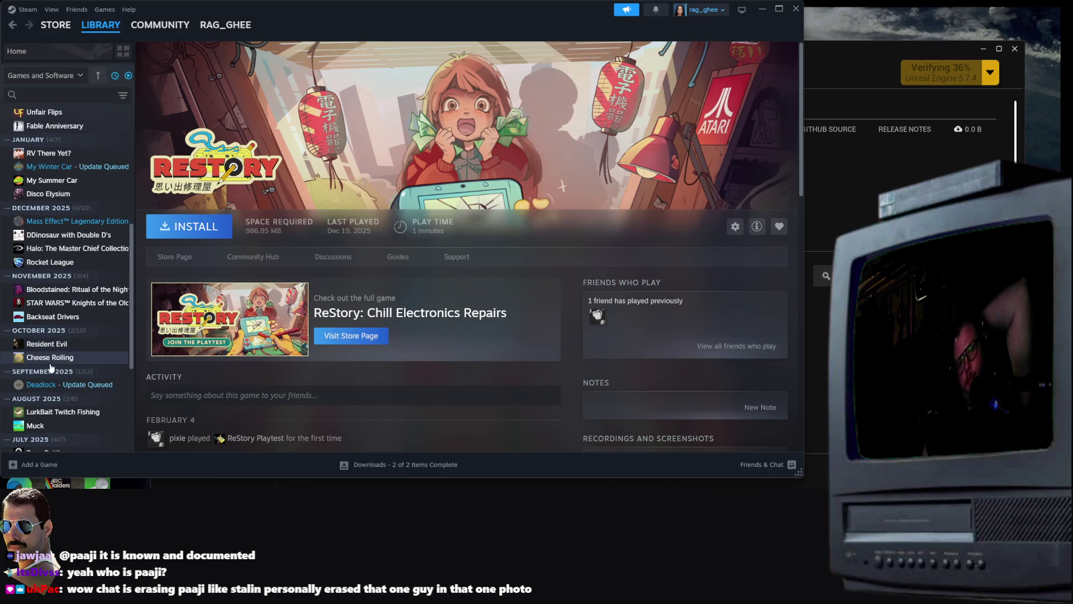
{"action": "scroll", "coordinate": [50, 367], "scroll_direction": "down", "scroll_amount": 3}
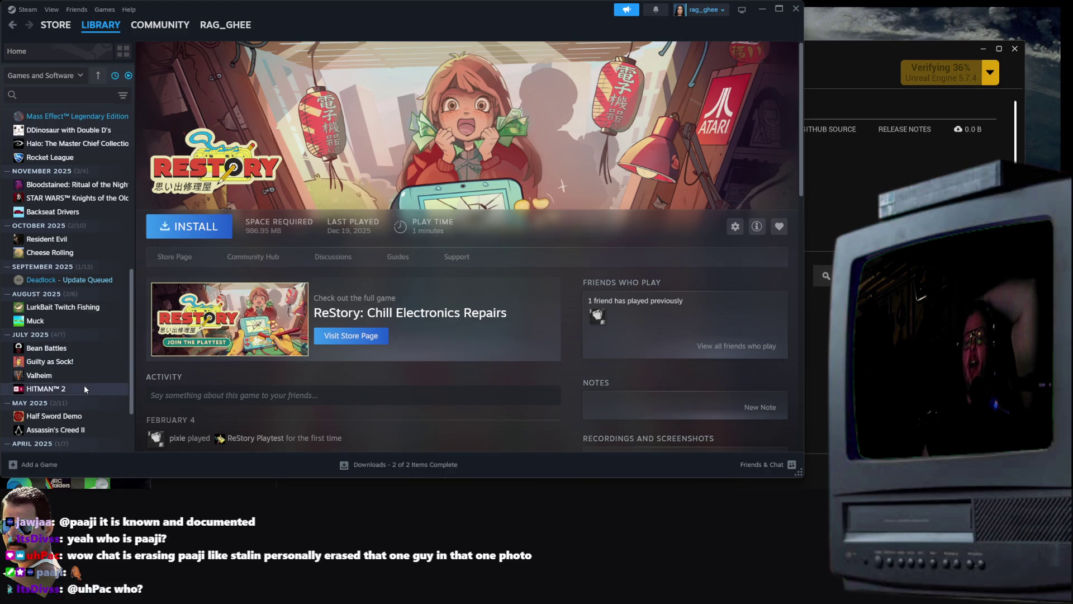
{"action": "right_click", "coordinate": [84, 385]}
{"action": "mouse_move", "coordinate": [110, 367]}
{"action": "left_click", "coordinate": [211, 428]}
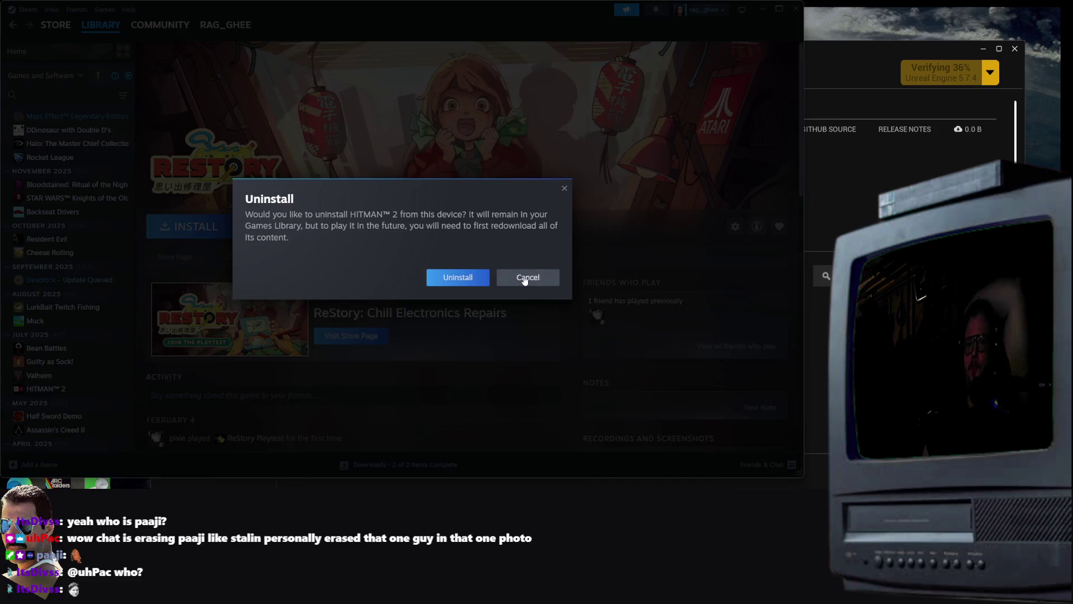
{"action": "left_click", "coordinate": [454, 279]}
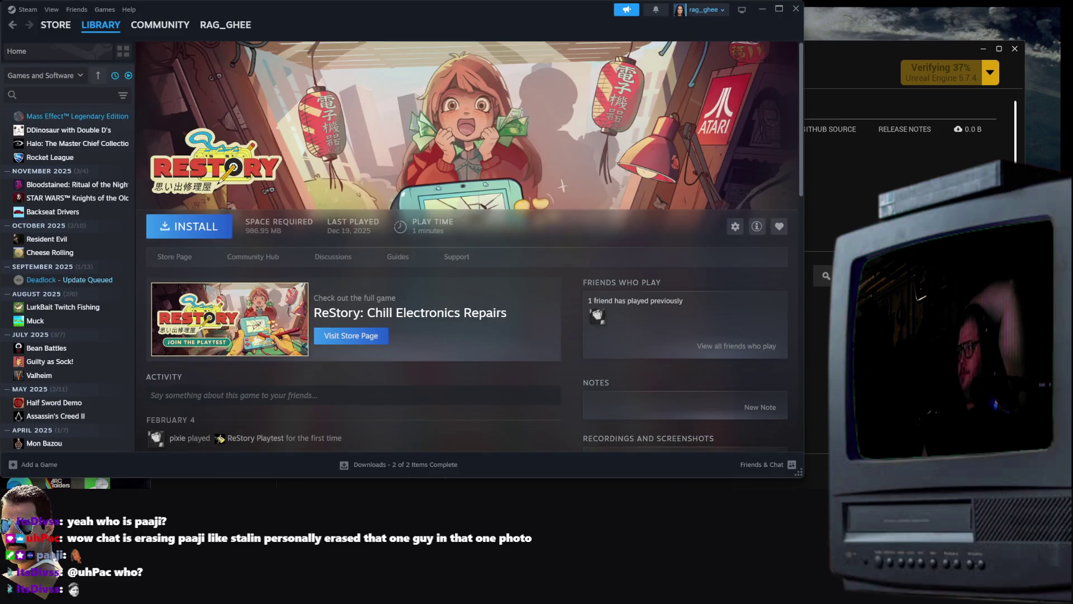
{"action": "scroll", "coordinate": [61, 324], "scroll_direction": "down", "scroll_amount": 2}
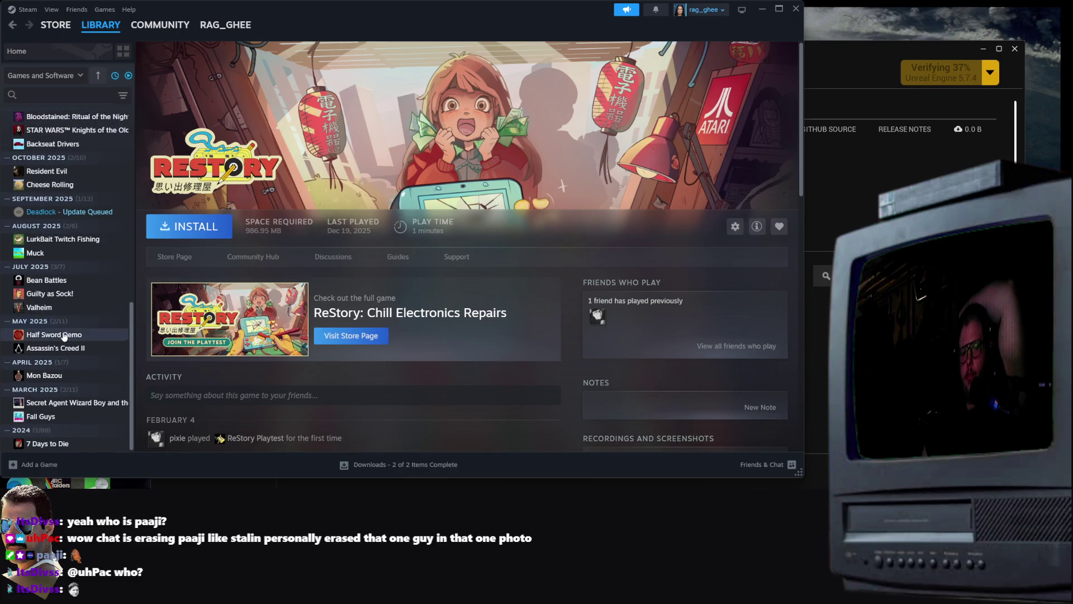
{"action": "scroll", "coordinate": [66, 316], "scroll_direction": "up", "scroll_amount": 5}
{"action": "right_click", "coordinate": [31, 231]}
{"action": "scroll", "coordinate": [125, 255], "scroll_direction": "up", "scroll_amount": 2}
{"action": "scroll", "coordinate": [125, 255], "scroll_direction": "up", "scroll_amount": 2}
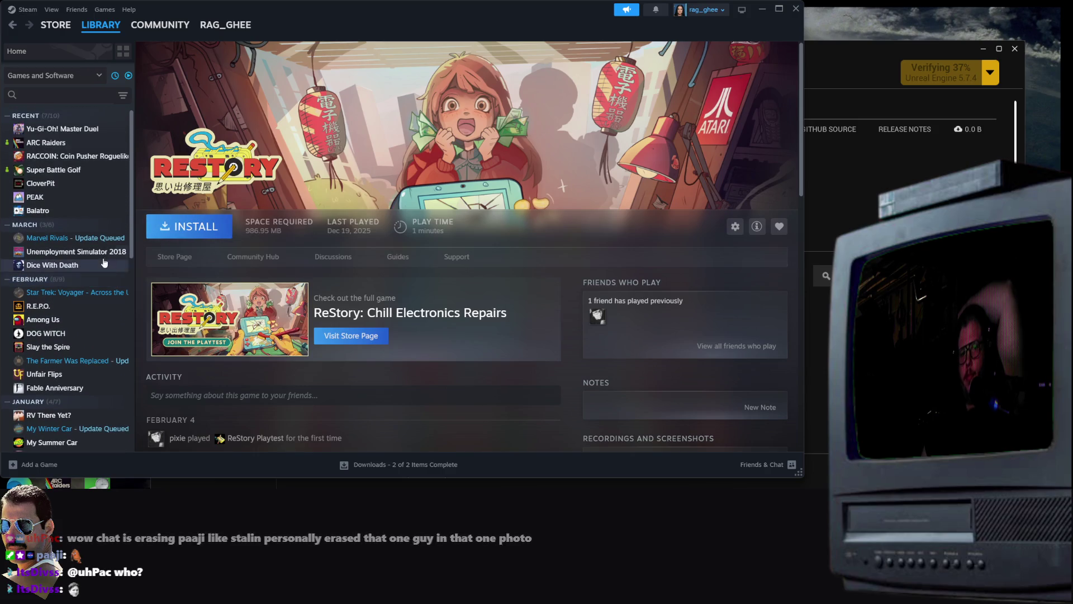
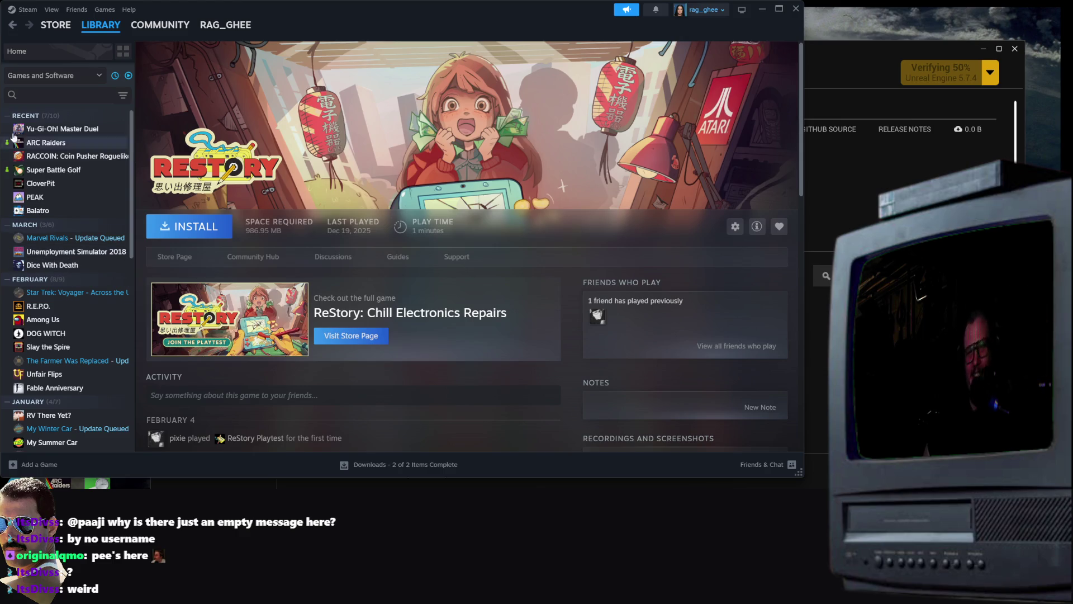
Browse the Super Battle Golf, RACCOIN and ARC Raiders Steam library pages, then switch to the Epic Games Launcher
{"action": "left_click", "coordinate": [74, 169]}
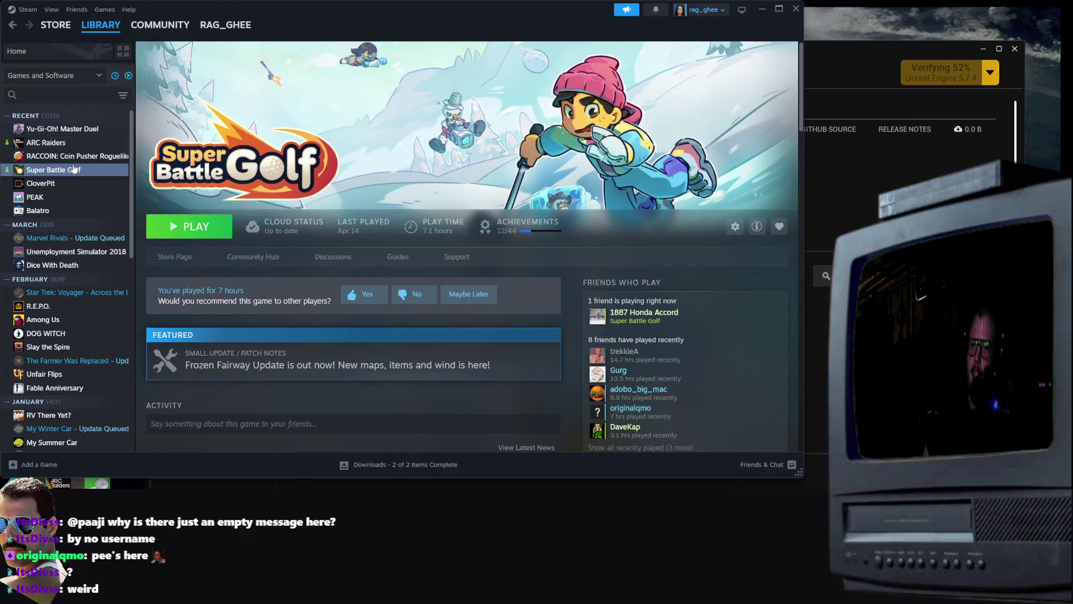
{"action": "left_click", "coordinate": [81, 157]}
{"action": "left_click", "coordinate": [65, 144]}
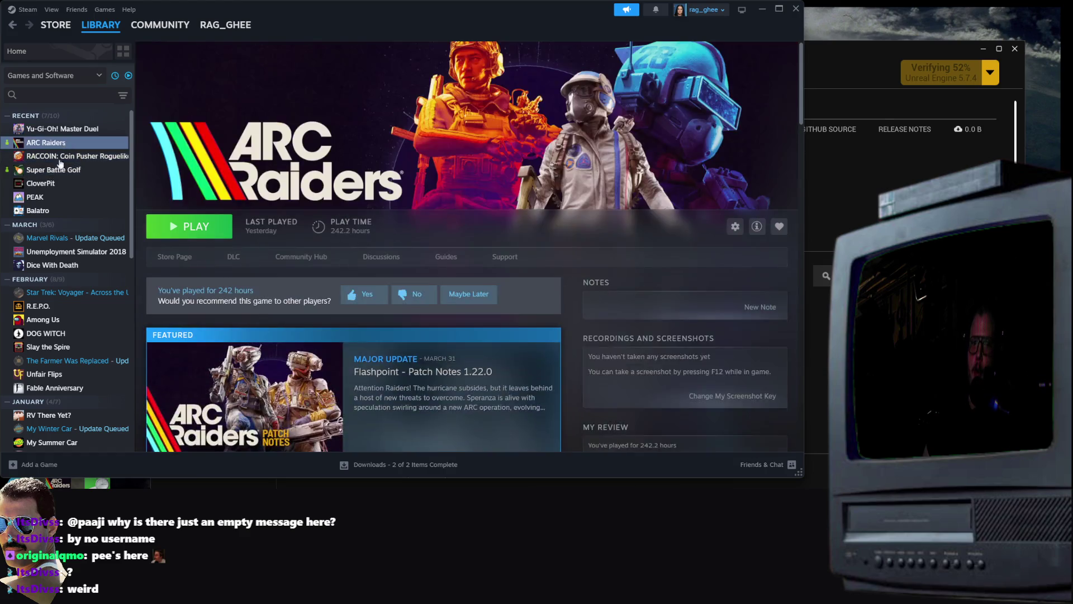
{"action": "scroll", "coordinate": [103, 244], "scroll_direction": "down", "scroll_amount": 10}
{"action": "scroll", "coordinate": [102, 245], "scroll_direction": "down", "scroll_amount": 3}
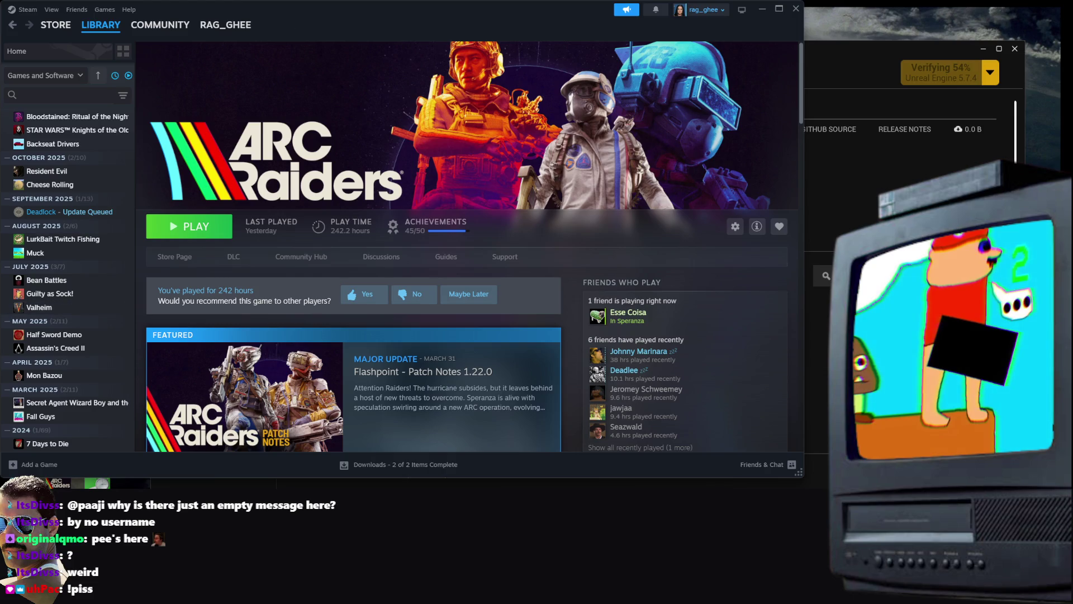
{"action": "left_click", "coordinate": [919, 162]}
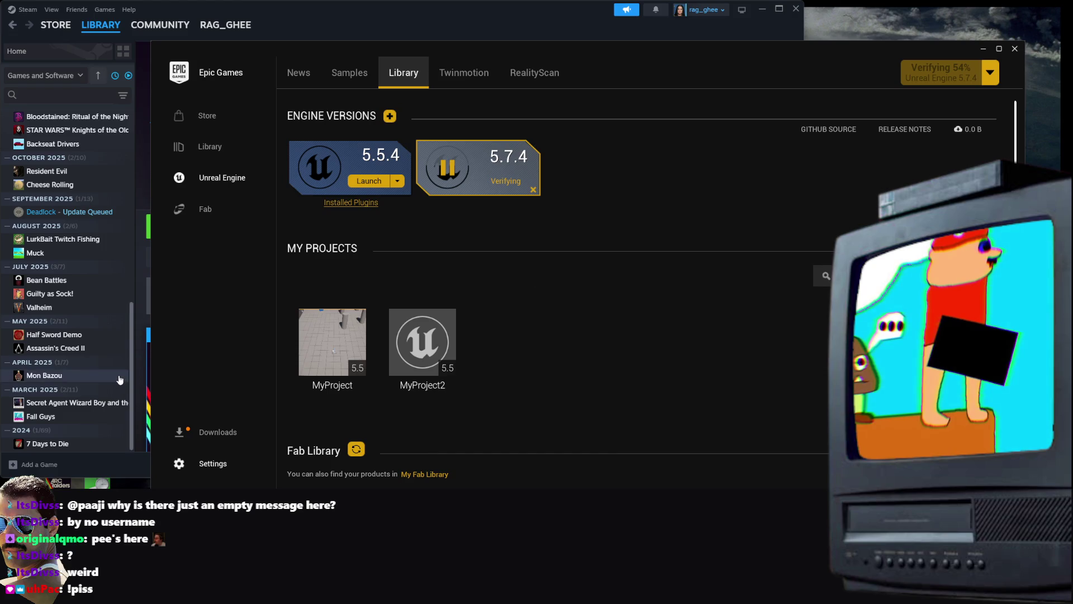
Scroll the Unreal Engine library, briefly show the desktop, and switch to the browser's Top Down Template docs
{"action": "scroll", "coordinate": [128, 313], "scroll_direction": "up", "scroll_amount": 5}
{"action": "scroll", "coordinate": [130, 299], "scroll_direction": "up", "scroll_amount": 3}
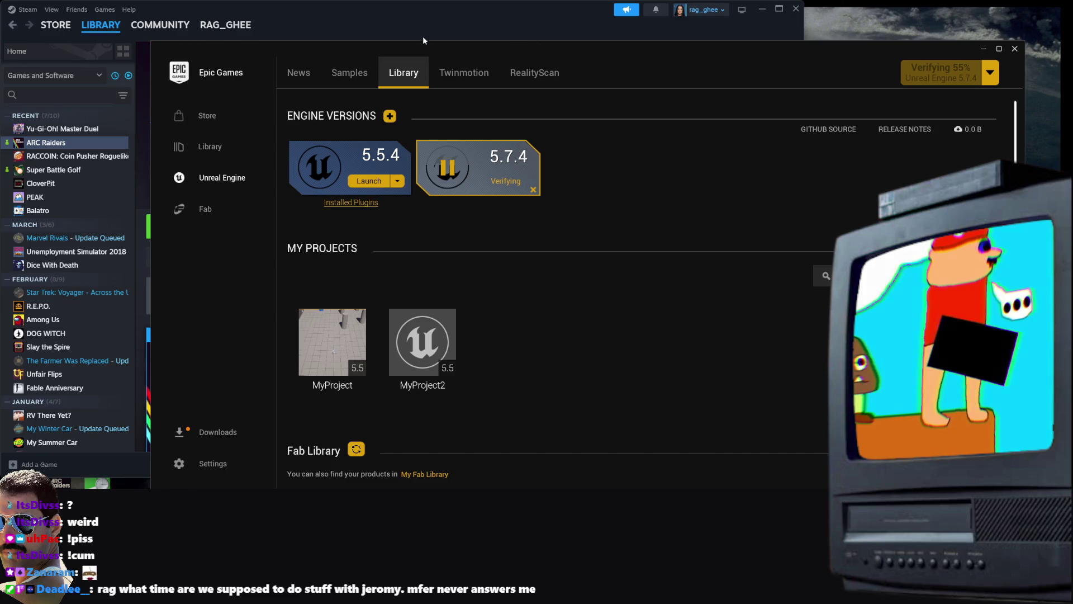
{"action": "key", "text": "super+d"}
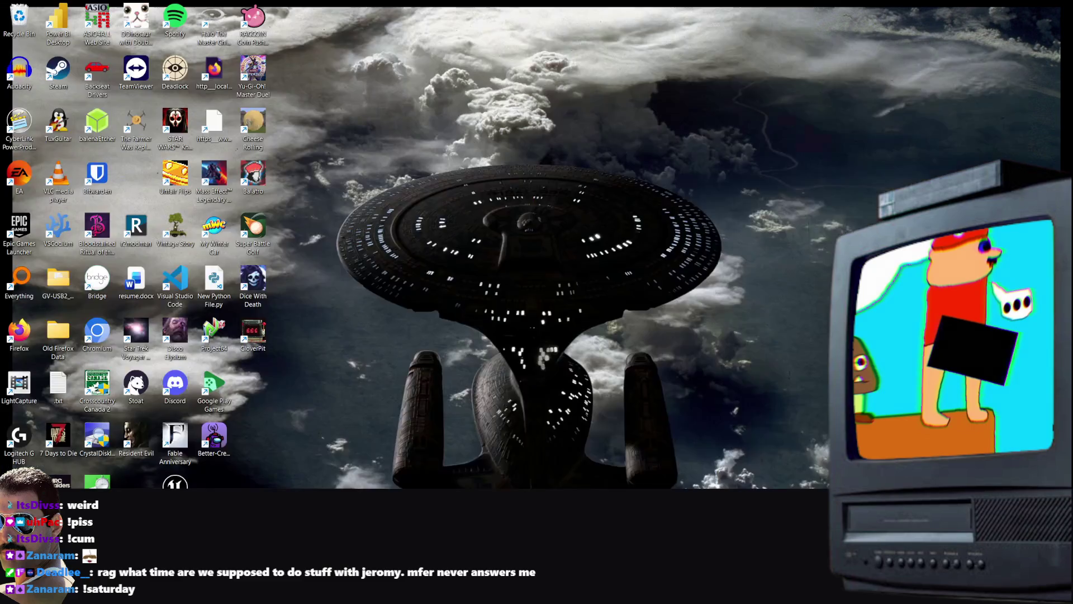
{"action": "key", "text": "super+d"}
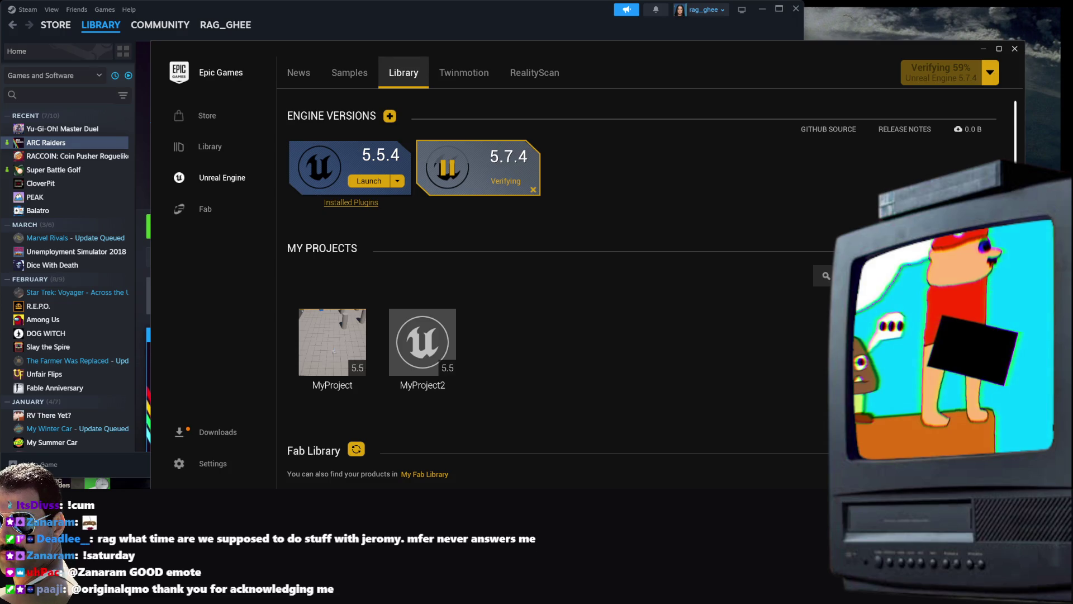
{"action": "key", "text": "alt+Tab"}
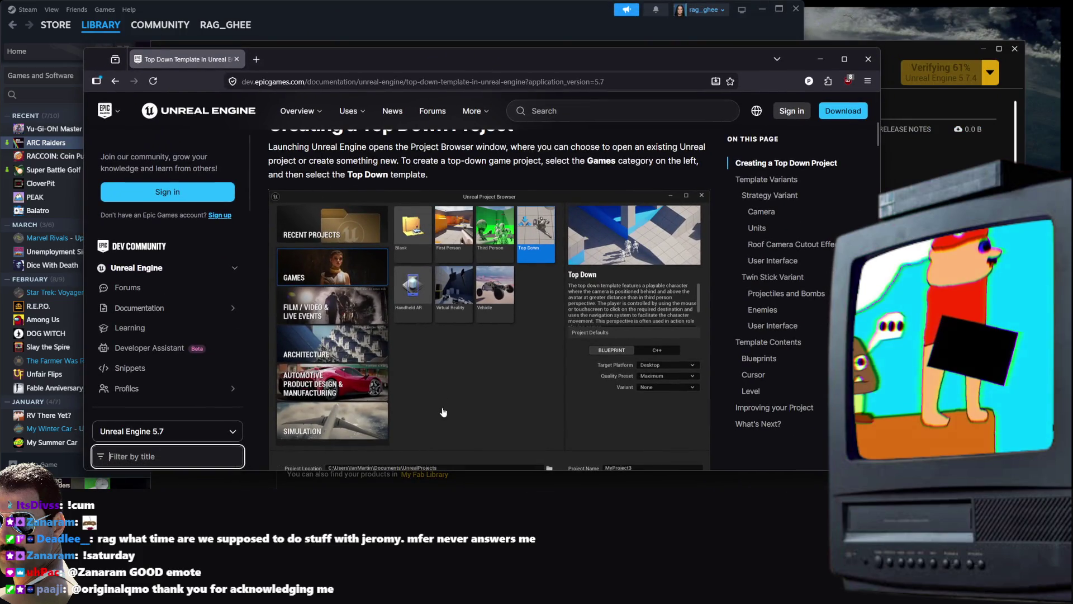
Enter 'scrand' in the browser's address bar to load scrandle.com
{"action": "left_click", "coordinate": [412, 82]}
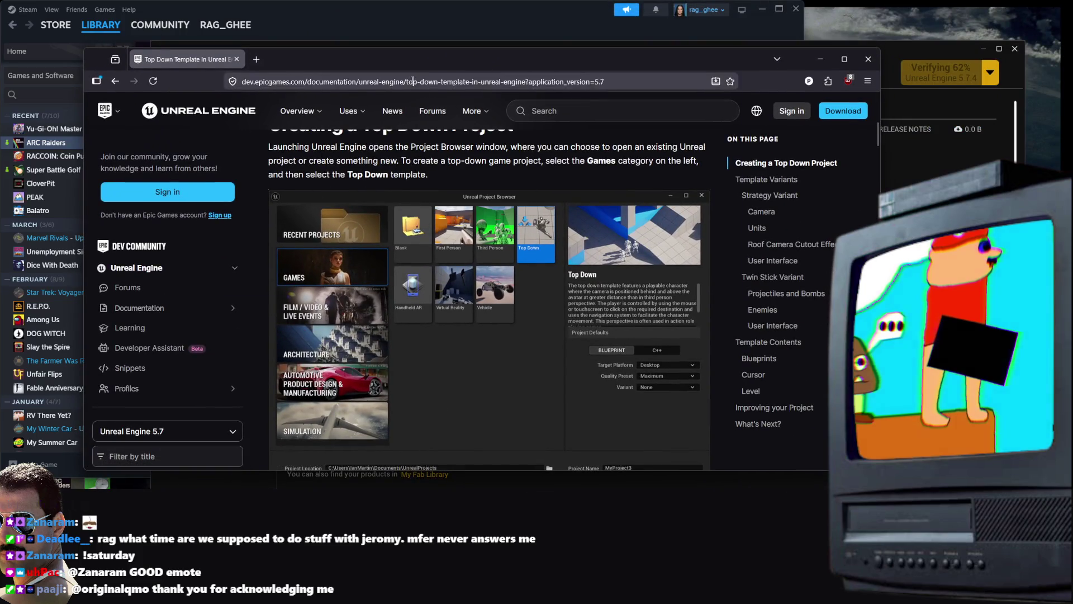
{"action": "type", "text": "scrand"}
{"action": "key", "text": "Return"}
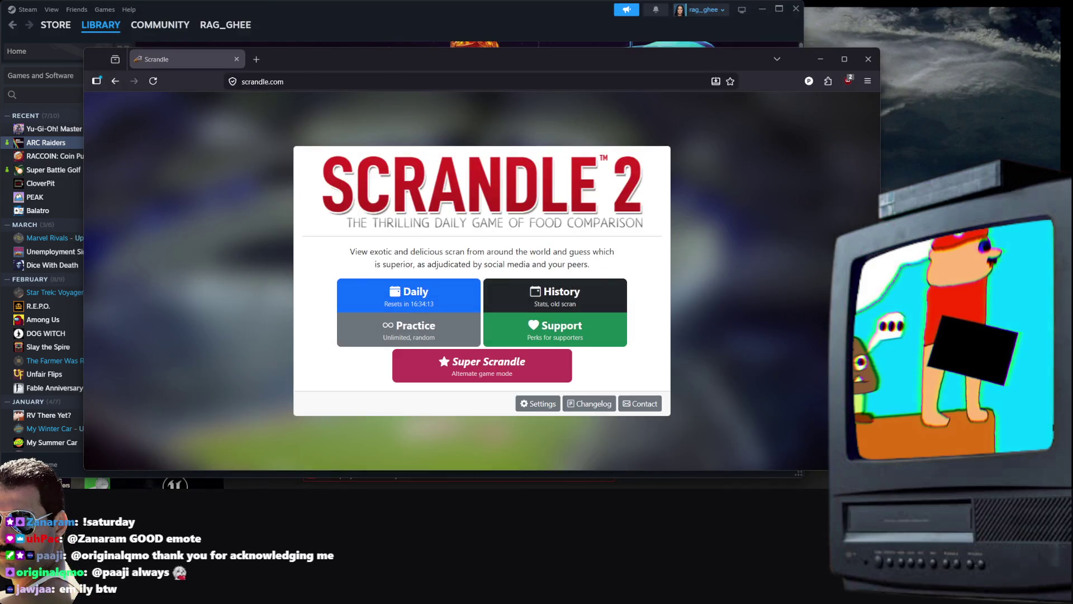
Move the browser window left and make it wider and taller
{"action": "left_click_drag", "start_coordinate": [84, 49], "coordinate": [4, 0]}
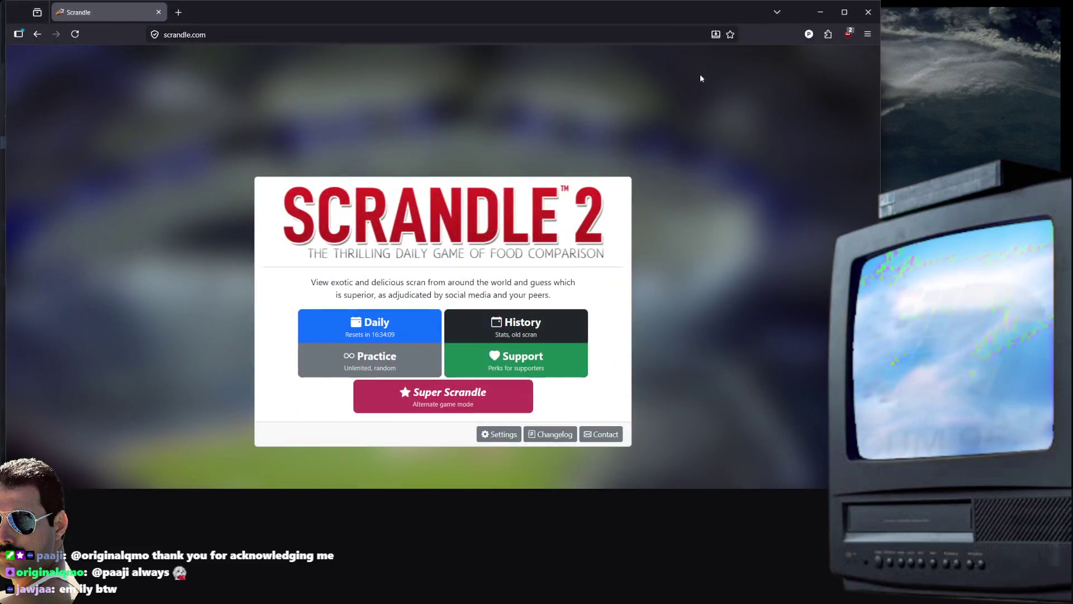
{"action": "mouse_move", "coordinate": [617, 9]}
{"action": "left_mouse_down"}
{"action": "mouse_move", "coordinate": [602, 38]}
{"action": "mouse_move", "coordinate": [537, 25]}
{"action": "left_mouse_up"}
{"action": "left_click_drag", "start_coordinate": [800, 79], "coordinate": [1060, 79]}
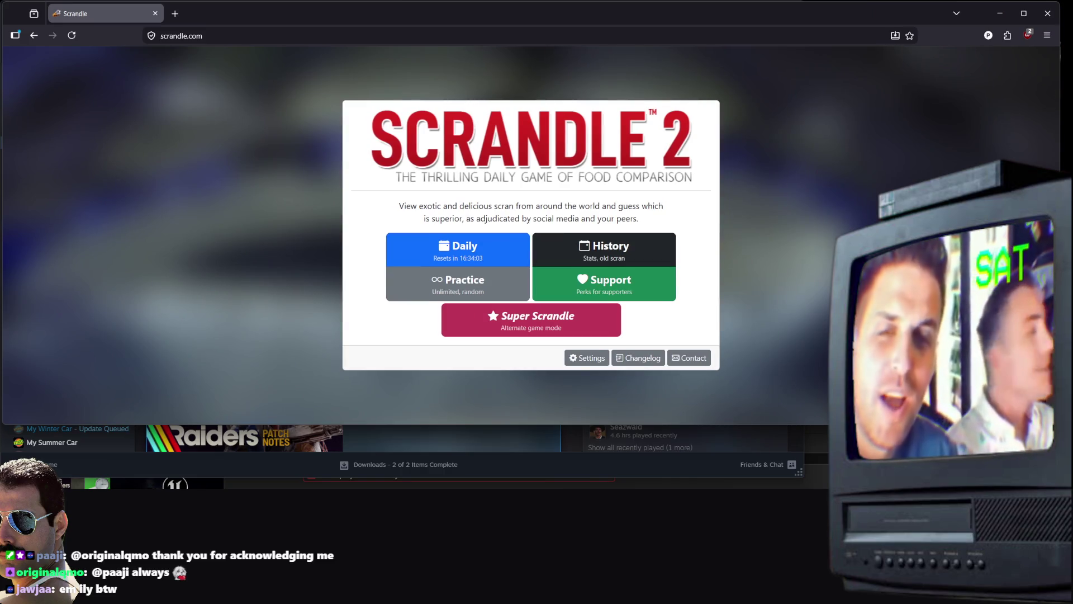
{"action": "left_click_drag", "start_coordinate": [532, 423], "coordinate": [531, 488]}
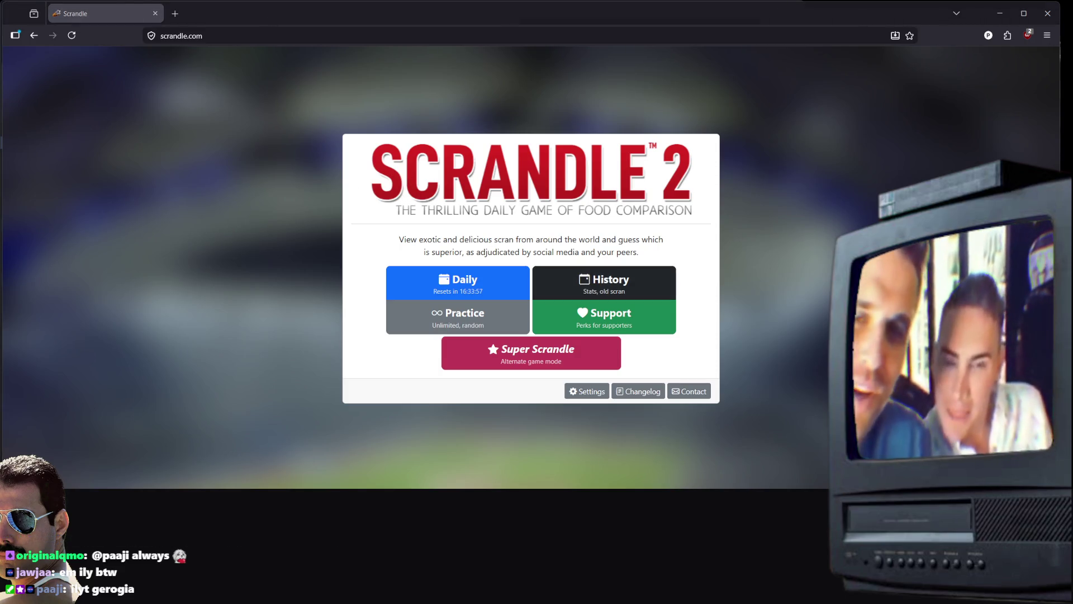
In the History calendar, select 31 January 2026 and start that game
{"action": "left_click", "coordinate": [595, 285]}
{"action": "left_click", "coordinate": [472, 190]}
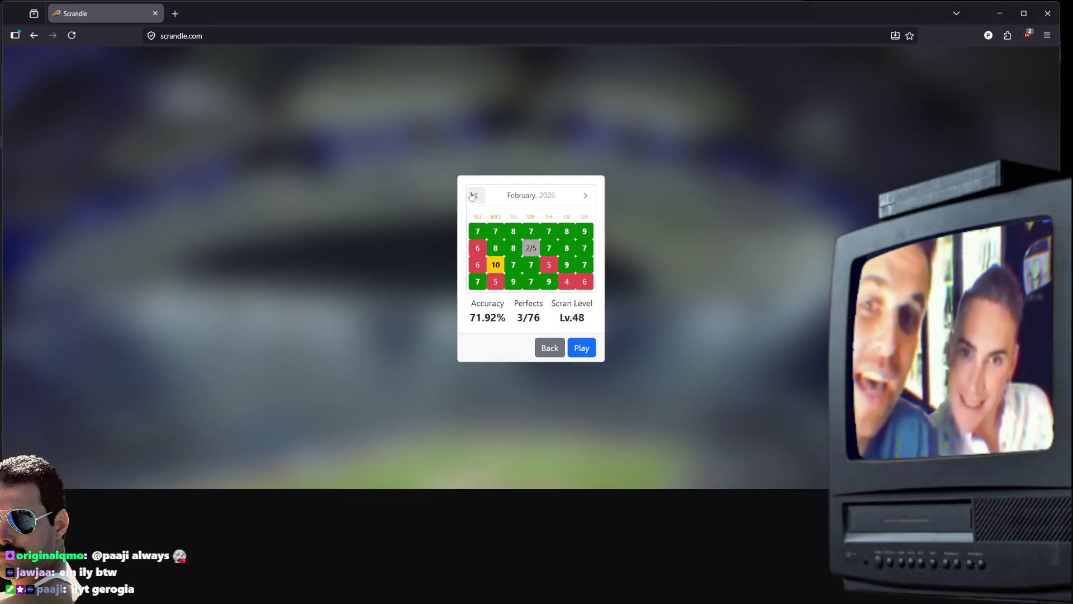
{"action": "left_click", "coordinate": [473, 196]}
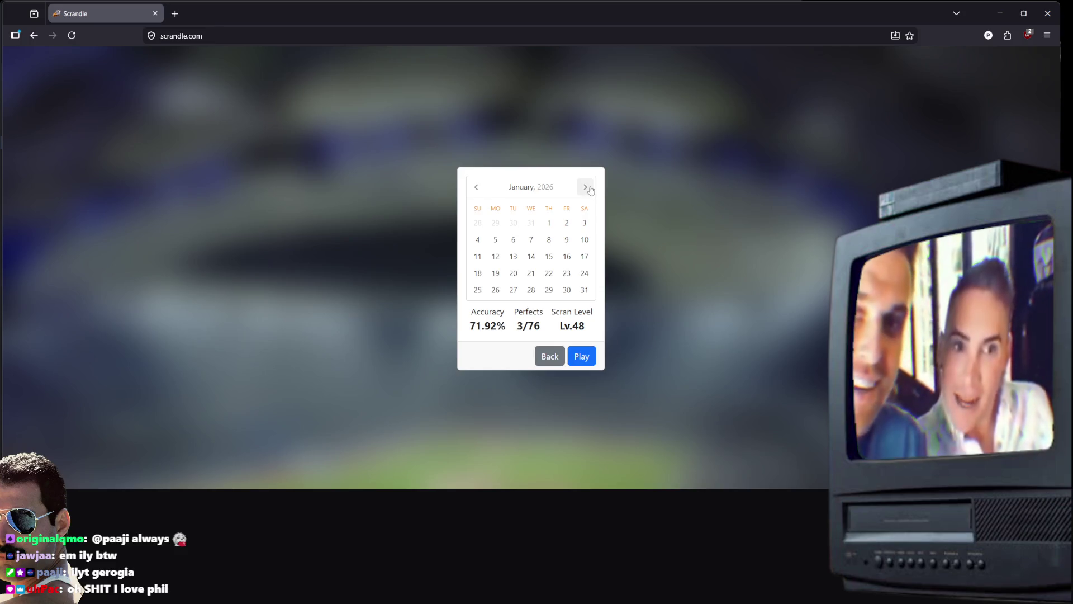
{"action": "left_click", "coordinate": [585, 195]}
{"action": "left_click", "coordinate": [477, 195]}
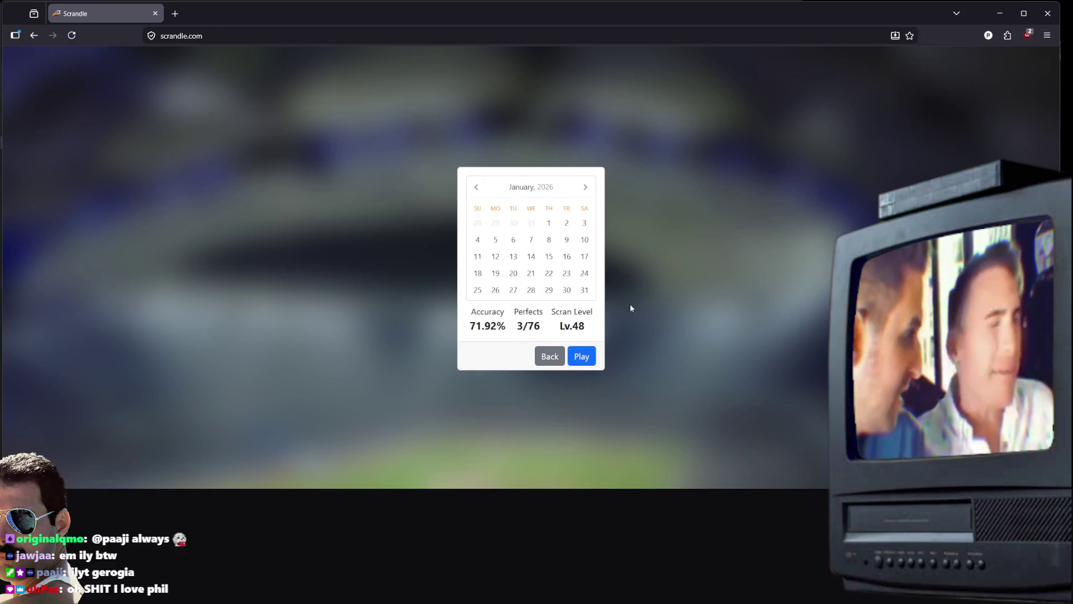
{"action": "left_click", "coordinate": [585, 290]}
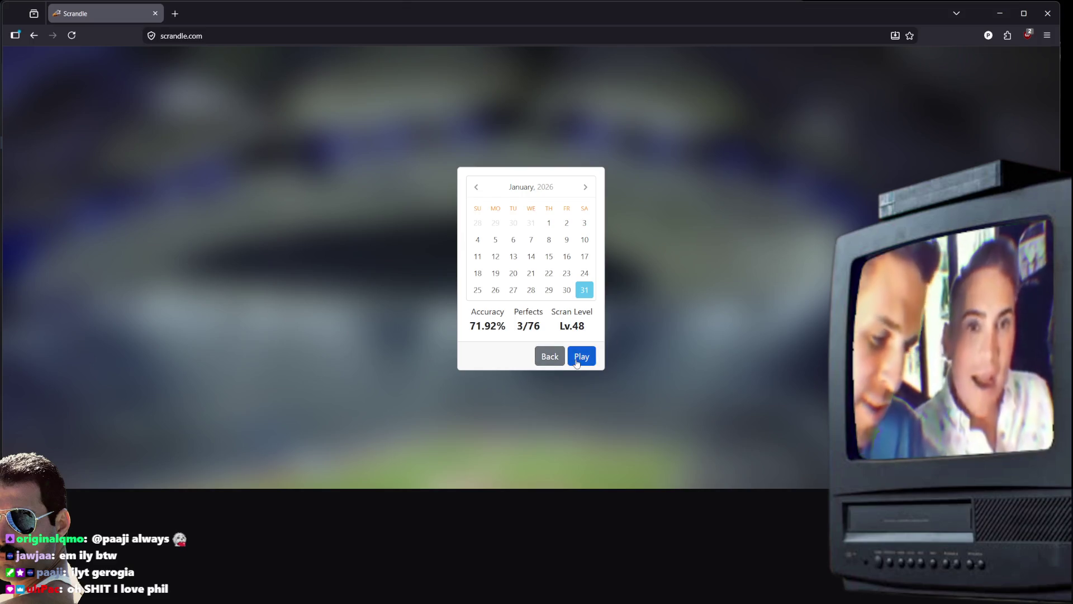
{"action": "left_click", "coordinate": [580, 363]}
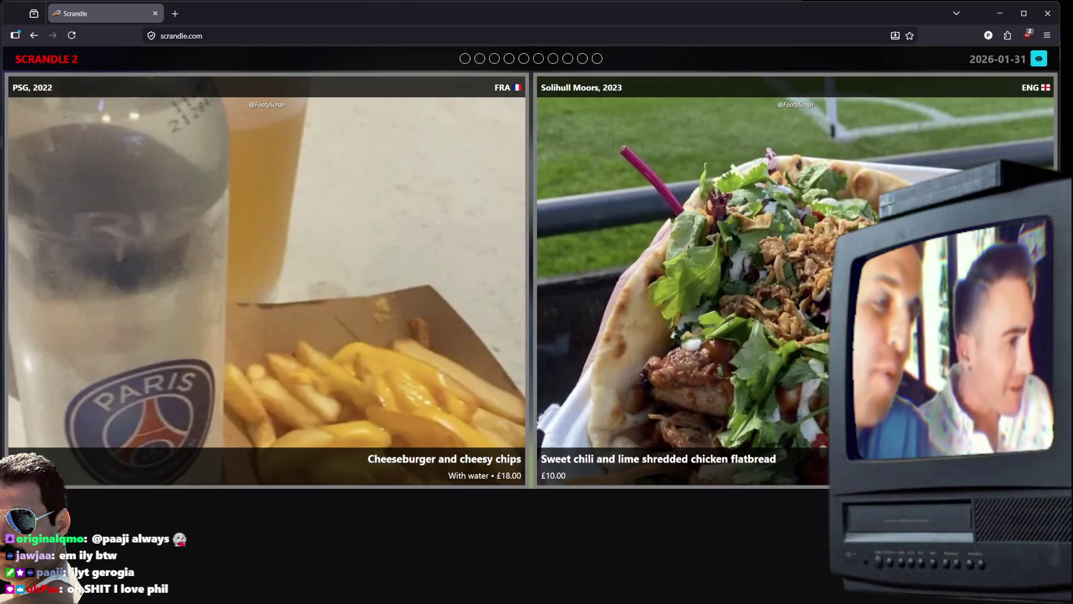
View the PSG chips and flatbread photos full-size in new tabs, then return to Scrandle
{"action": "right_click", "coordinate": [294, 291]}
{"action": "left_click", "coordinate": [335, 320]}
{"action": "left_click", "coordinate": [239, 20]}
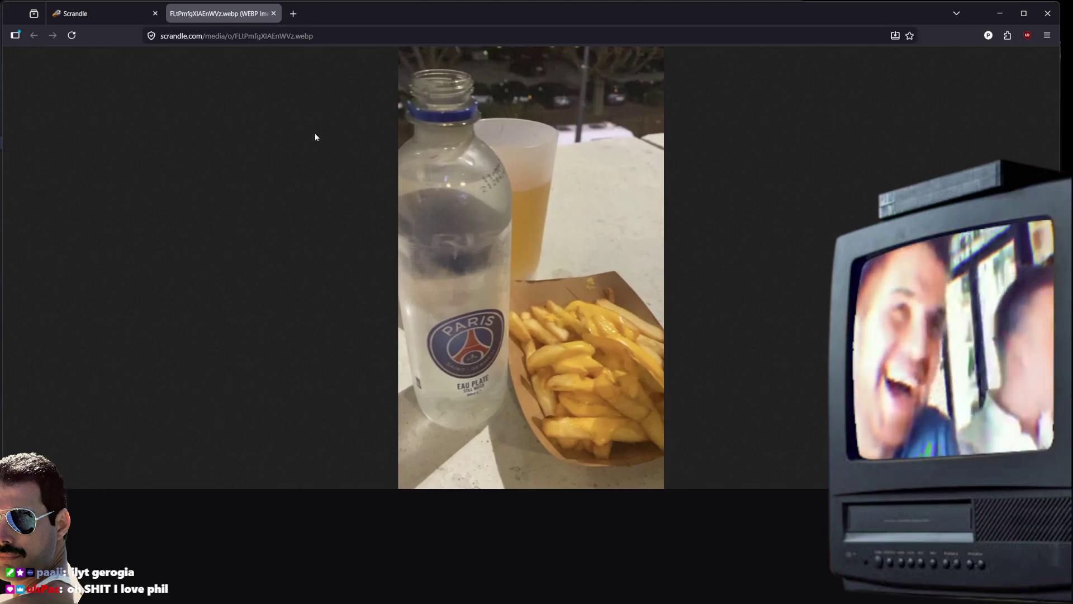
{"action": "left_click", "coordinate": [108, 21]}
{"action": "middle_click", "coordinate": [829, 274]}
{"action": "left_click", "coordinate": [222, 20]}
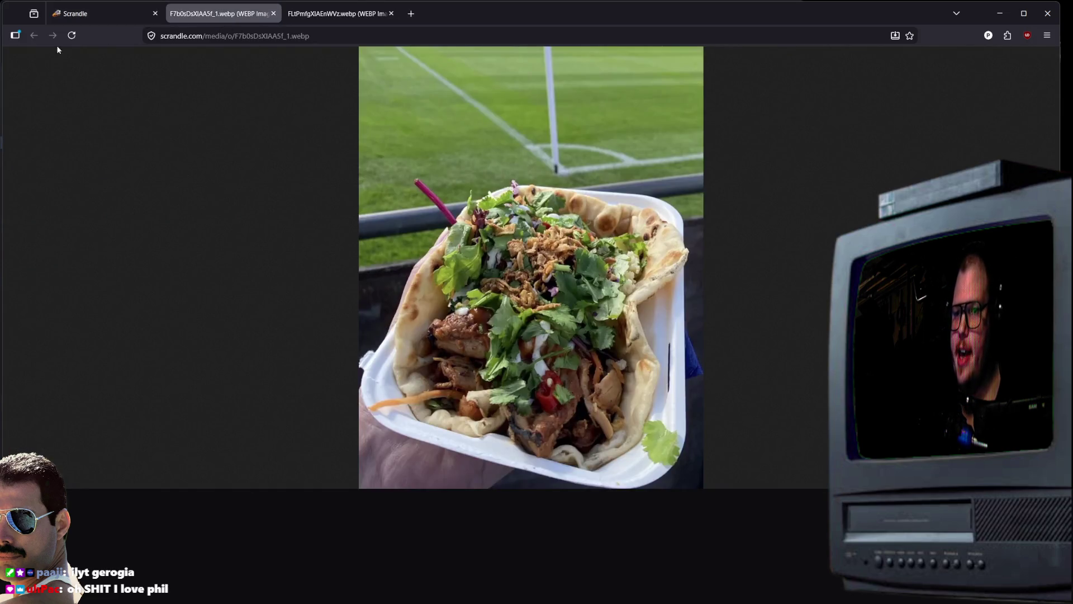
{"action": "left_click", "coordinate": [89, 16]}
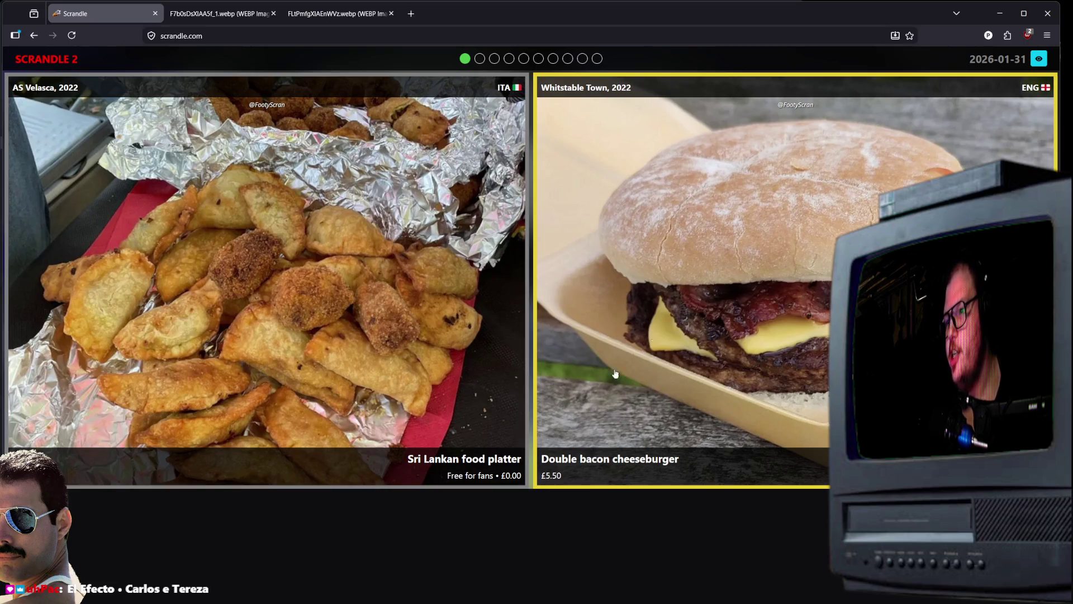
Choose the Double bacon cheeseburger and the Christmas chips, then vote on loaded fries versus chip butty
{"action": "left_click", "coordinate": [701, 333]}
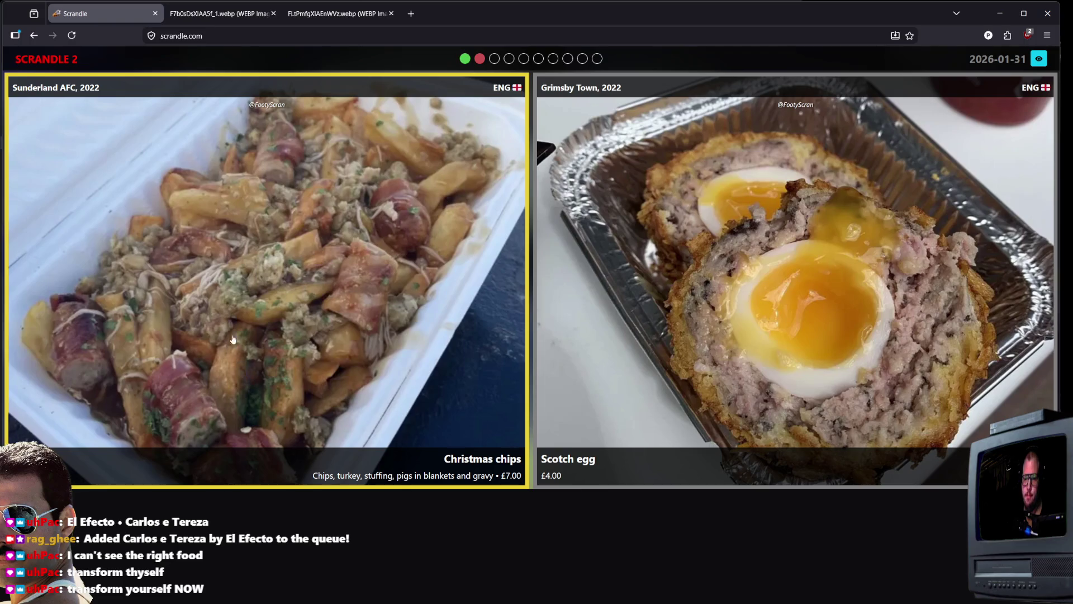
{"action": "left_click", "coordinate": [728, 226]}
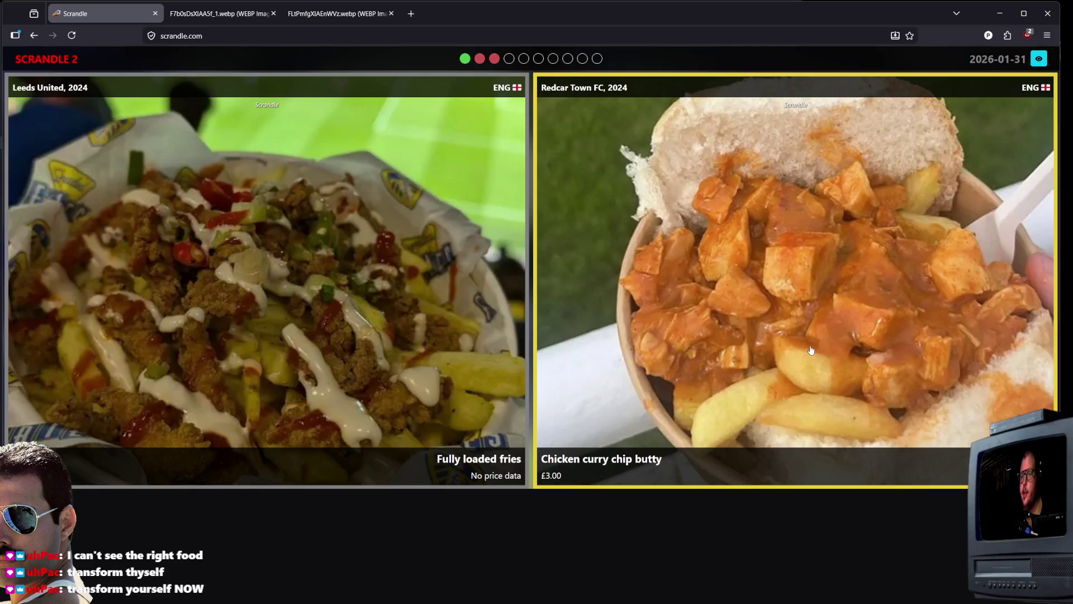
{"action": "left_click", "coordinate": [301, 339]}
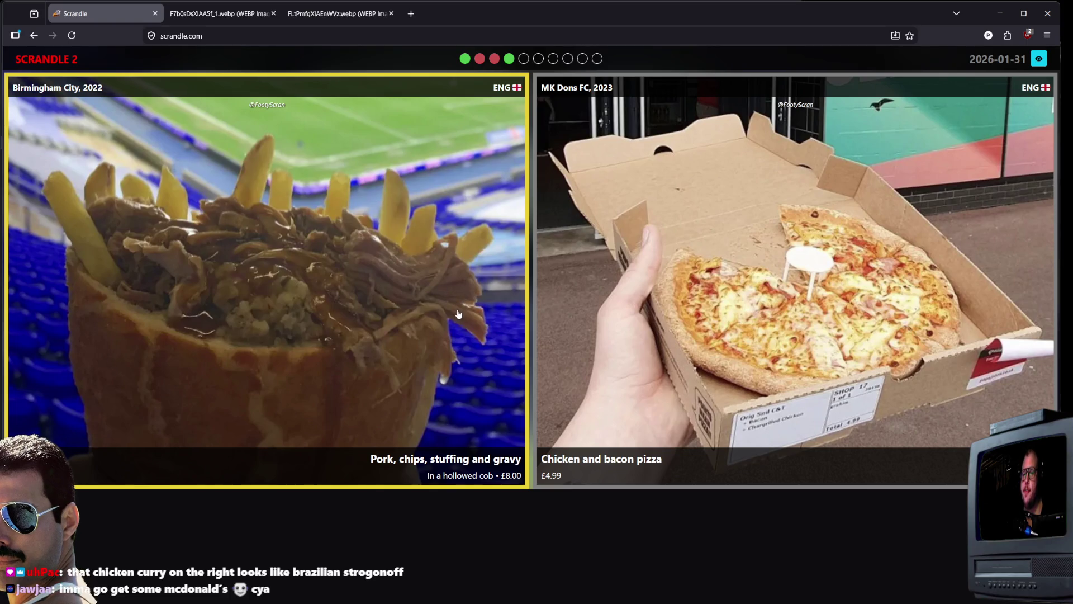
Vote on pork cob versus pizza, then choose the Lionel Messi pizza, Popcorn chicken katsu and Cheesy brisket chips
{"action": "left_click", "coordinate": [705, 387]}
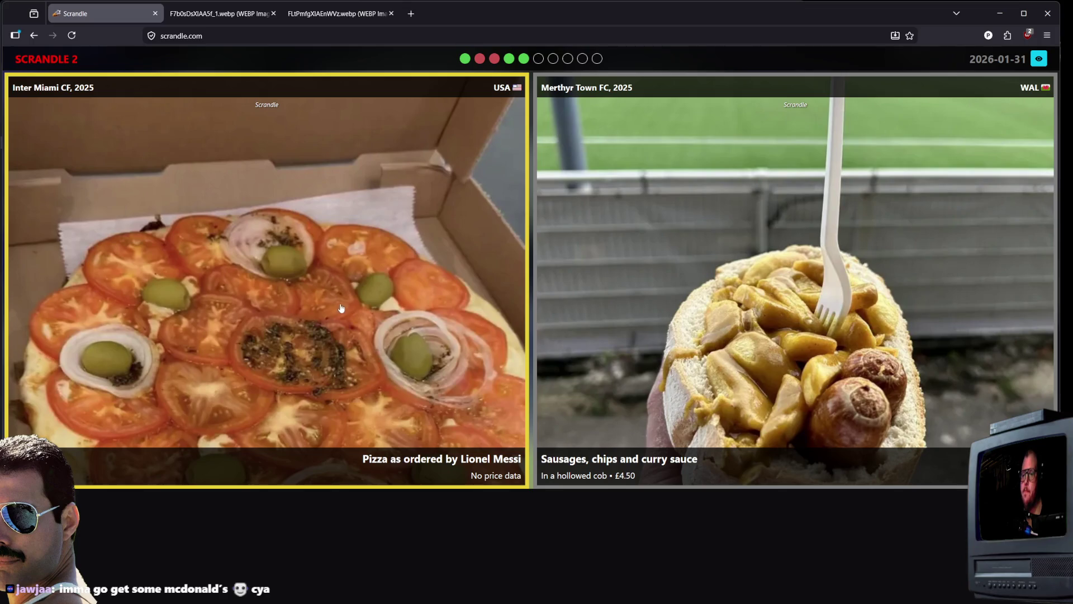
{"action": "left_click", "coordinate": [322, 280]}
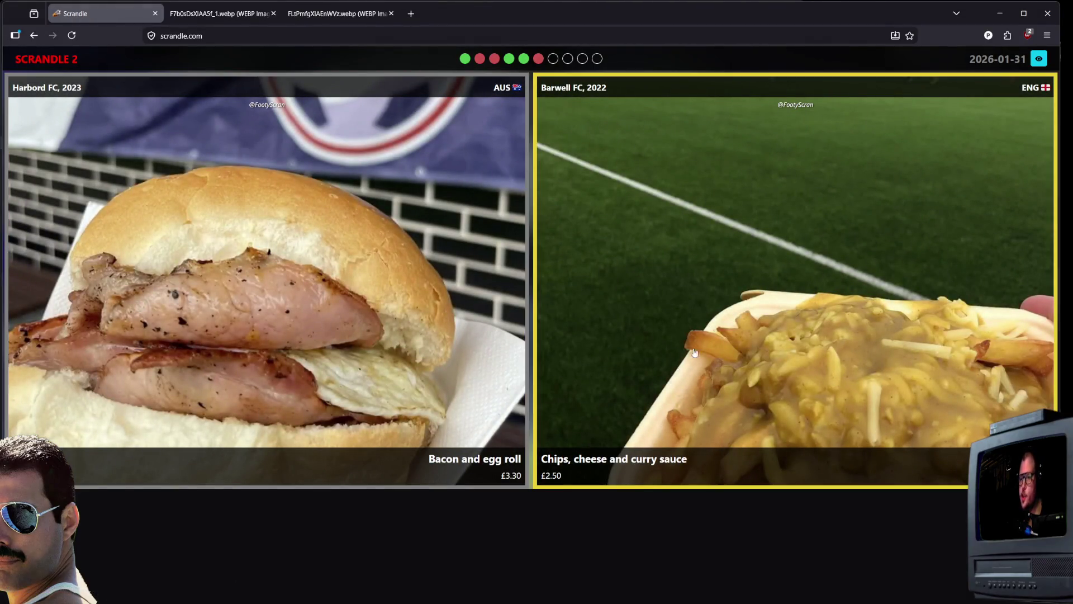
{"action": "left_click", "coordinate": [376, 422]}
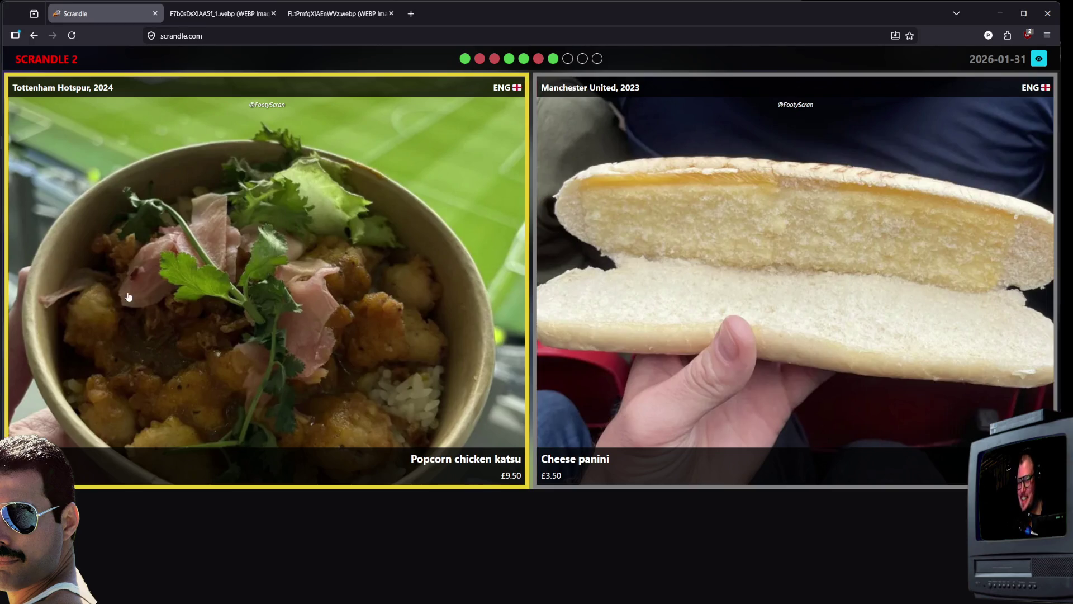
{"action": "left_click", "coordinate": [451, 252]}
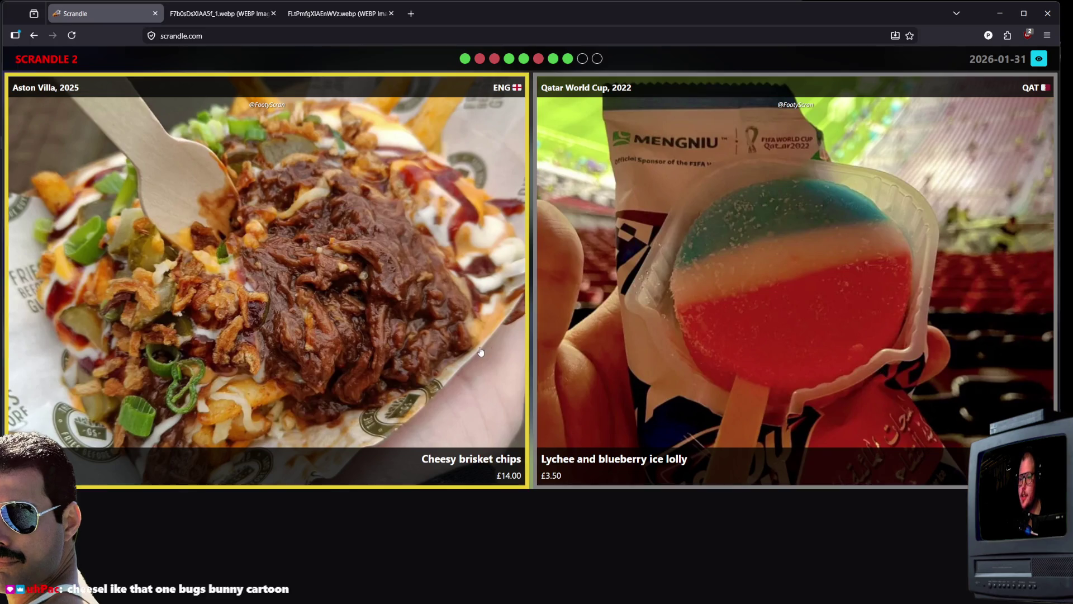
{"action": "left_click", "coordinate": [454, 310]}
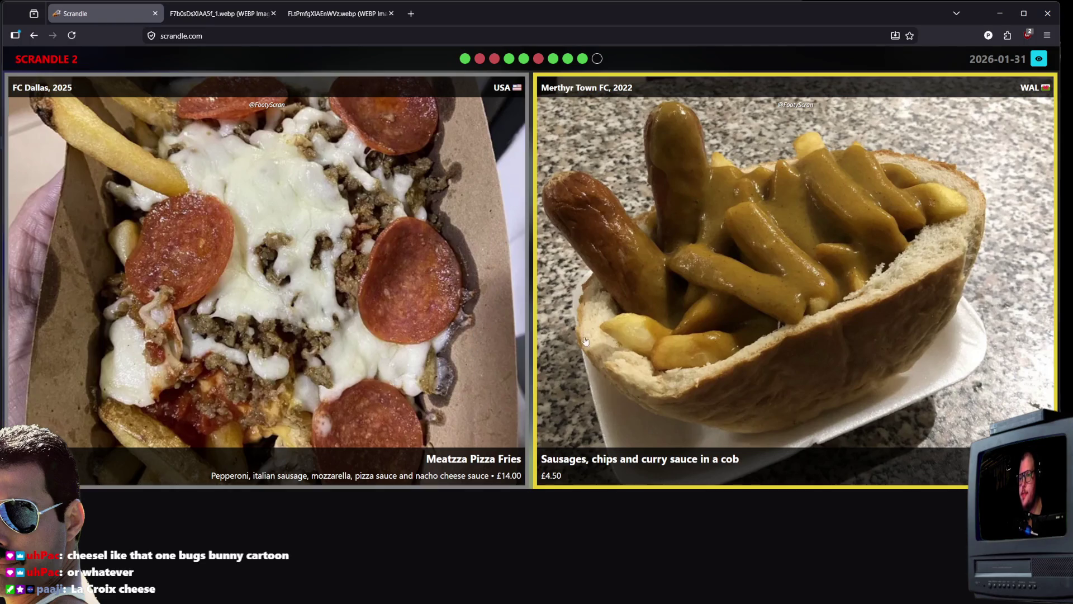
Make the final 31 January pick, close the 6/10 results, and open History
{"action": "left_click", "coordinate": [448, 290]}
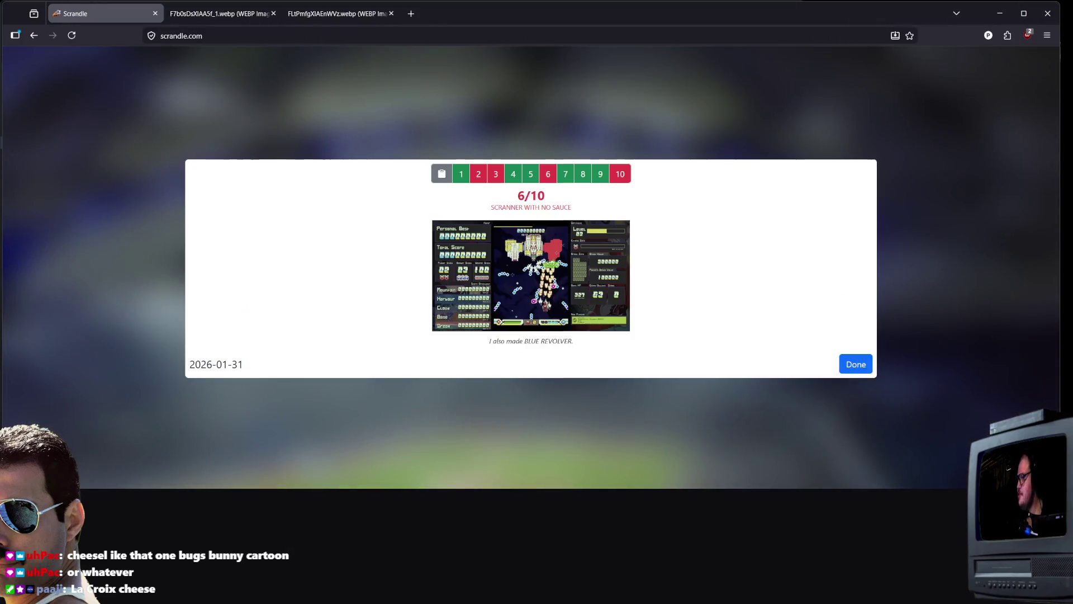
{"action": "left_click", "coordinate": [853, 365]}
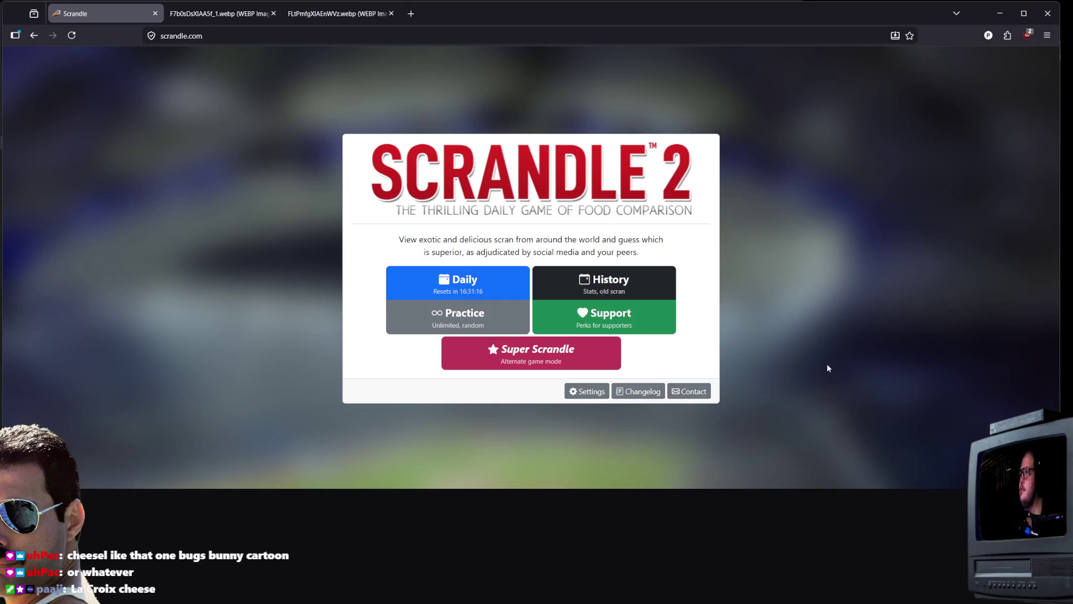
{"action": "left_click", "coordinate": [604, 282]}
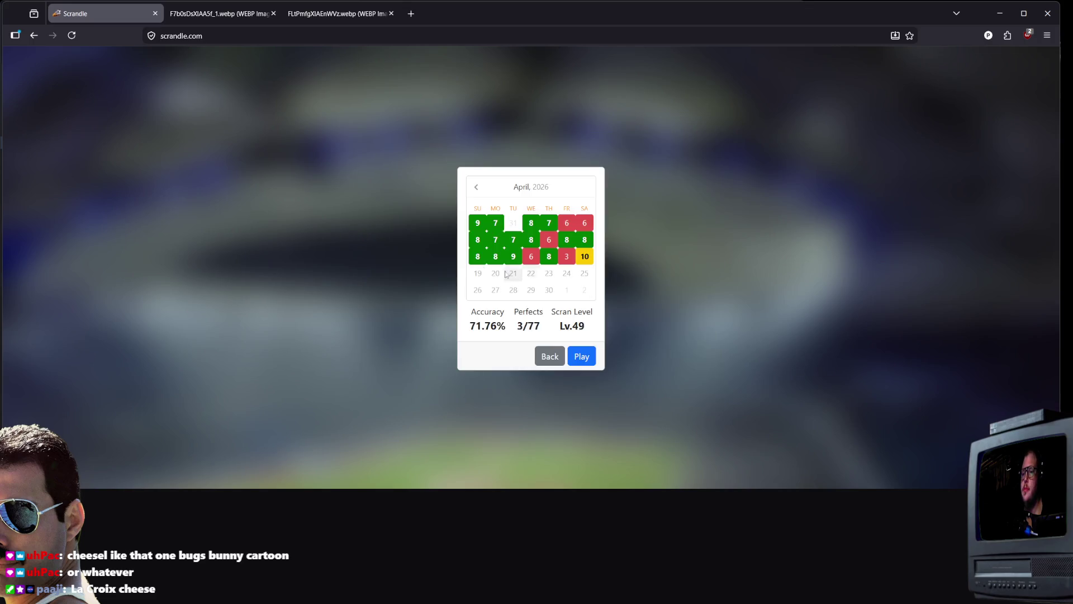
Start the 30 January 2026 round and make its first five picks, including crumble with custard
{"action": "left_click", "coordinate": [477, 190]}
{"action": "left_click", "coordinate": [476, 190]}
{"action": "left_click", "coordinate": [476, 190]}
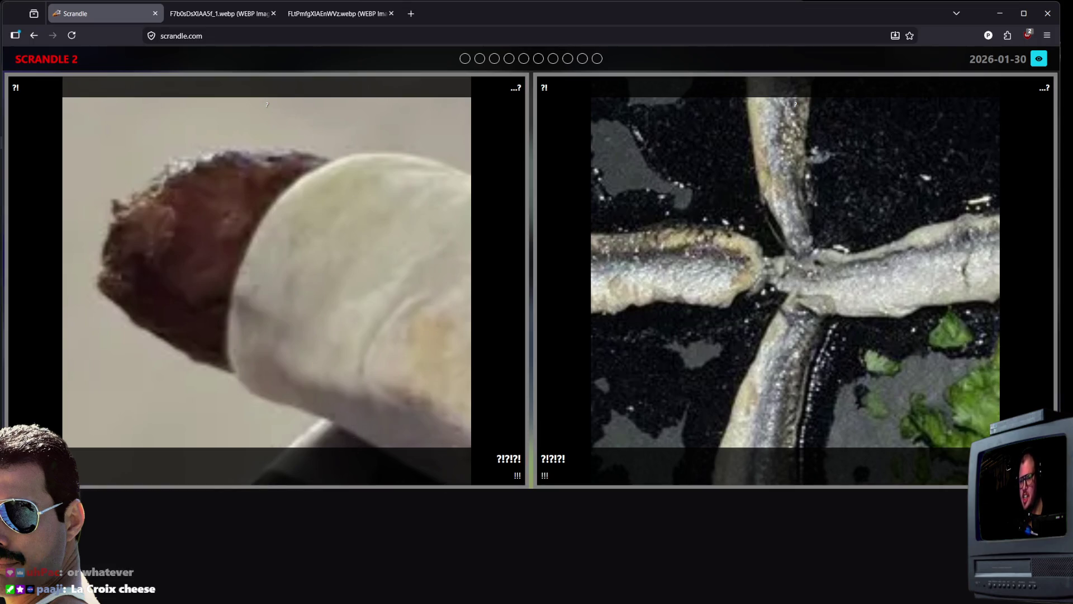
{"action": "key", "text": "Left"}
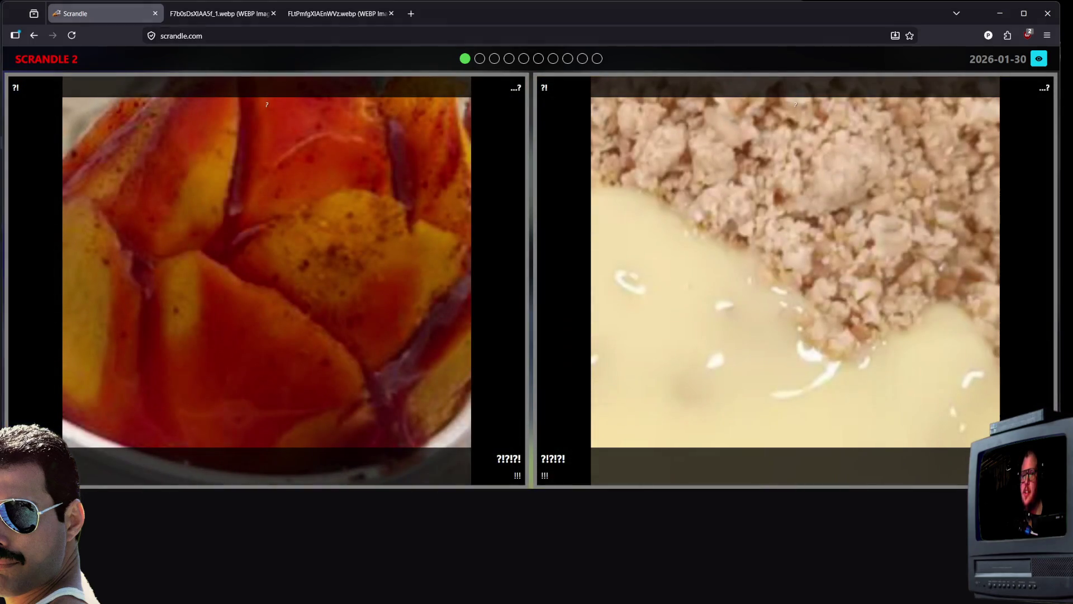
{"action": "left_click", "coordinate": [836, 263]}
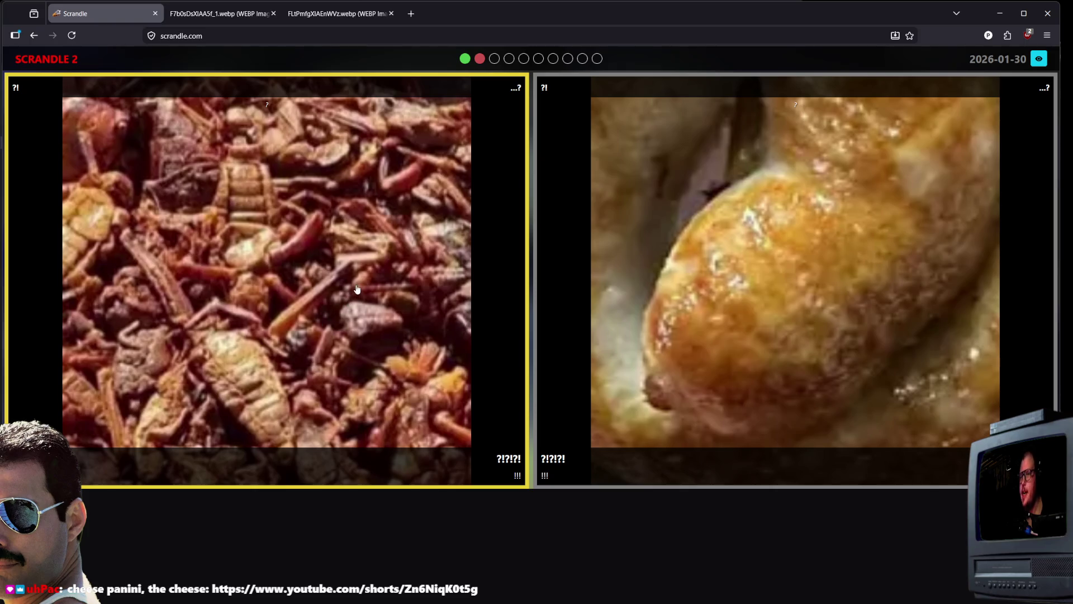
{"action": "left_click", "coordinate": [697, 292]}
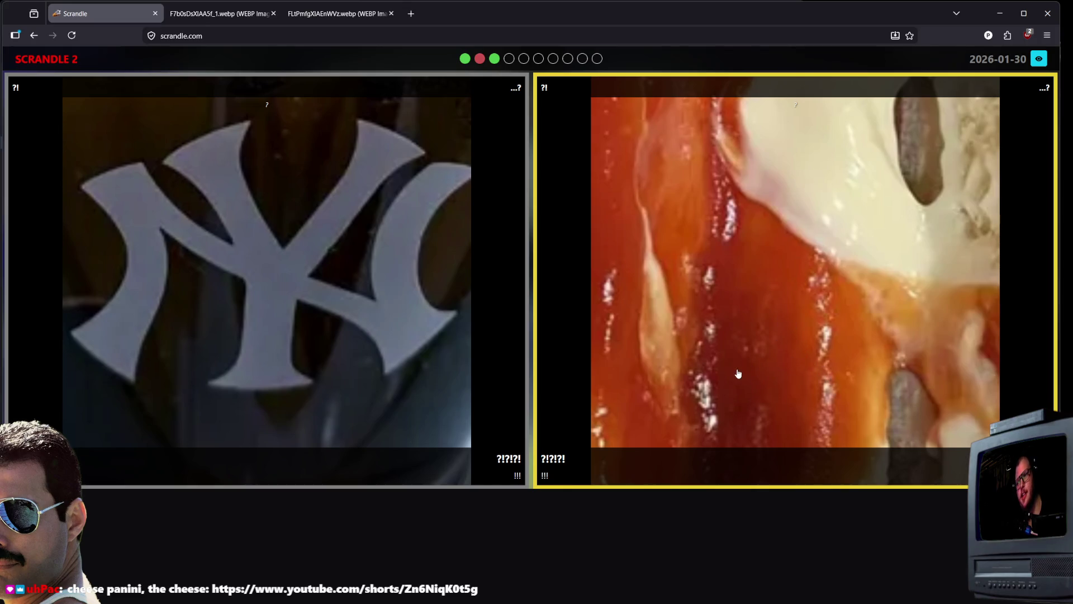
{"action": "left_click", "coordinate": [605, 384]}
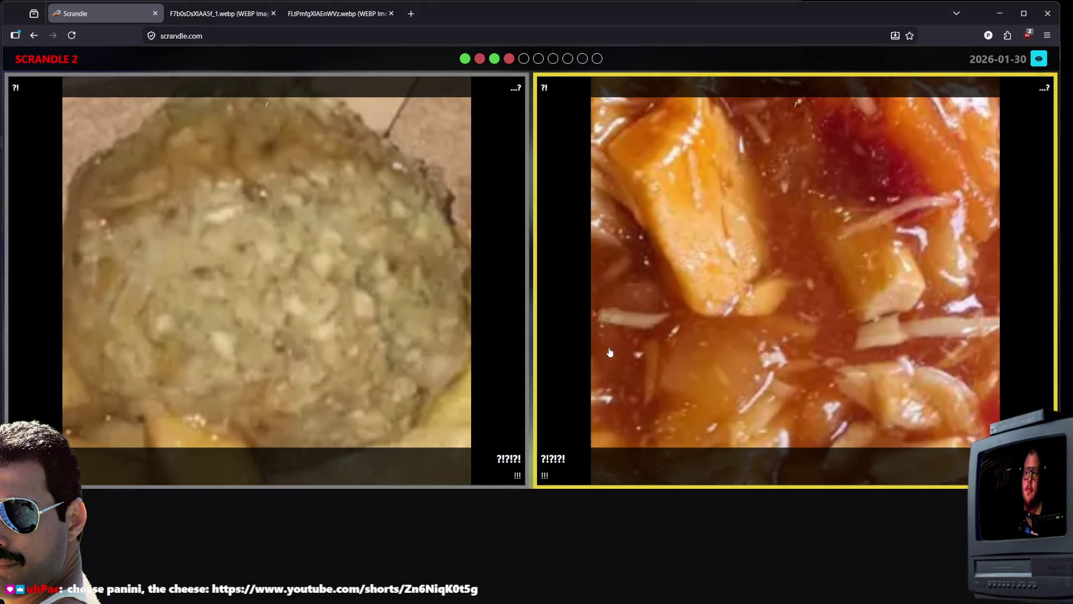
{"action": "left_click", "coordinate": [606, 366]}
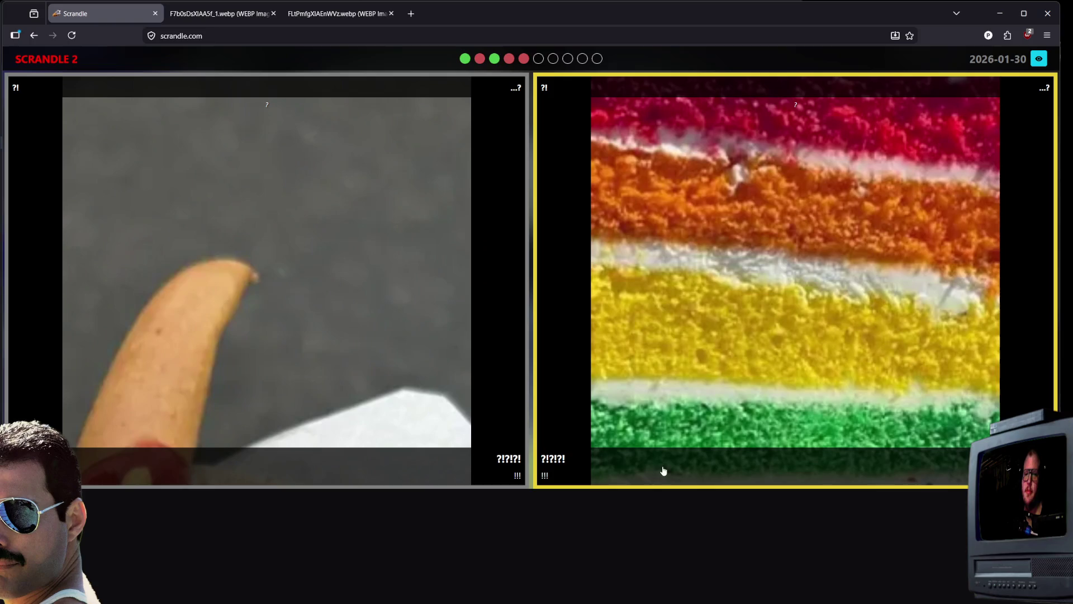
Make the last five picks, including rainbow layer cake and roast meat, then close the 6/10 results
{"action": "left_click", "coordinate": [726, 280]}
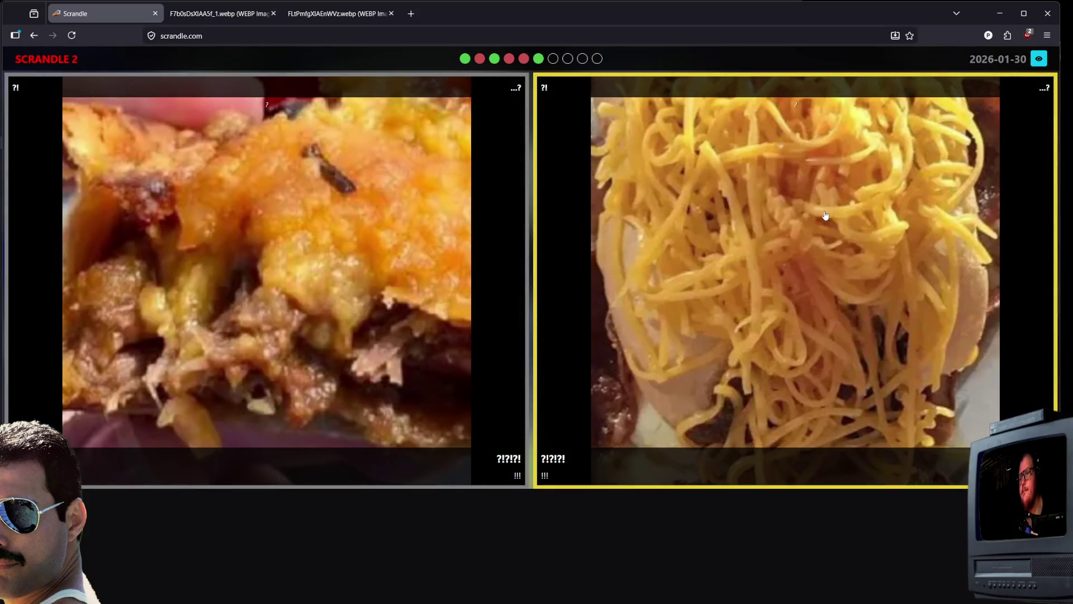
{"action": "left_click", "coordinate": [370, 309]}
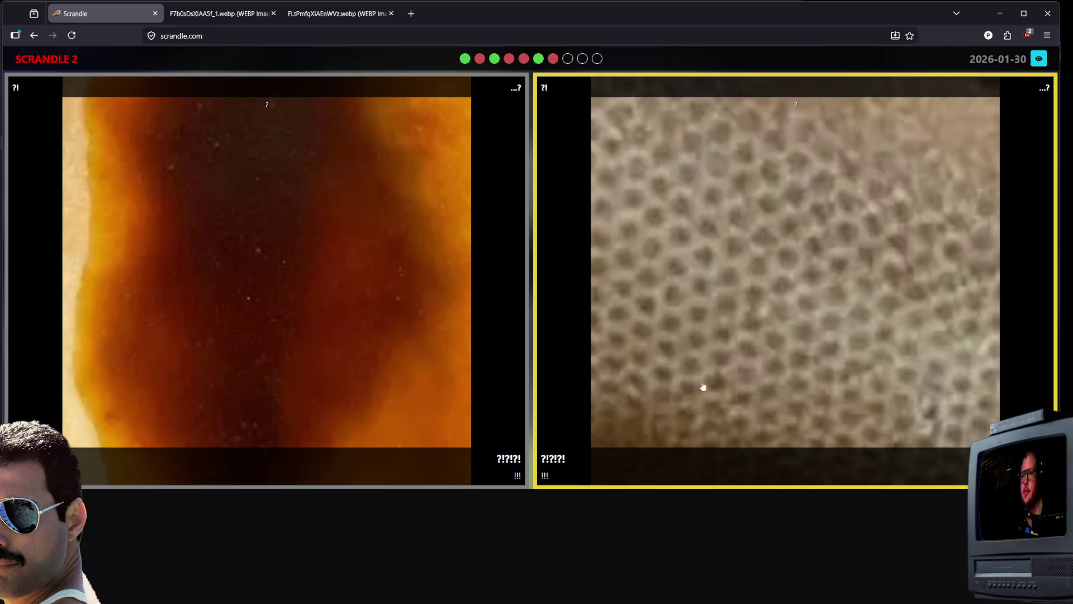
{"action": "left_click", "coordinate": [453, 334]}
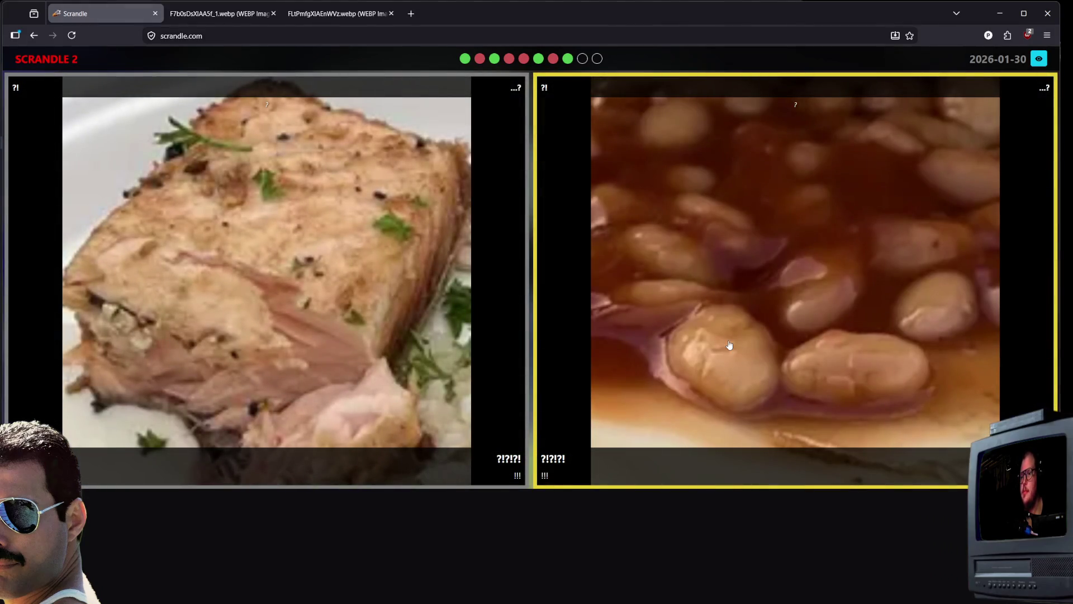
{"action": "left_click", "coordinate": [354, 285]}
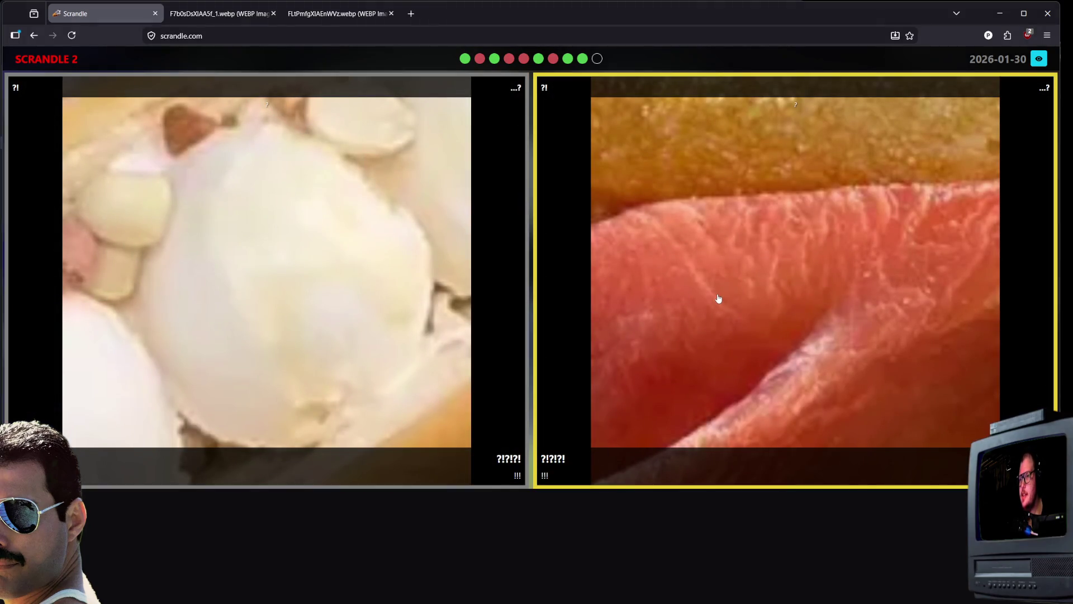
{"action": "left_click", "coordinate": [704, 343]}
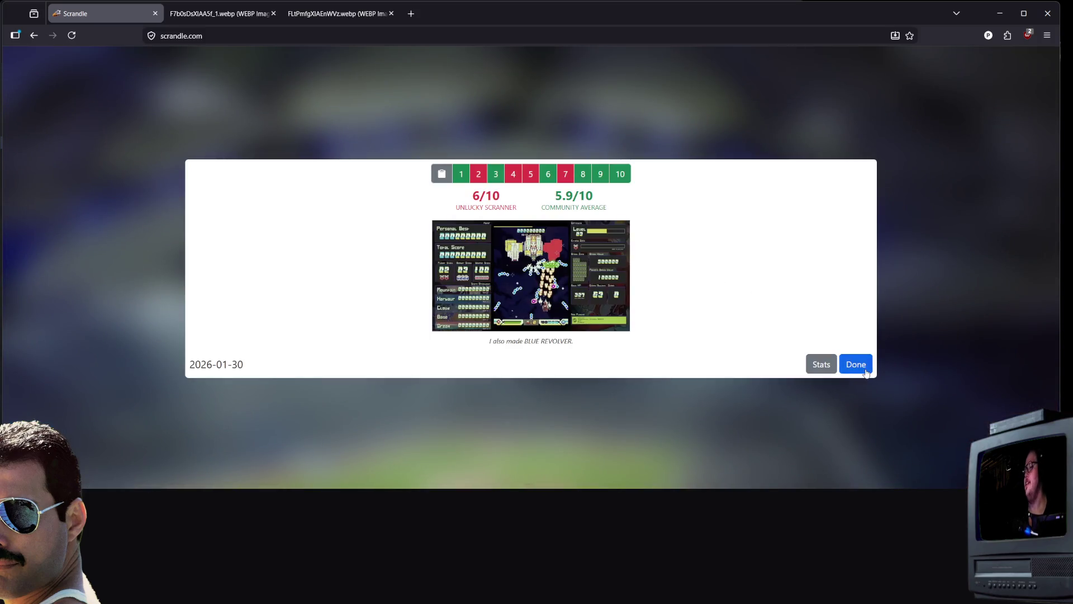
{"action": "left_click", "coordinate": [866, 373]}
{"action": "left_click", "coordinate": [604, 285]}
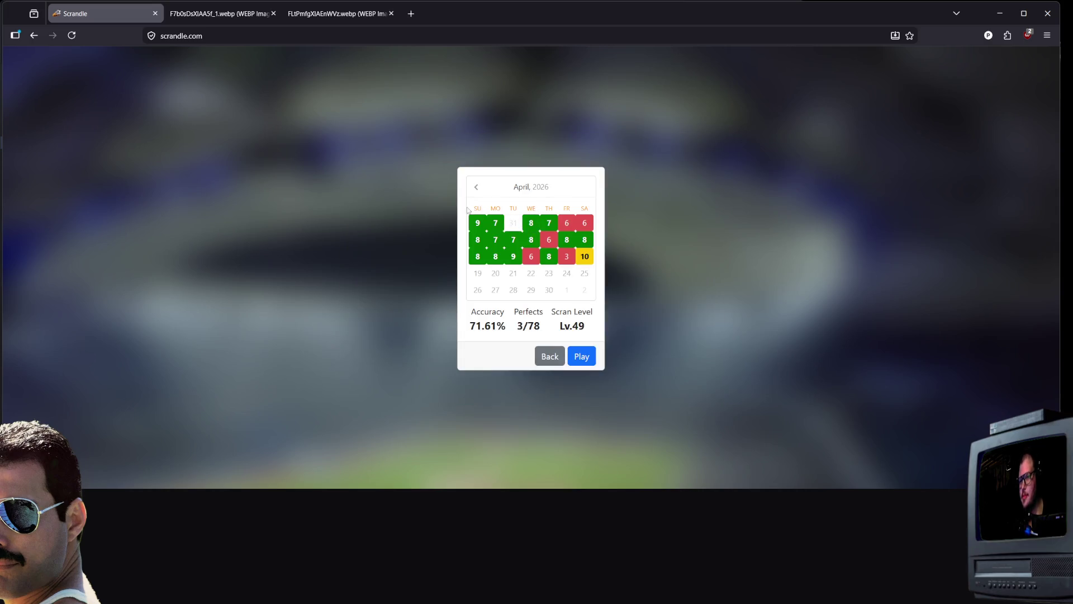
Select 29 January 2026 in the History calendar and start that round
{"action": "left_click", "coordinate": [475, 189]}
{"action": "left_click", "coordinate": [476, 190]}
{"action": "left_click", "coordinate": [476, 190]}
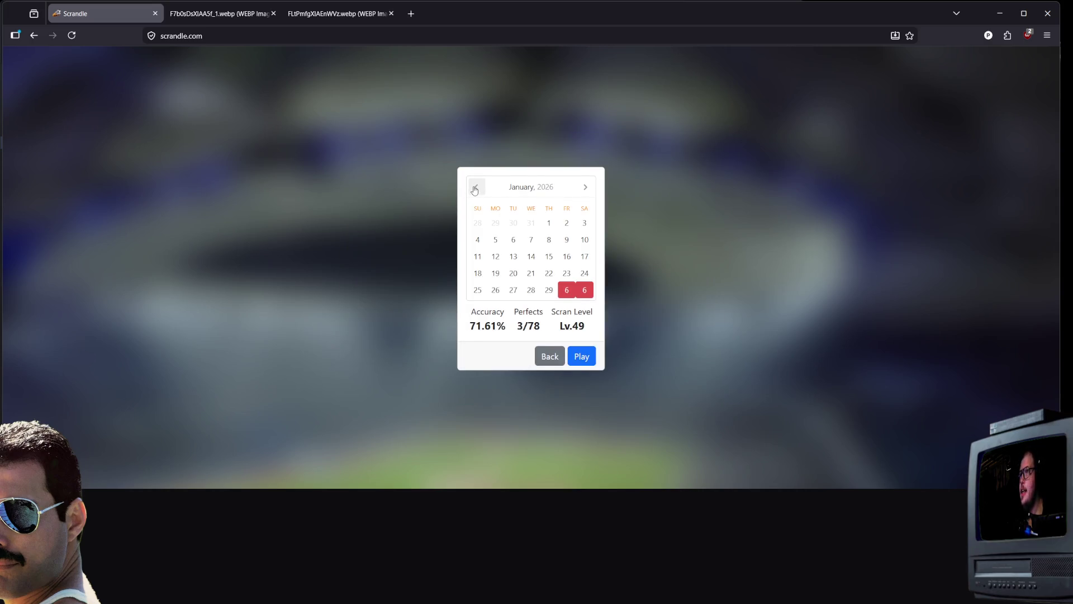
{"action": "left_click", "coordinate": [549, 289]}
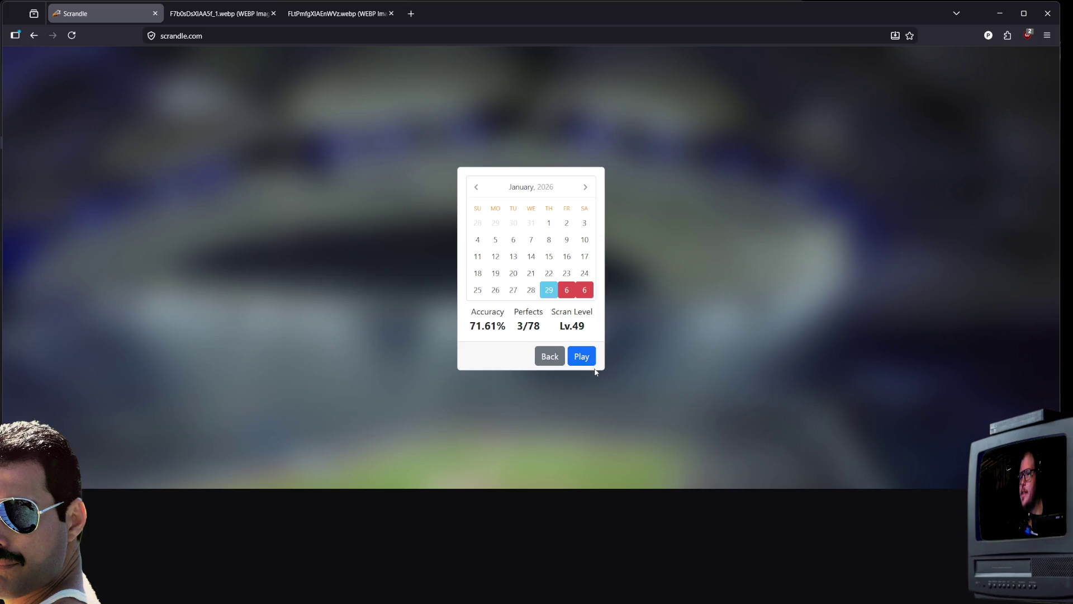
{"action": "left_click", "coordinate": [587, 364]}
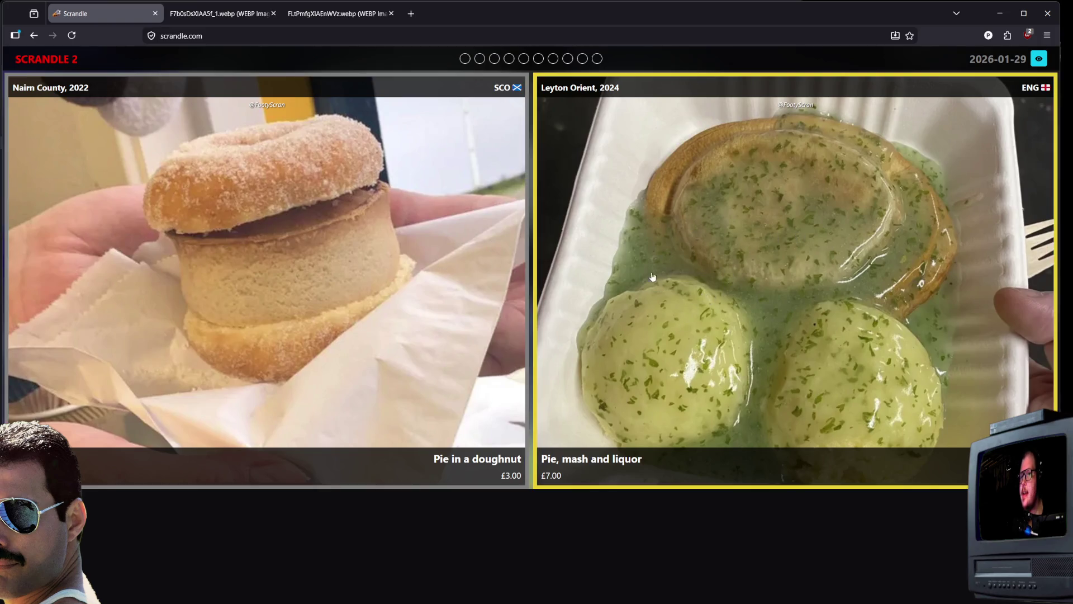
Choose Pie, mash and liquor, then Coxinha over the full-size-viewed Potato tornado, then Carne asada fries
{"action": "left_click", "coordinate": [616, 278]}
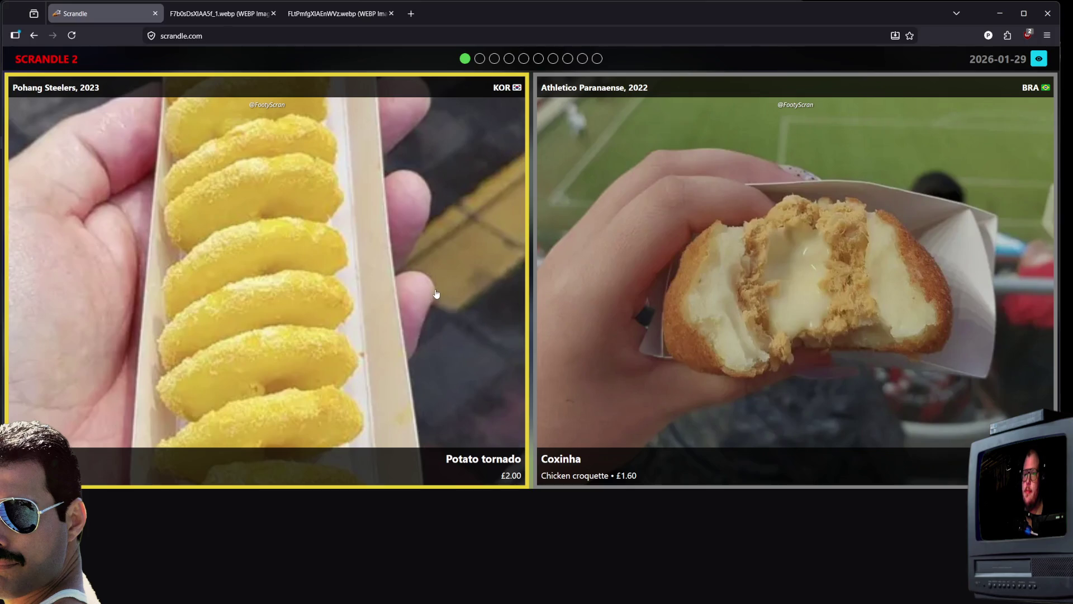
{"action": "right_click", "coordinate": [391, 299]}
{"action": "left_click", "coordinate": [425, 327]}
{"action": "left_click", "coordinate": [217, 18]}
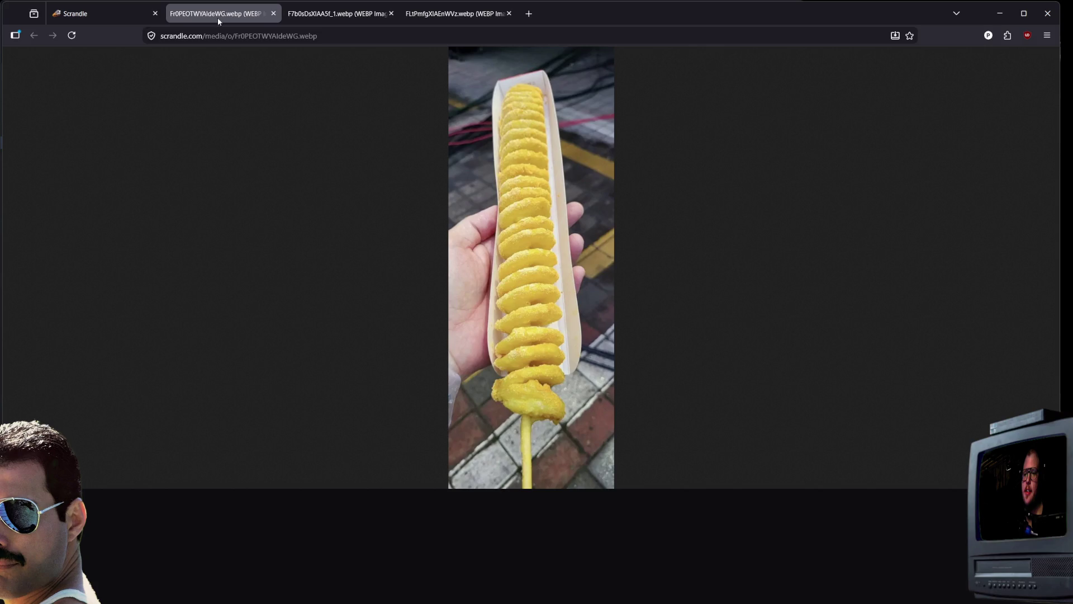
{"action": "left_click", "coordinate": [148, 16]}
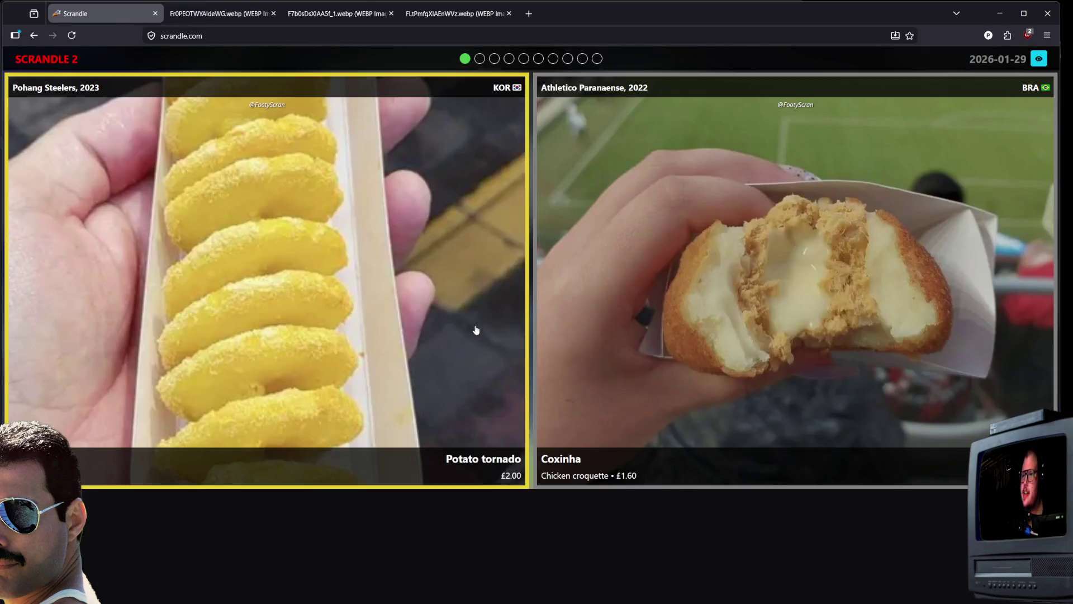
{"action": "left_click", "coordinate": [784, 269]}
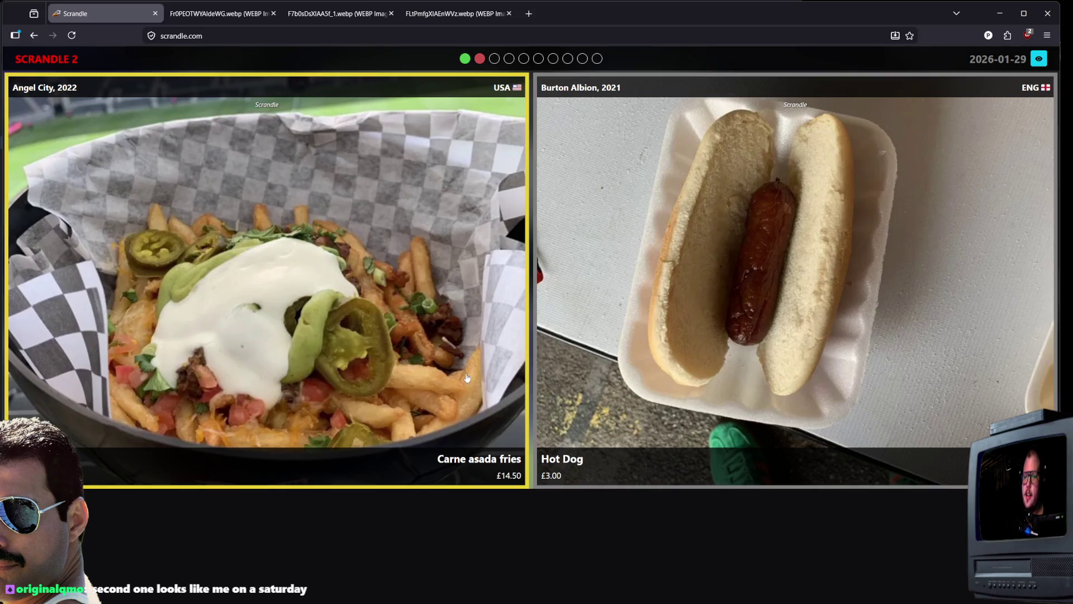
{"action": "left_click", "coordinate": [504, 445]}
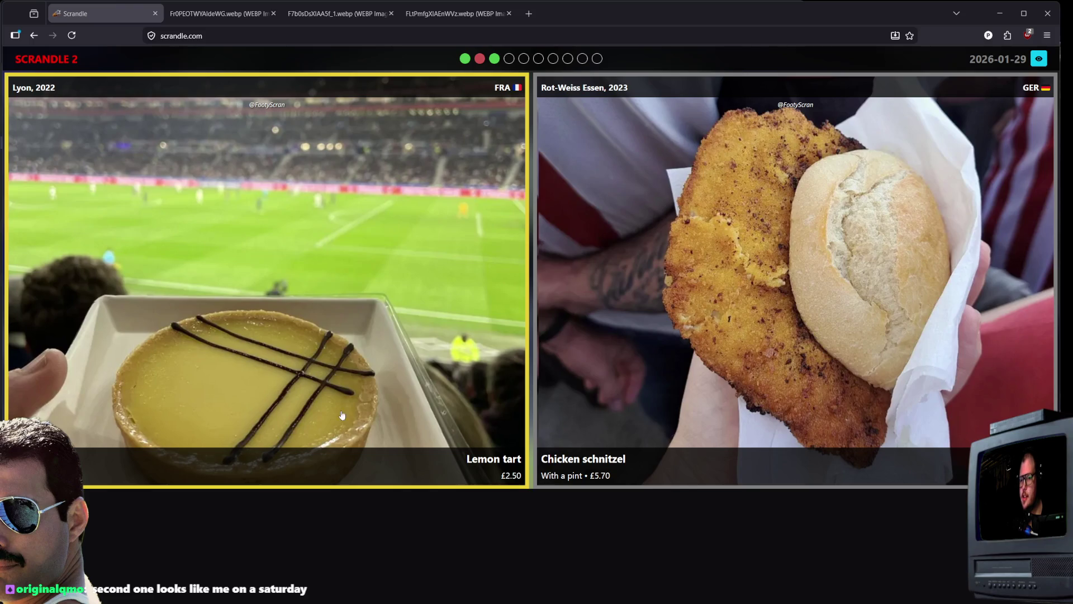
Make the remaining picks (Chicken schnitzel, Larkfield loaded fries, cheesesteak, cheesy chips), then close the browser
{"action": "left_click", "coordinate": [741, 296]}
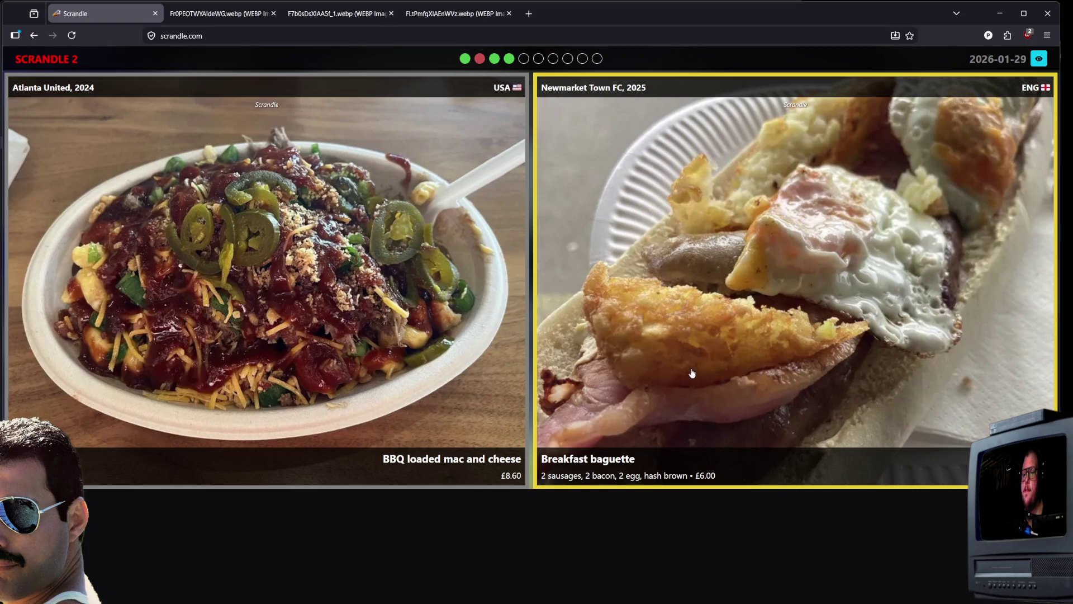
{"action": "left_click", "coordinate": [416, 324]}
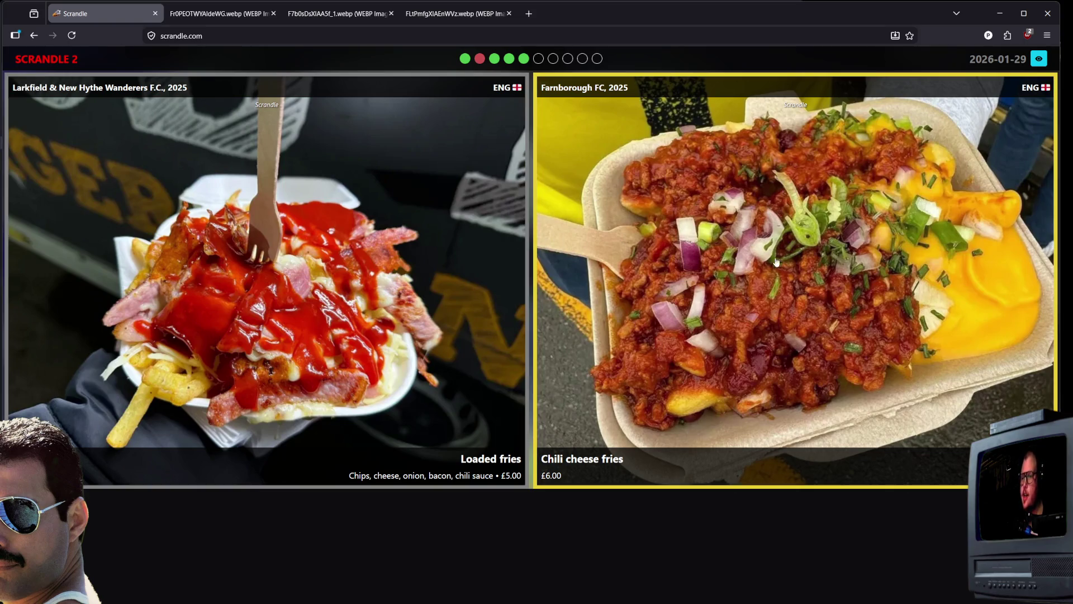
{"action": "left_click", "coordinate": [267, 280]}
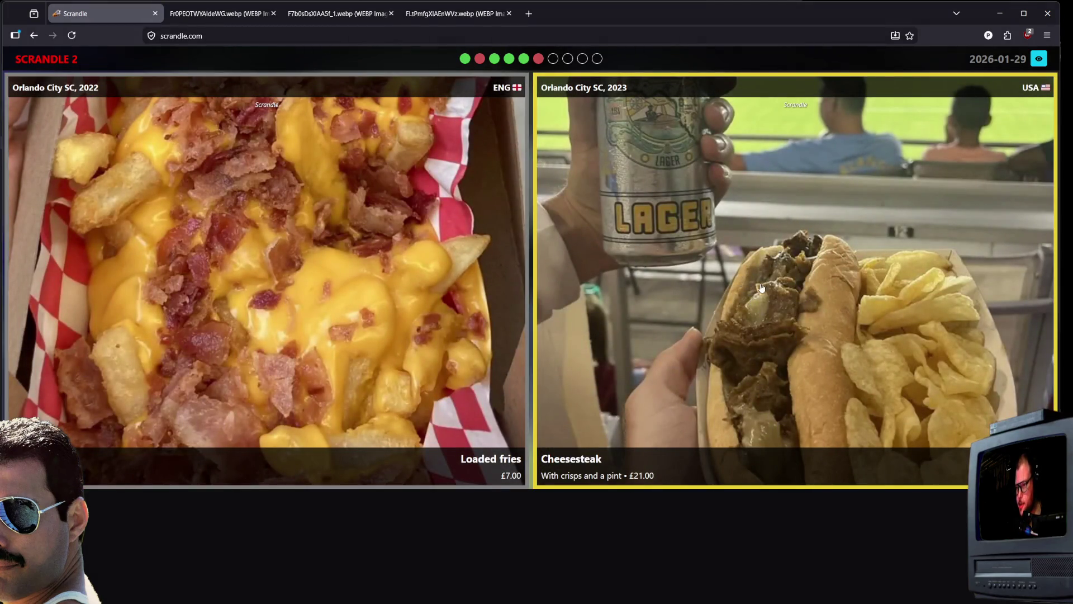
{"action": "left_click", "coordinate": [778, 311]}
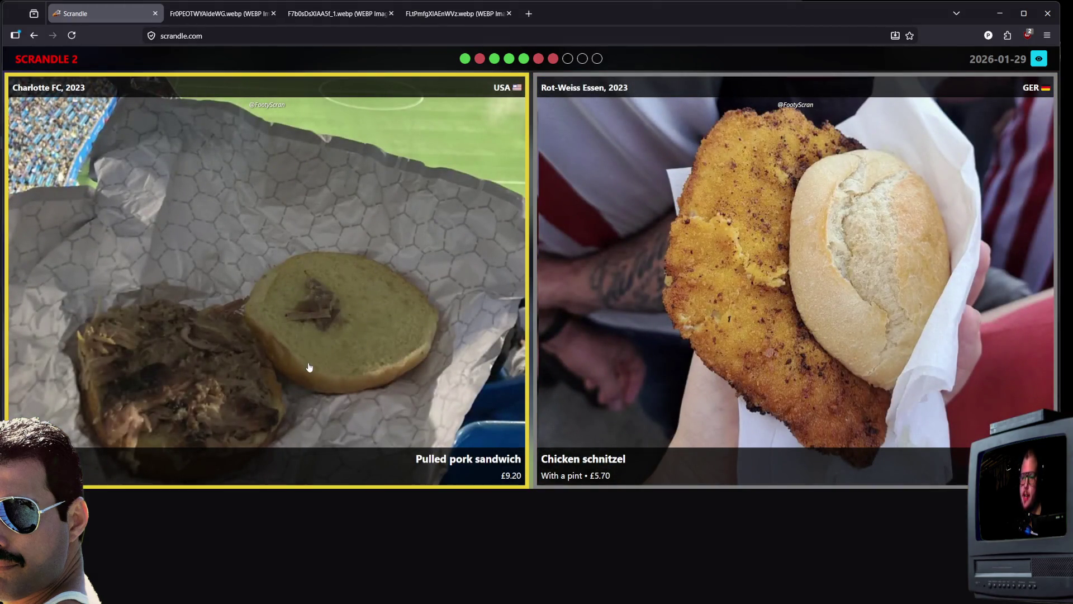
{"action": "left_click", "coordinate": [764, 260]}
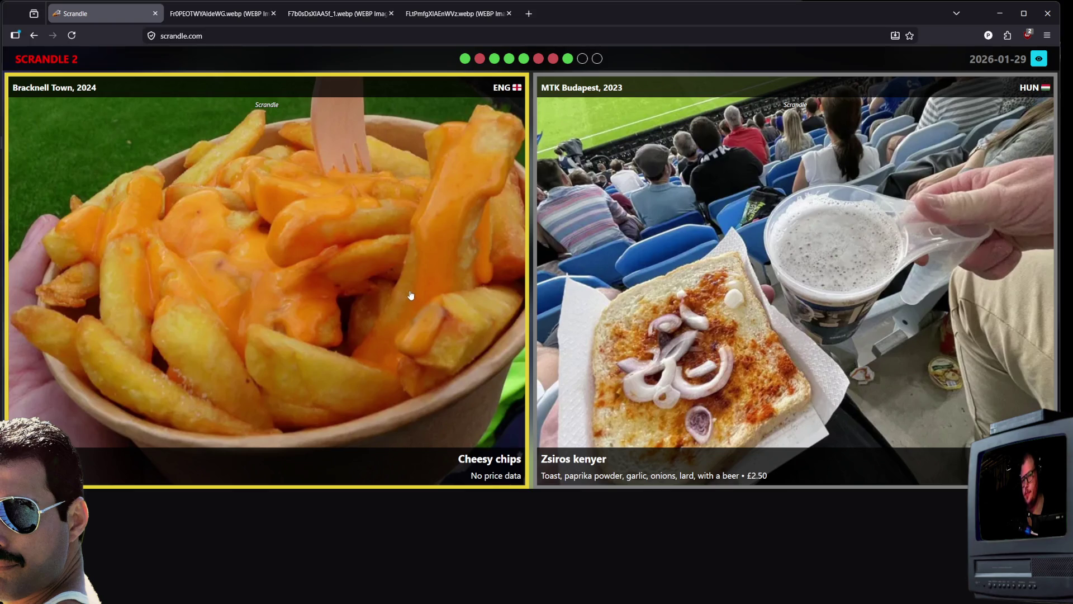
{"action": "left_click", "coordinate": [410, 294]}
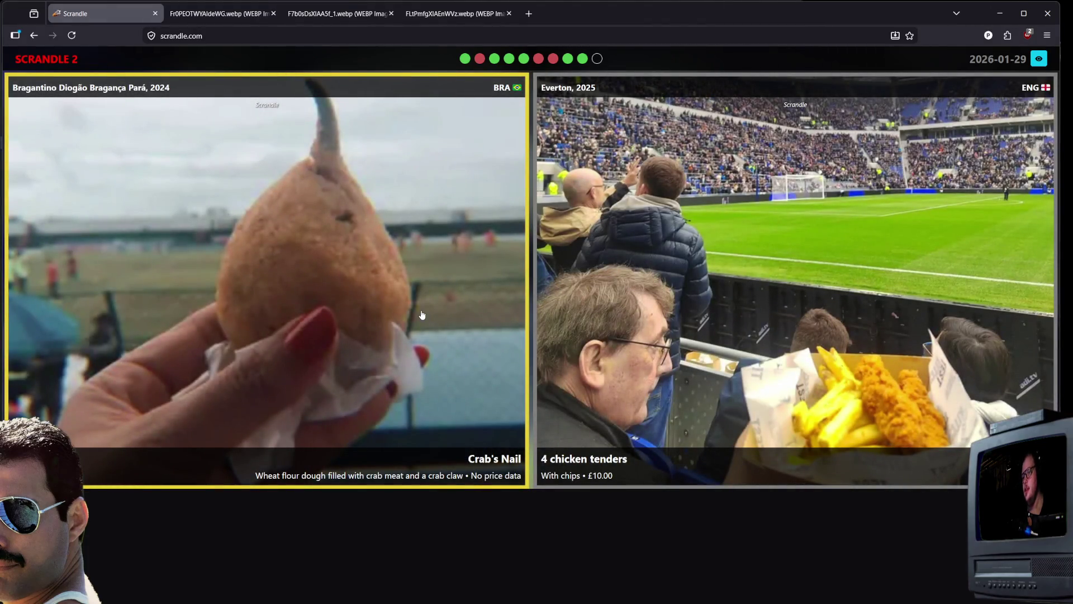
{"action": "left_click", "coordinate": [629, 253]}
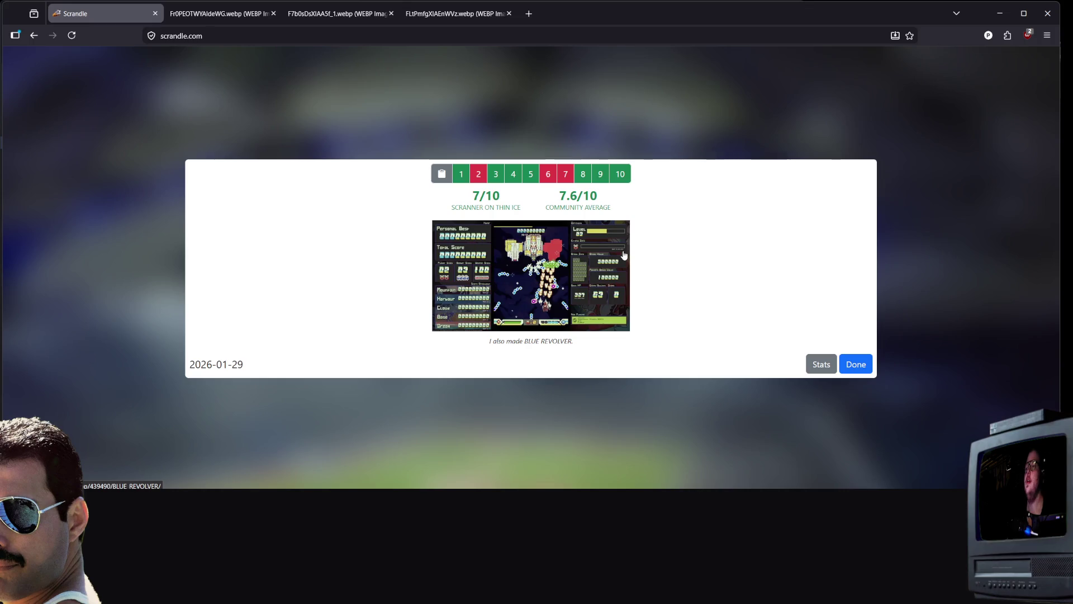
{"action": "left_click", "coordinate": [1040, 21]}
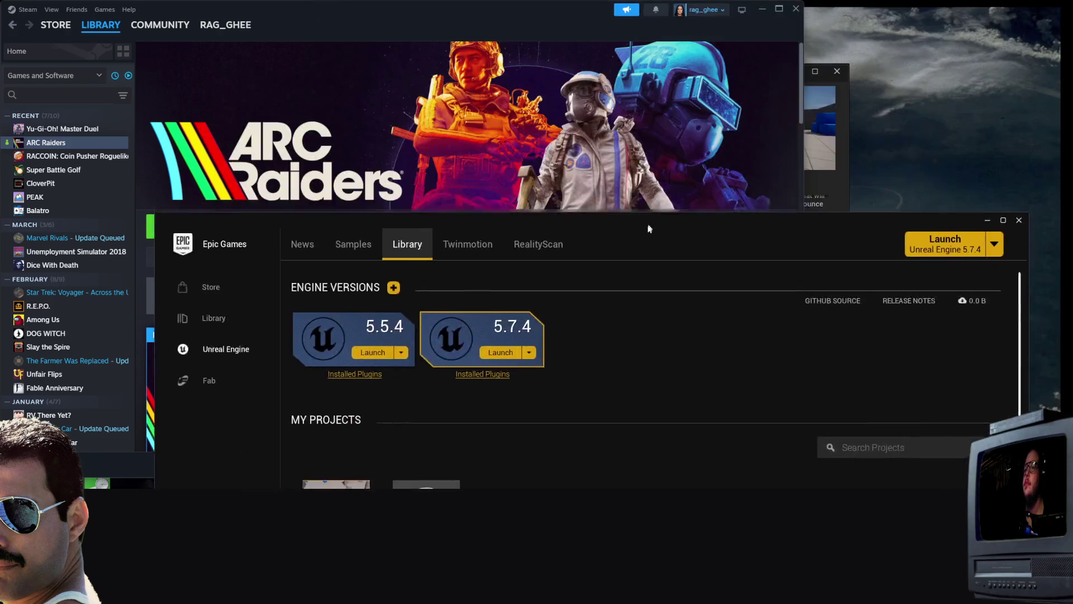
Launch Unreal Engine 5.7.4, dismiss the installed plugins list, and allow both firewall prompts
{"action": "left_click", "coordinate": [907, 79]}
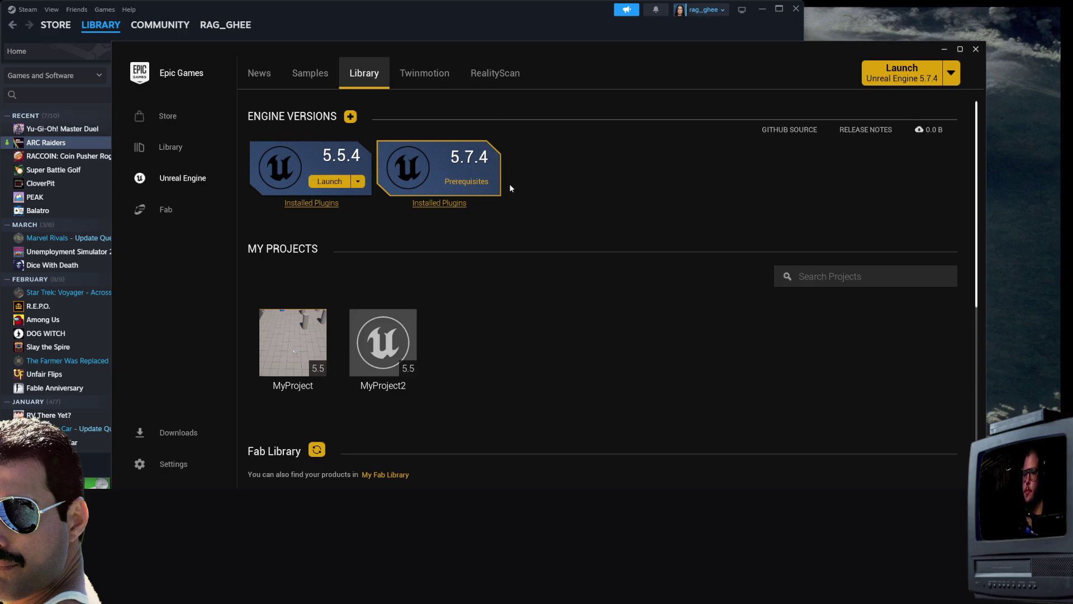
{"action": "left_click", "coordinate": [458, 204]}
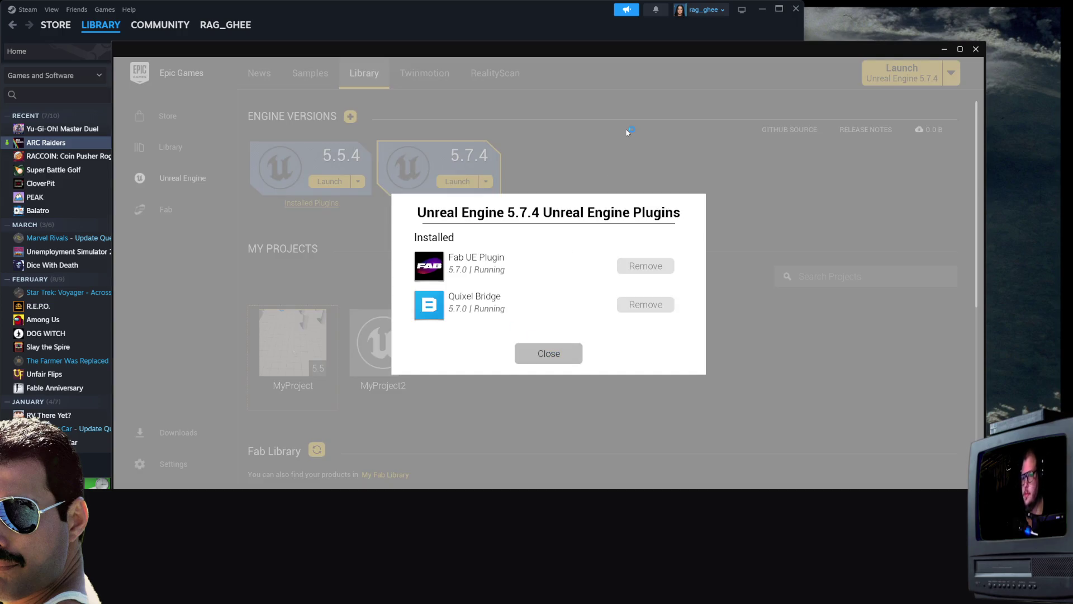
{"action": "left_click", "coordinate": [549, 353]}
{"action": "left_click", "coordinate": [505, 395]}
{"action": "left_click", "coordinate": [504, 379]}
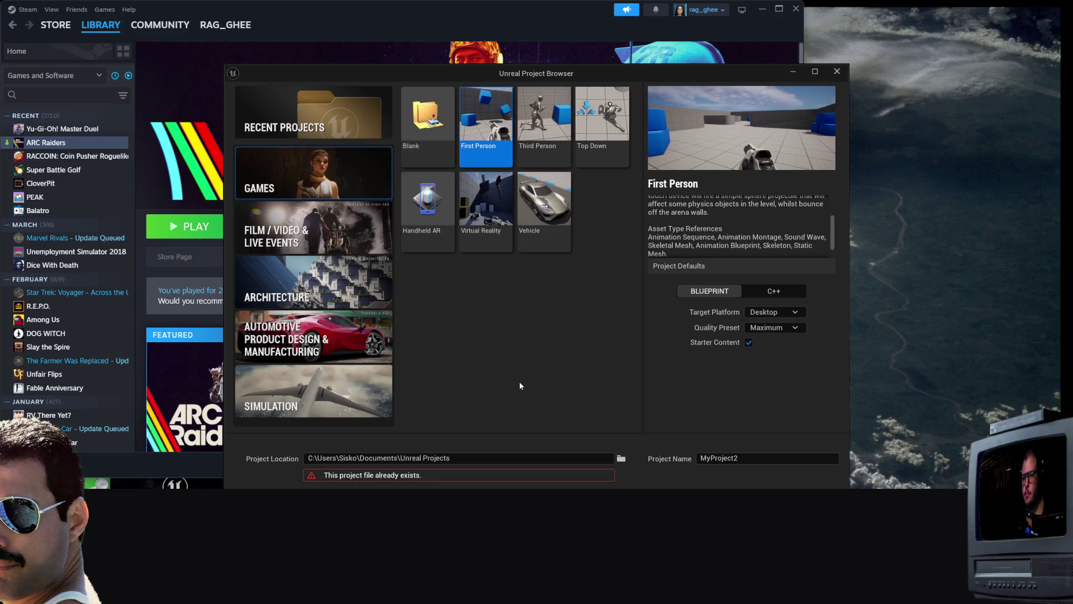
Close the old Project Browser and start a new project
{"action": "left_click", "coordinate": [605, 158]}
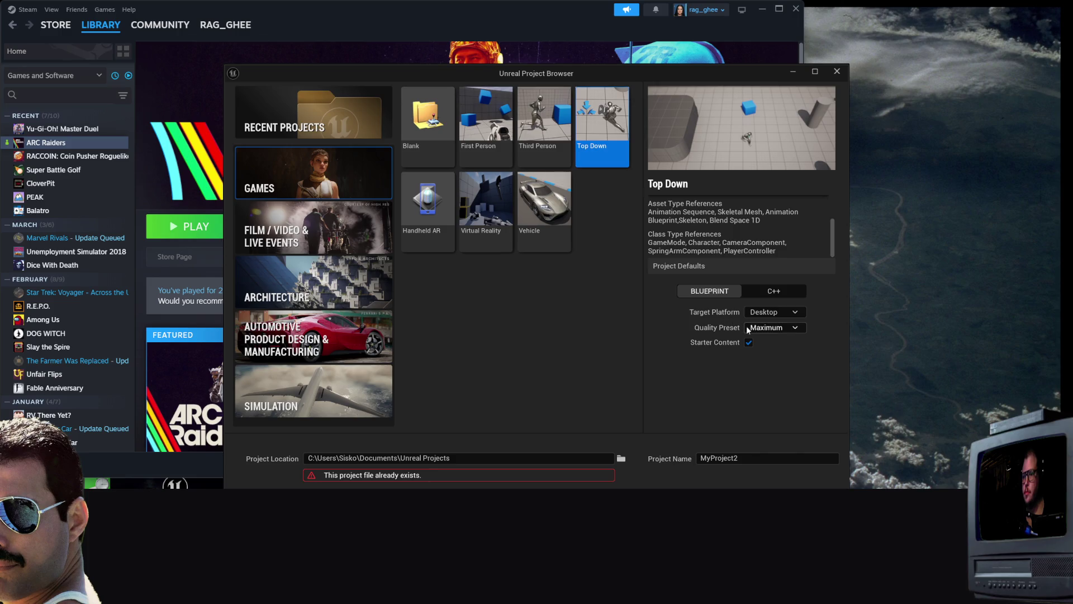
{"action": "left_click", "coordinate": [837, 71]}
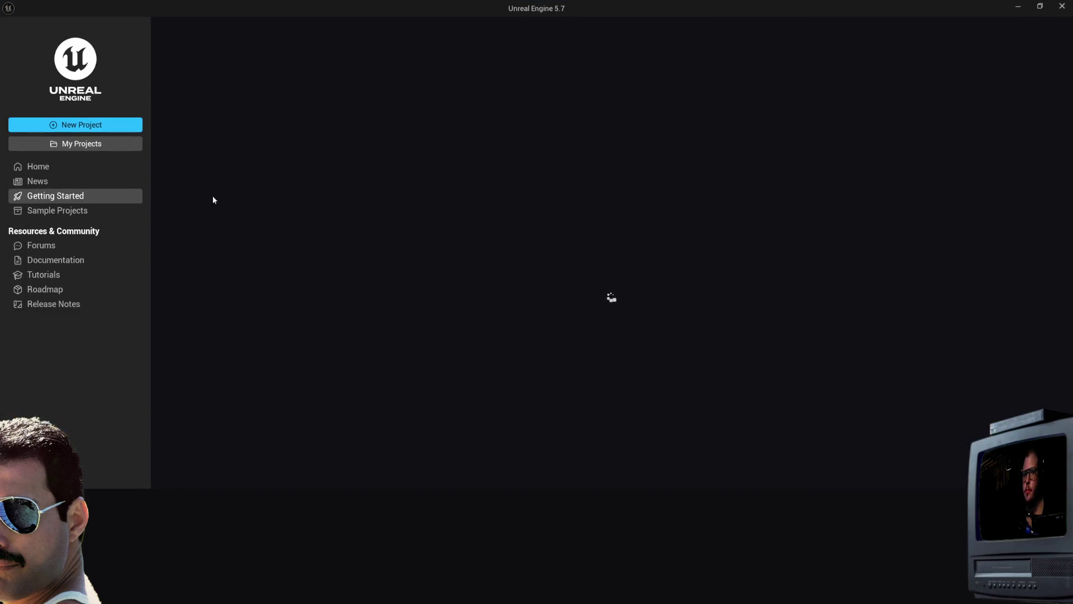
{"action": "left_click", "coordinate": [114, 127]}
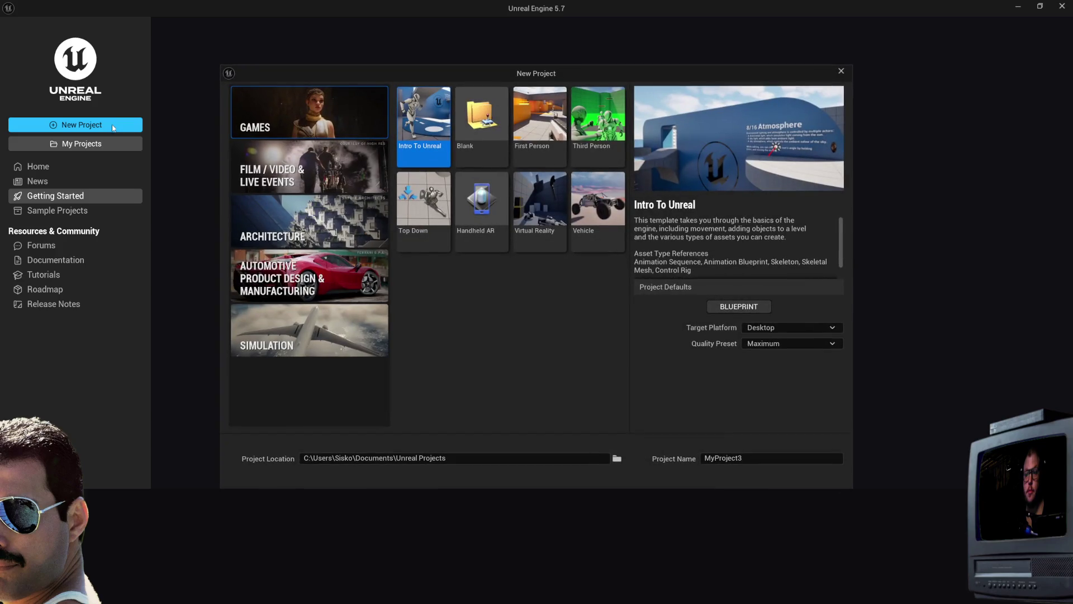
Choose the Top Down template, try Strategy, settle on the Twin Stick variant, then preview Intro To Unreal
{"action": "left_click", "coordinate": [439, 238]}
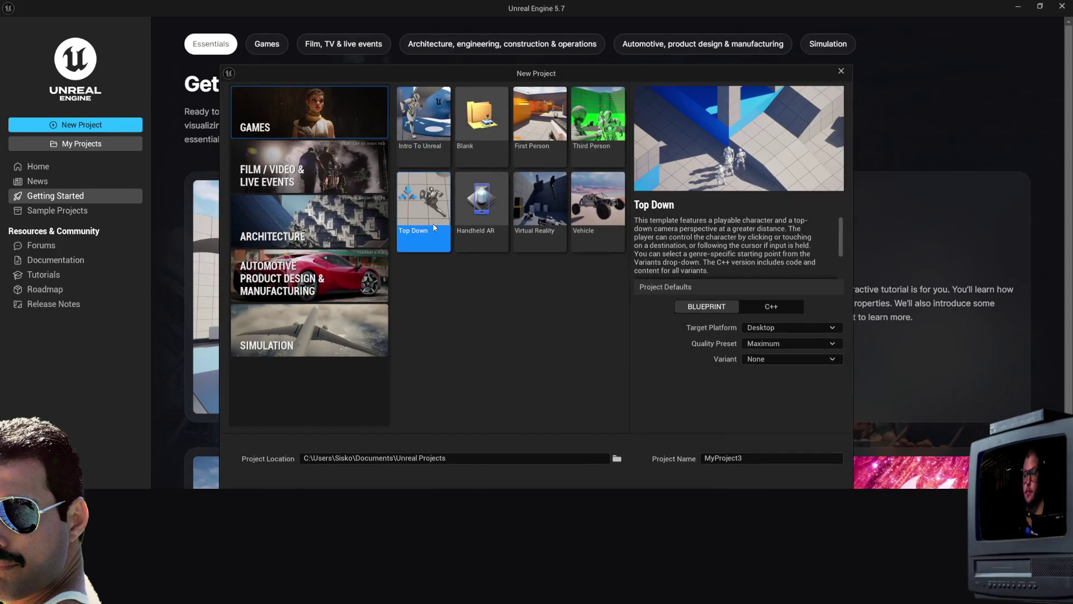
{"action": "left_click", "coordinate": [787, 362]}
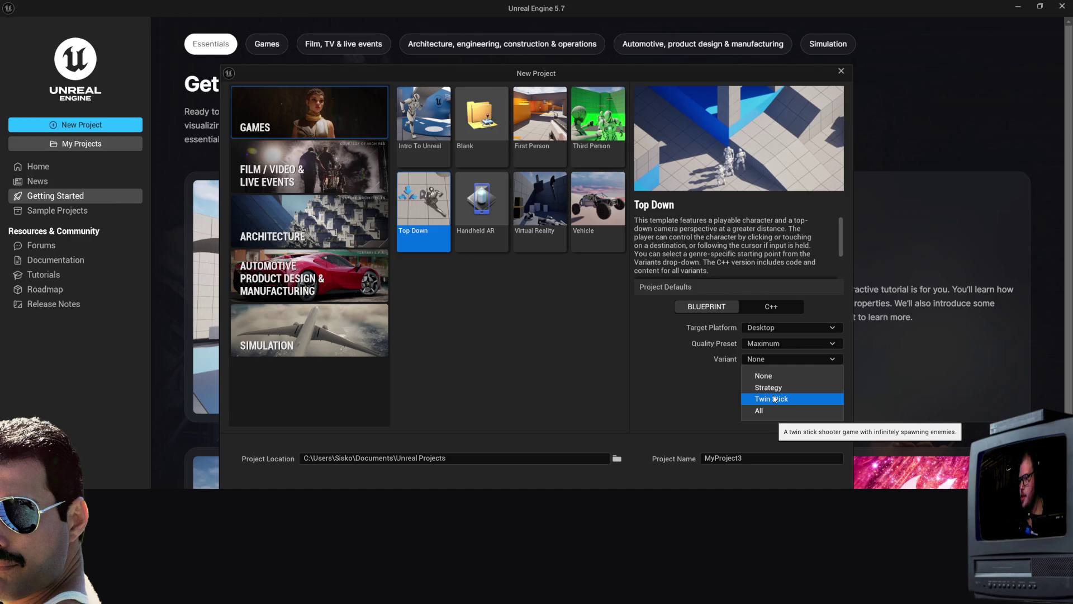
{"action": "left_click", "coordinate": [773, 399]}
{"action": "left_click", "coordinate": [780, 363]}
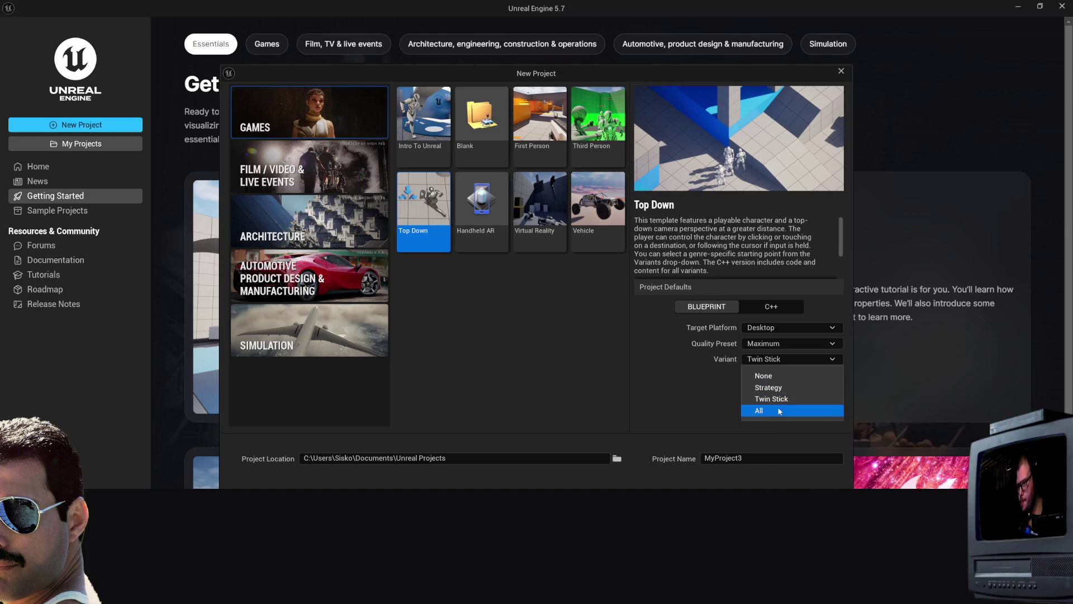
{"action": "left_click", "coordinate": [781, 387]}
{"action": "left_click", "coordinate": [779, 360]}
{"action": "left_click", "coordinate": [774, 400]}
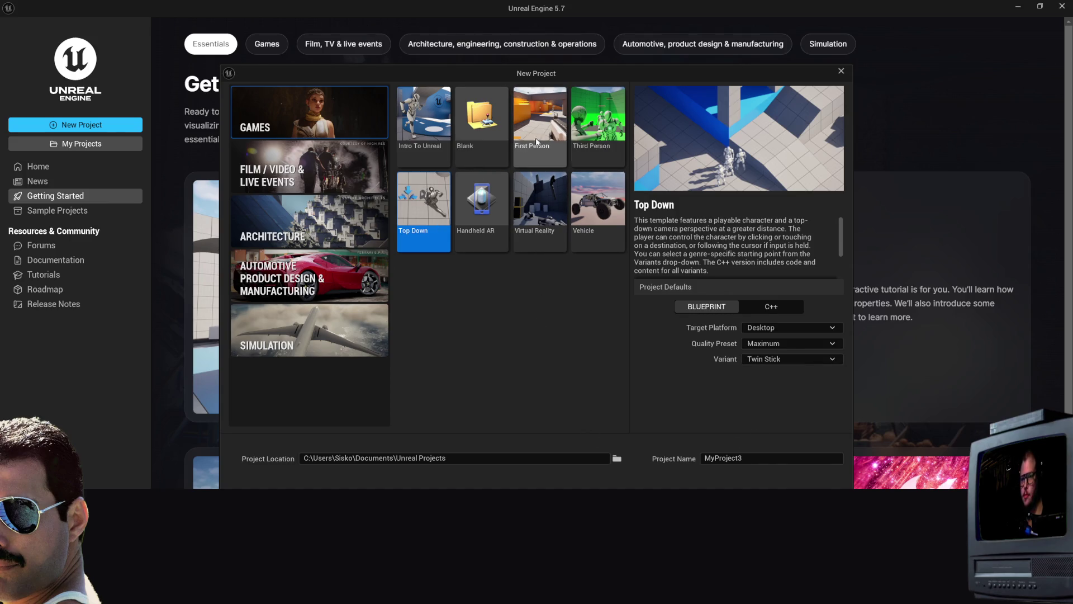
{"action": "left_click", "coordinate": [430, 149]}
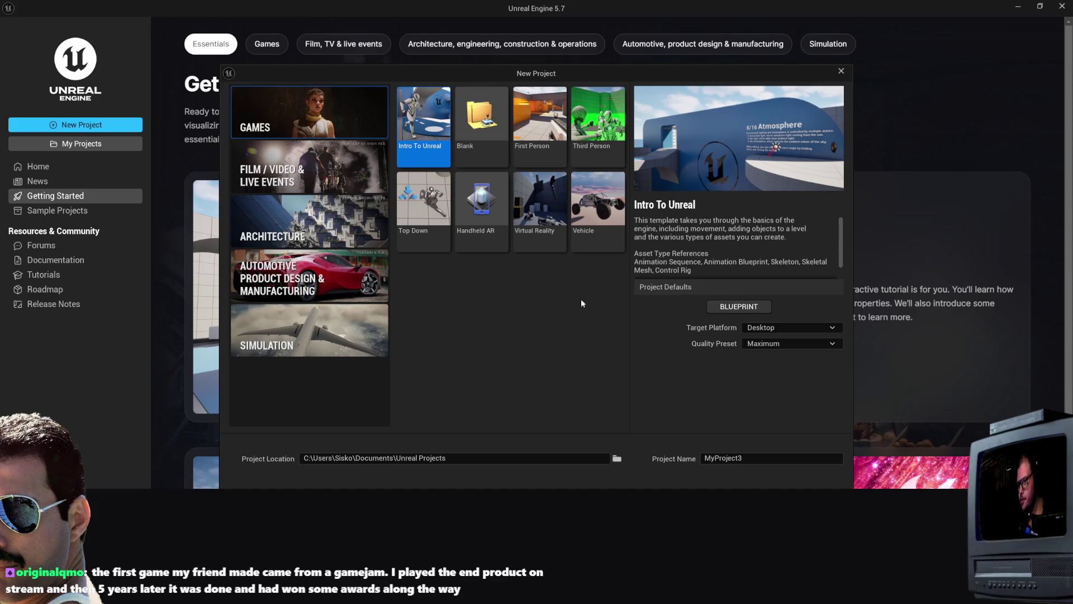
Compare the Vehicle and Intro To Unreal templates
{"action": "left_click", "coordinate": [597, 203]}
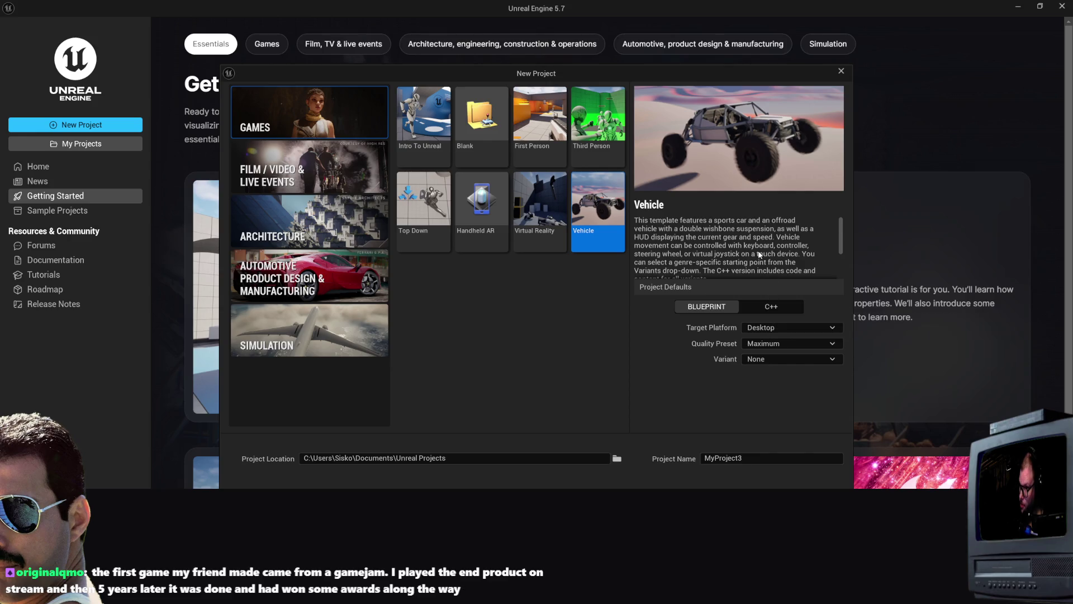
{"action": "scroll", "coordinate": [761, 255], "scroll_direction": "down", "scroll_amount": 2}
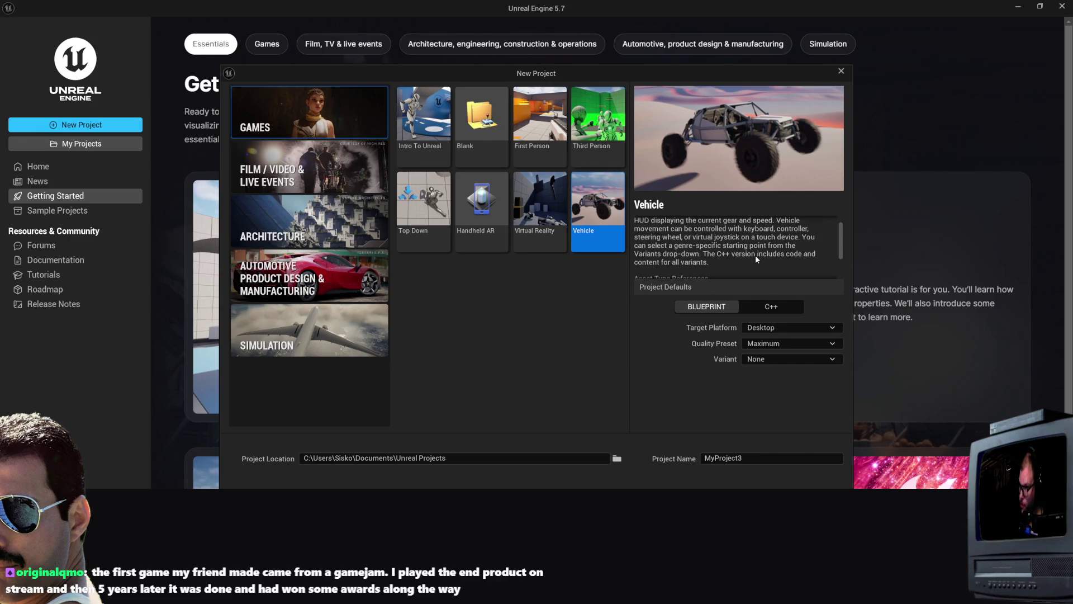
{"action": "scroll", "coordinate": [754, 256], "scroll_direction": "down", "scroll_amount": 3}
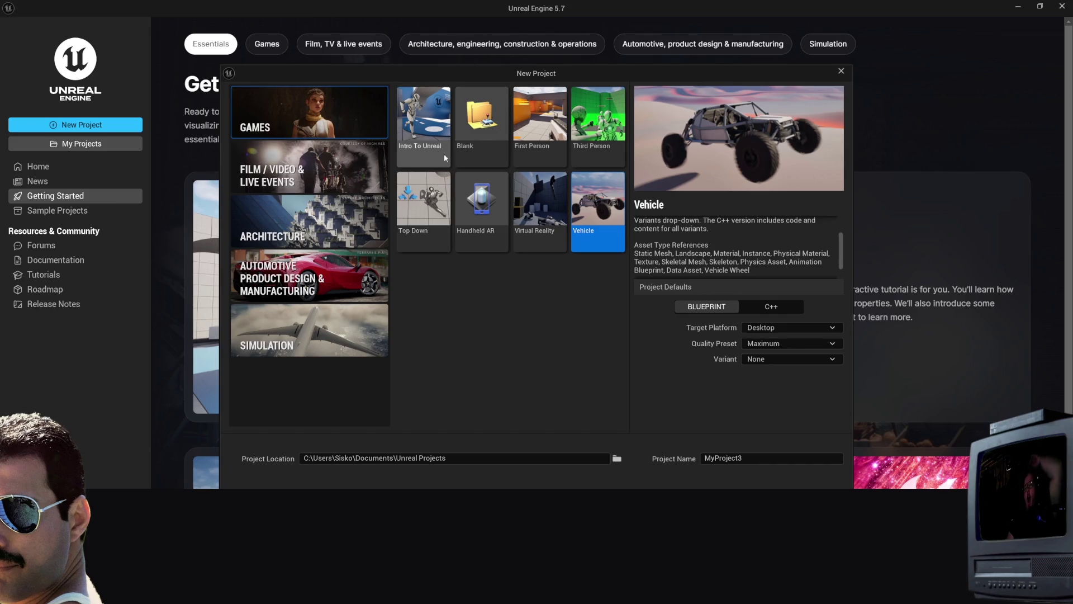
{"action": "left_click", "coordinate": [428, 150]}
{"action": "scroll", "coordinate": [770, 234], "scroll_direction": "up", "scroll_amount": 1}
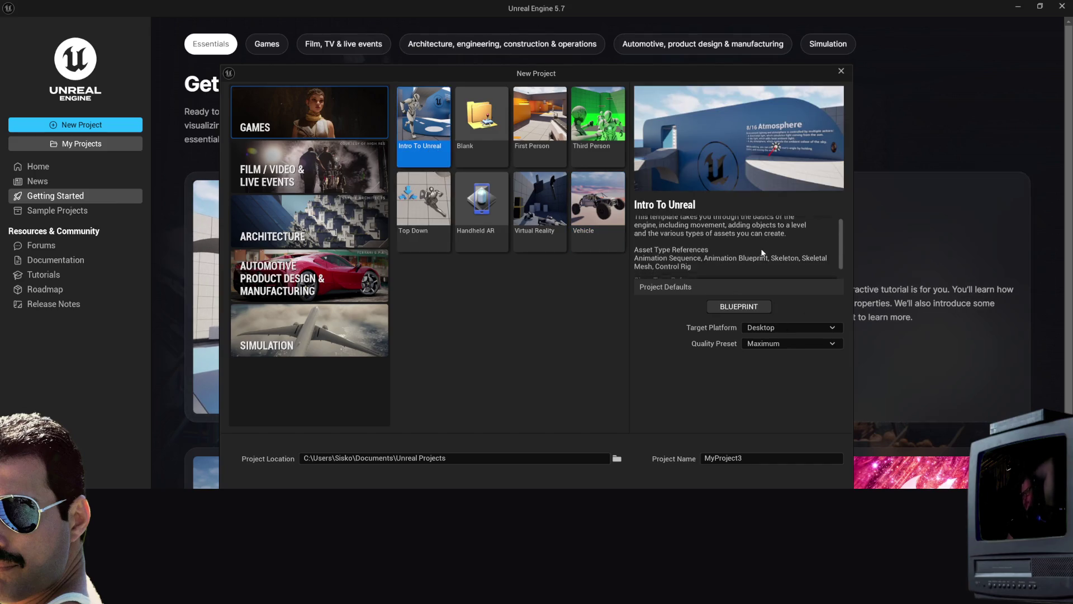
Reselect Top Down with the Twin Stick variant and move the MyProject3 loading splash aside
{"action": "left_click", "coordinate": [413, 246]}
{"action": "left_click", "coordinate": [800, 361]}
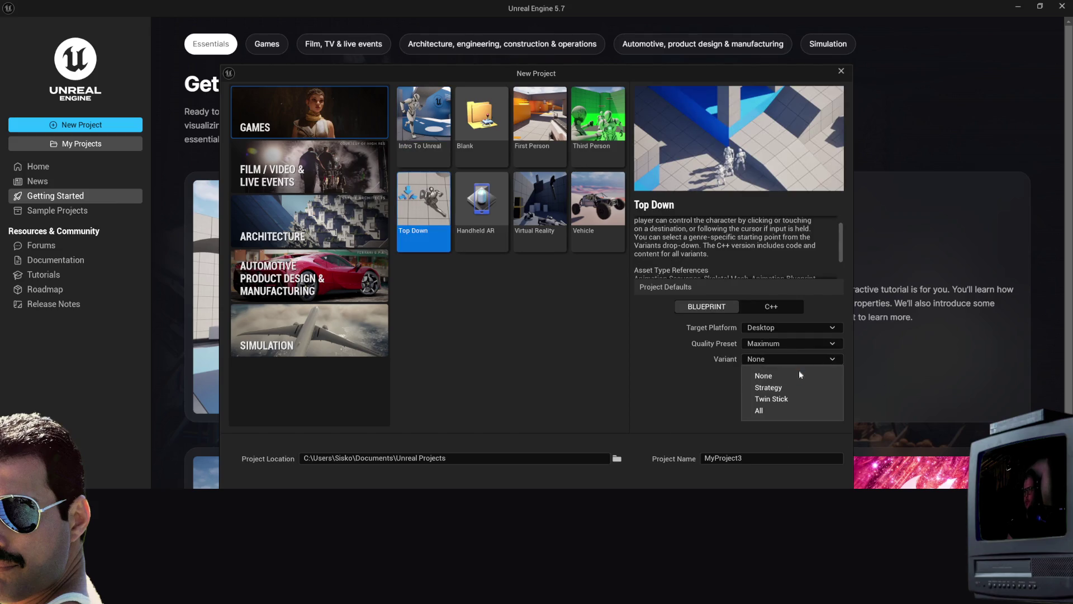
{"action": "left_click", "coordinate": [784, 399]}
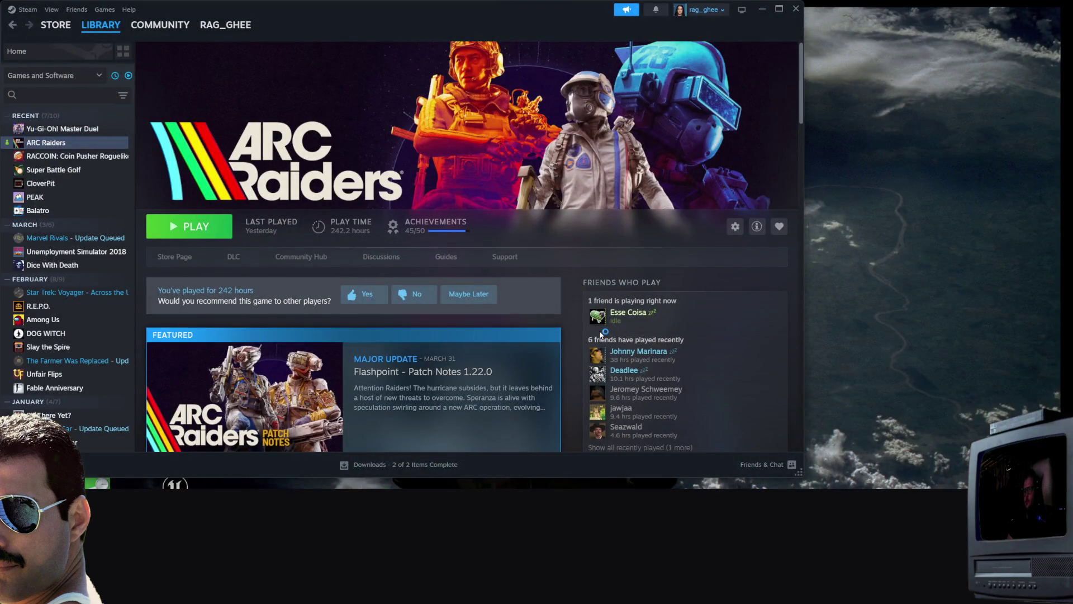
{"action": "mouse_move", "coordinate": [583, 340]}
{"action": "left_mouse_down"}
{"action": "mouse_move", "coordinate": [540, 248]}
{"action": "mouse_move", "coordinate": [528, 252]}
{"action": "mouse_move", "coordinate": [549, 274]}
{"action": "left_mouse_up"}
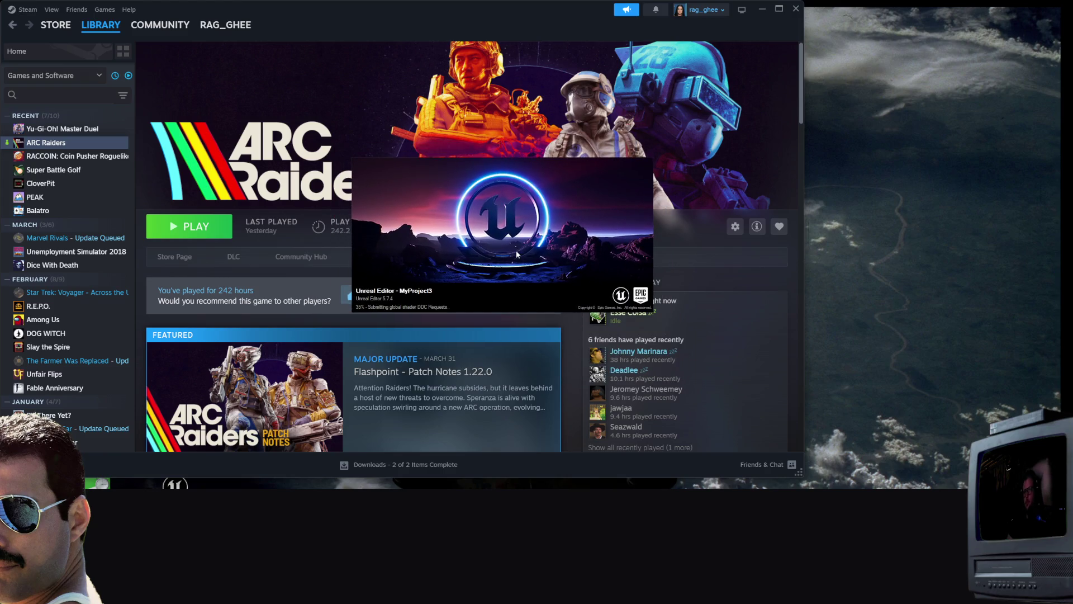